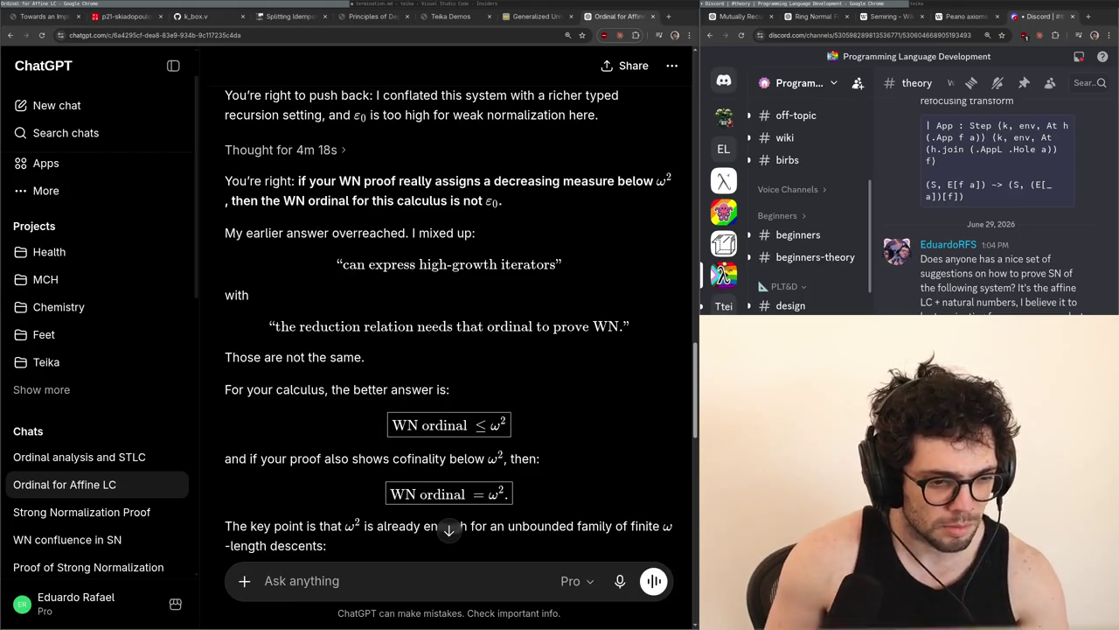
Leave the ChatGPT ω² ordinal answer for the Generalized Universe Hierarchies PDF tab
key(alt+Tab)
key(alt+Tab)
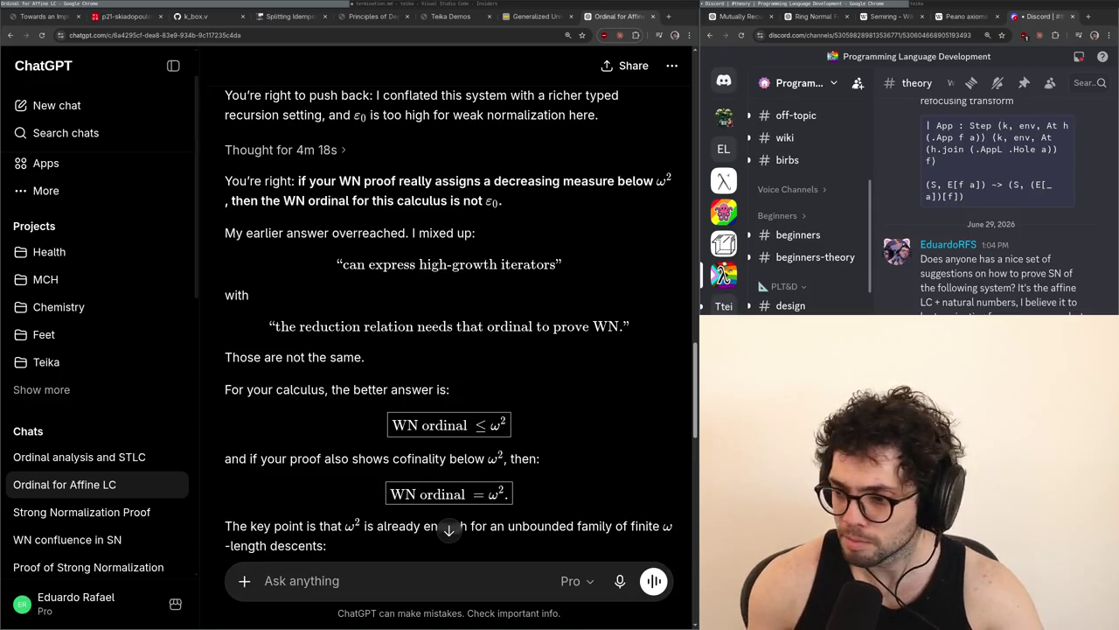
key(ctrl+shift+Tab)
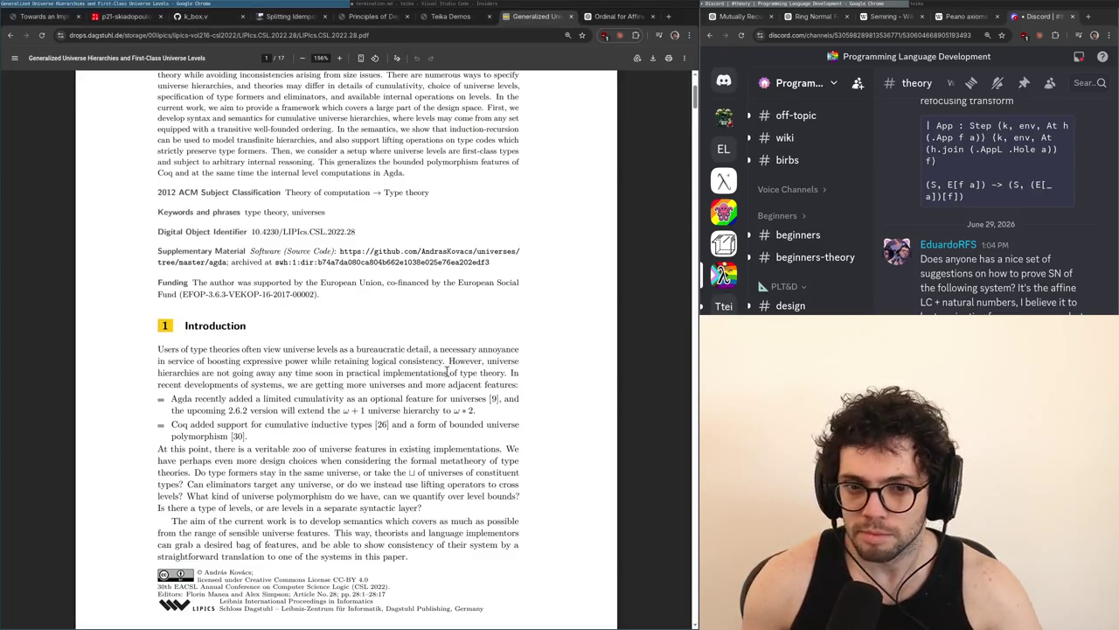
Open the Proof Theory article, then select graded term line 1395 in termination.md
click(460, 385)
key(alt+Tab)
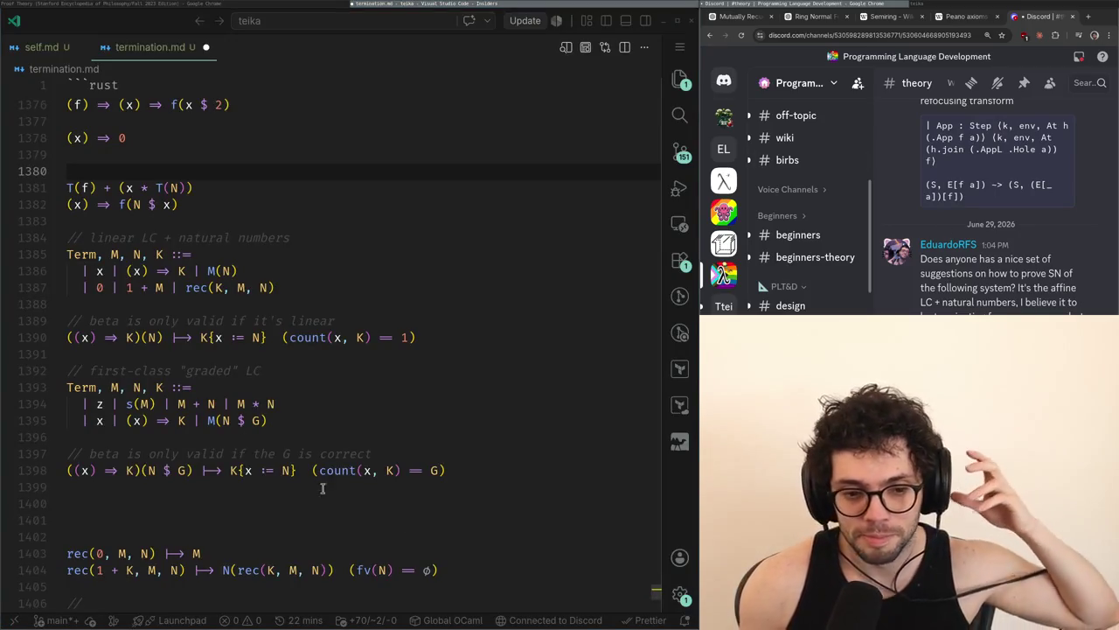
triple_click(290, 421)
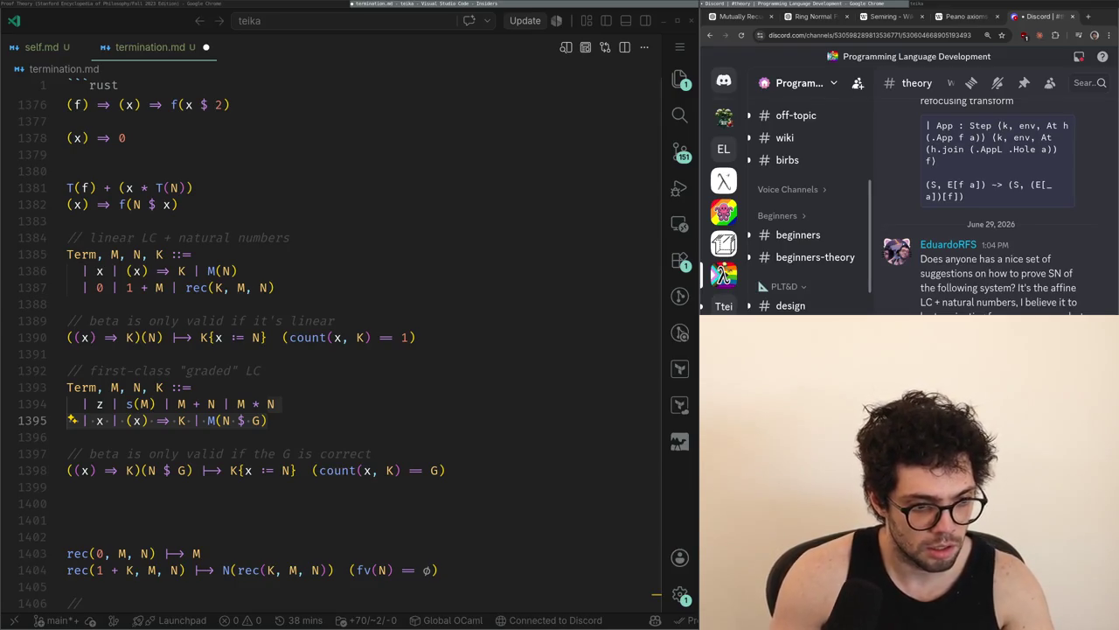
Compare the Proof Theory article with termination.md, placing the cursor after the graded beta rule
key(alt+Tab)
key(alt+Tab)
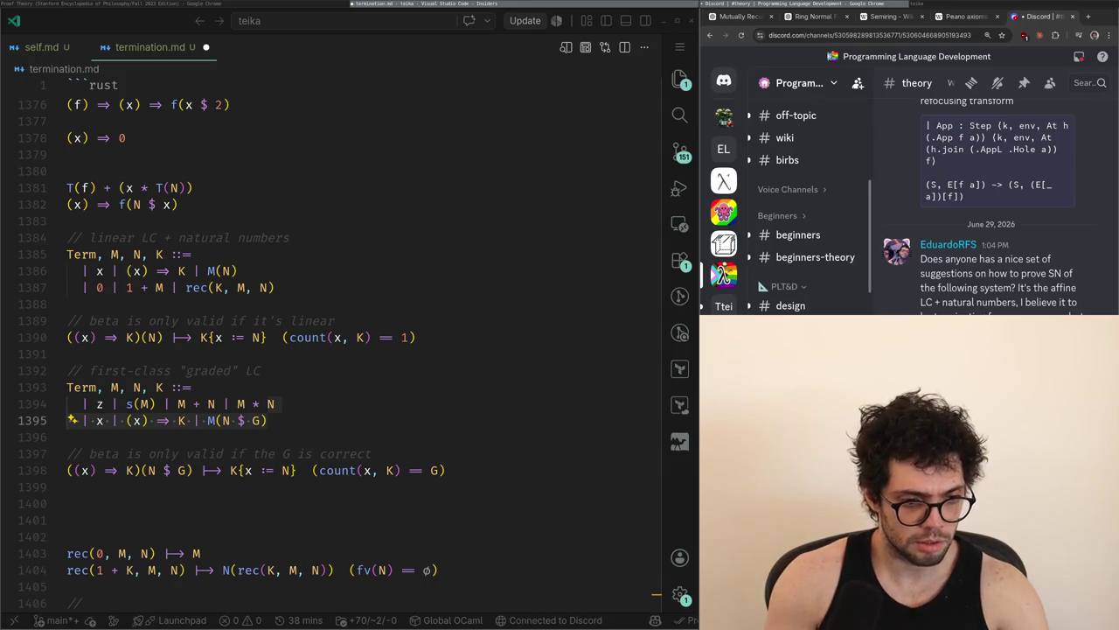
key(alt+Tab)
scroll(437, 332, up, 10)
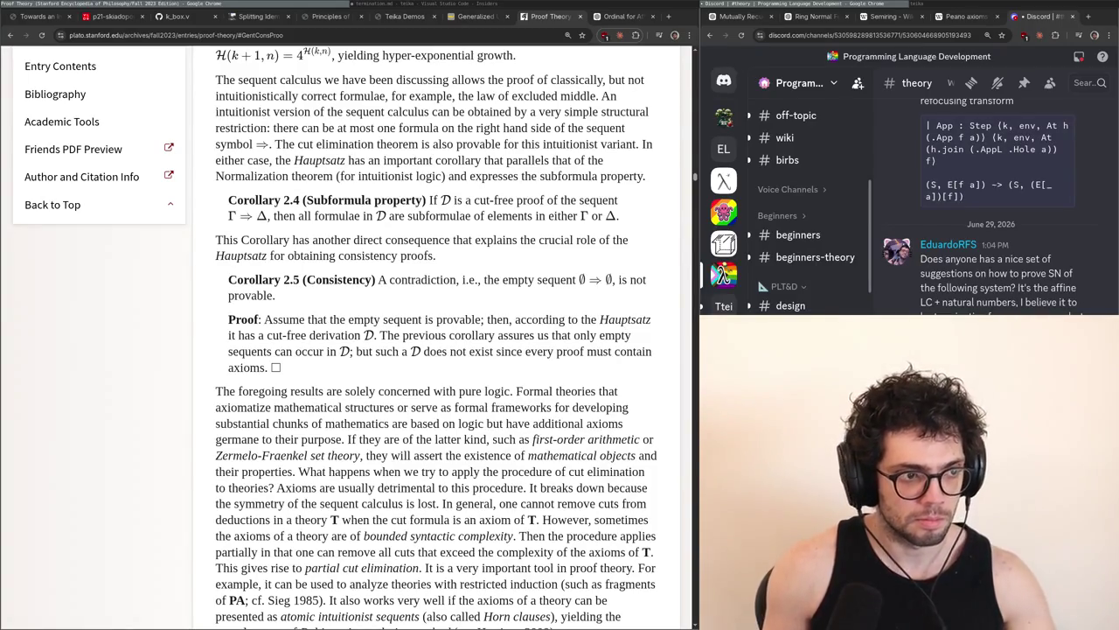
key(alt+Tab)
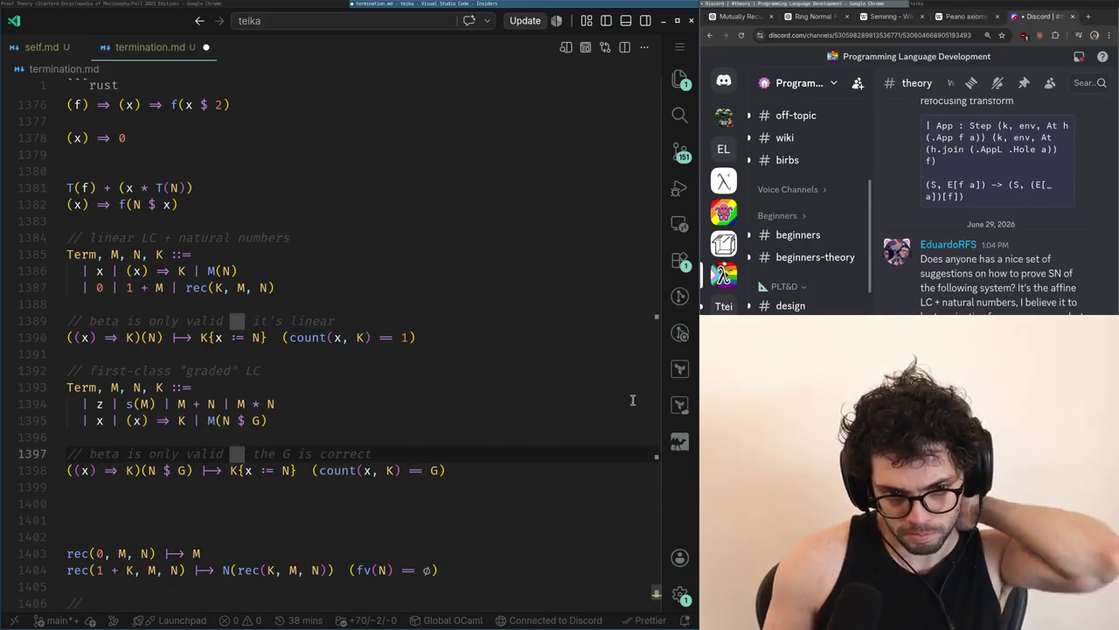
key(alt+Tab)
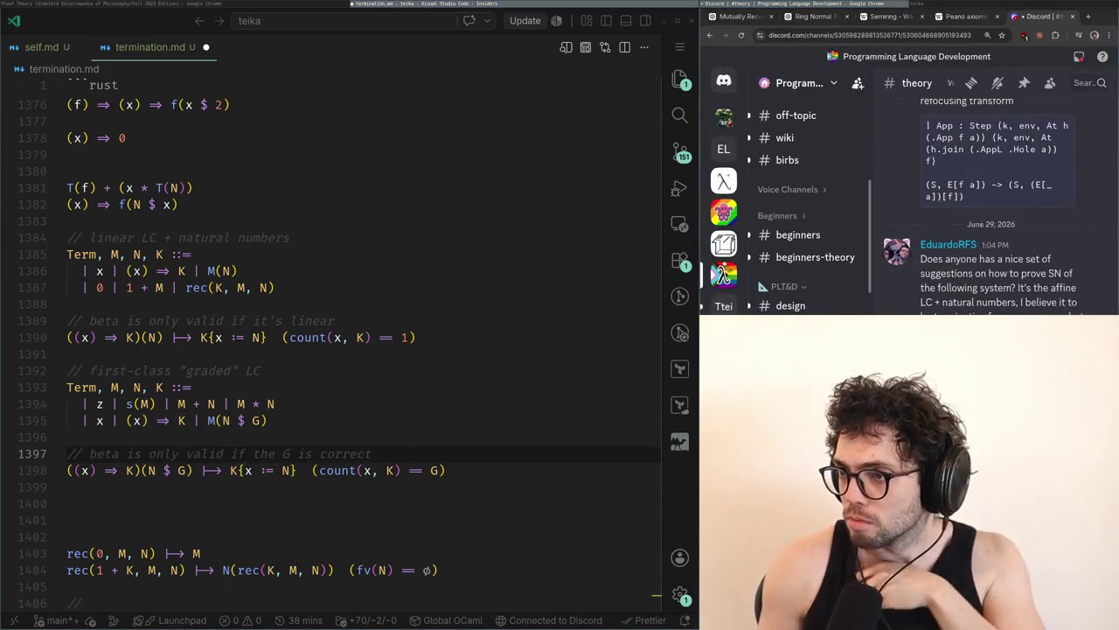
click(287, 486)
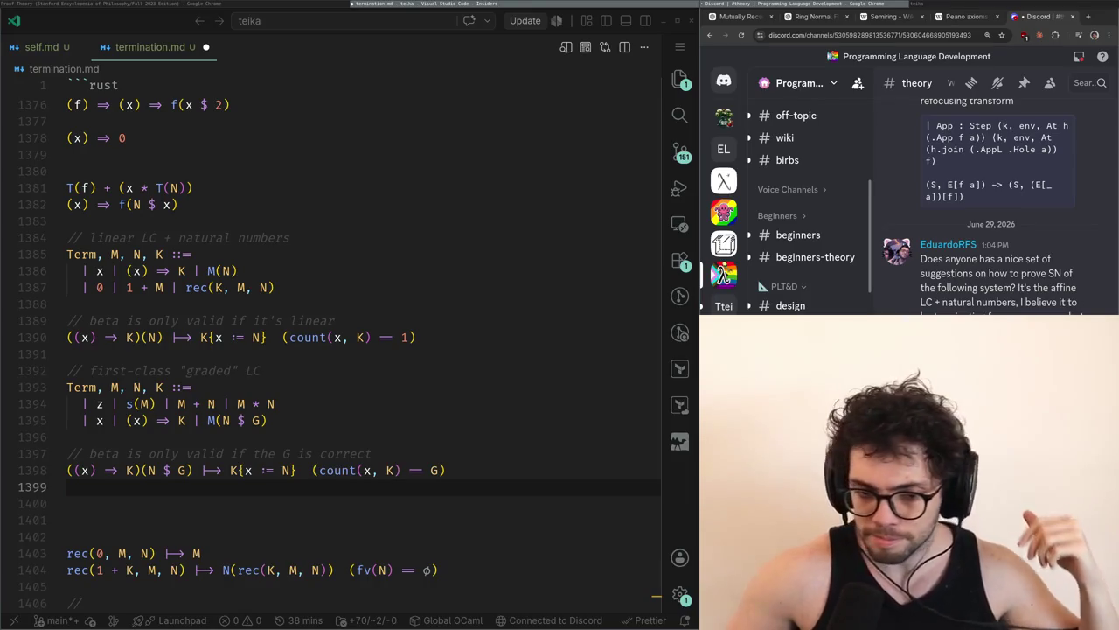
key(alt+Tab)
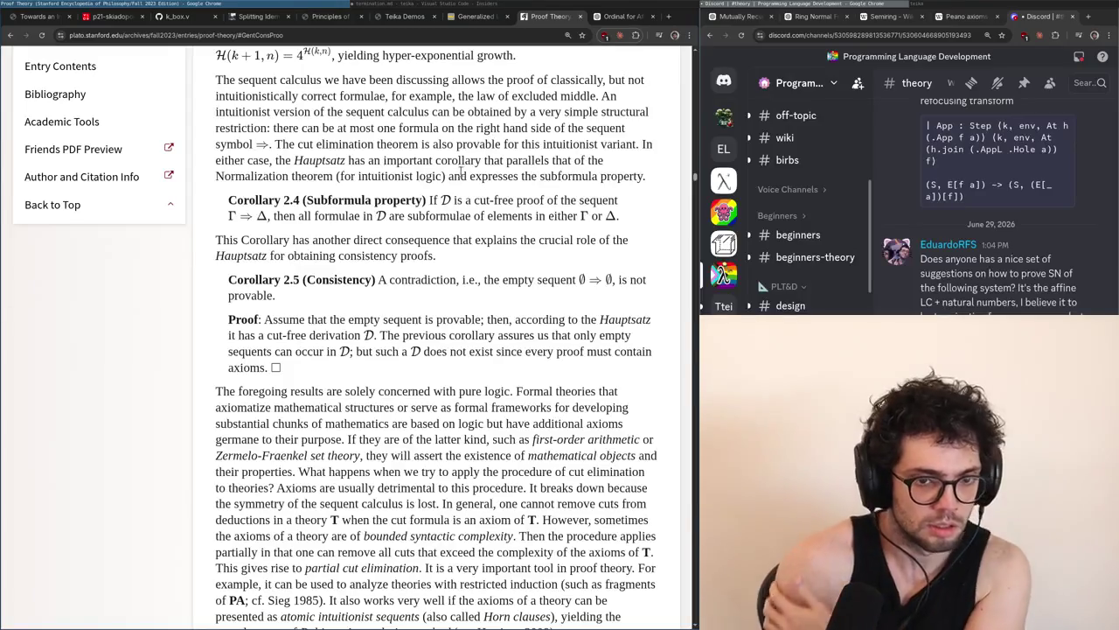
Check termination.md line 1405, then scroll the article to the Cut rule and Gentzen's Hauptsatz
scroll(445, 262, down, 5)
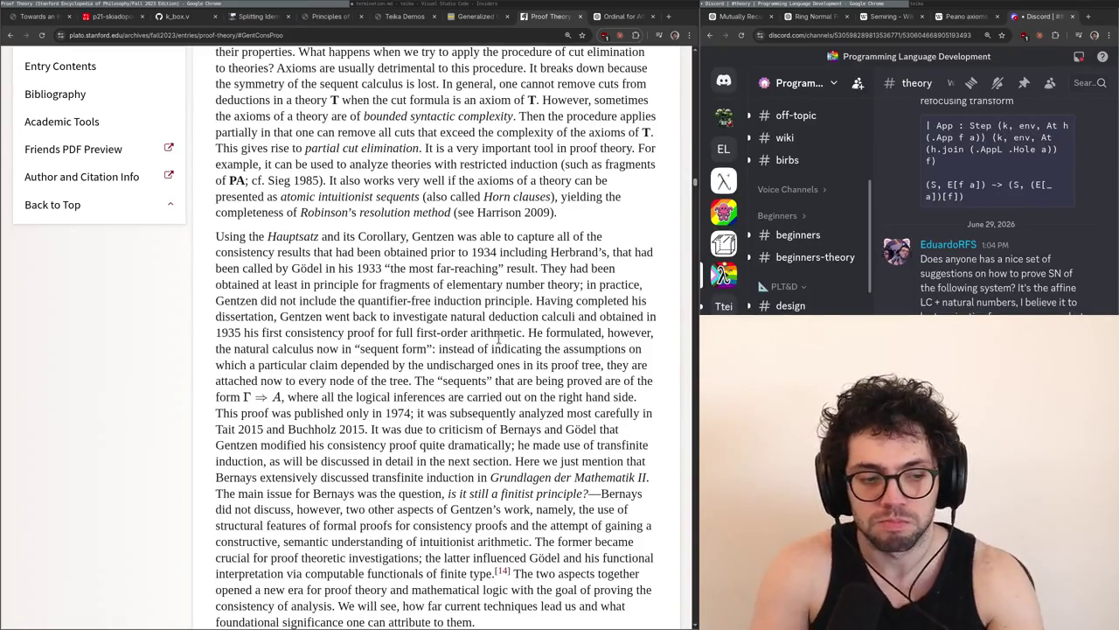
key(alt+Tab)
key(Up)
key(Up)
key(Up)
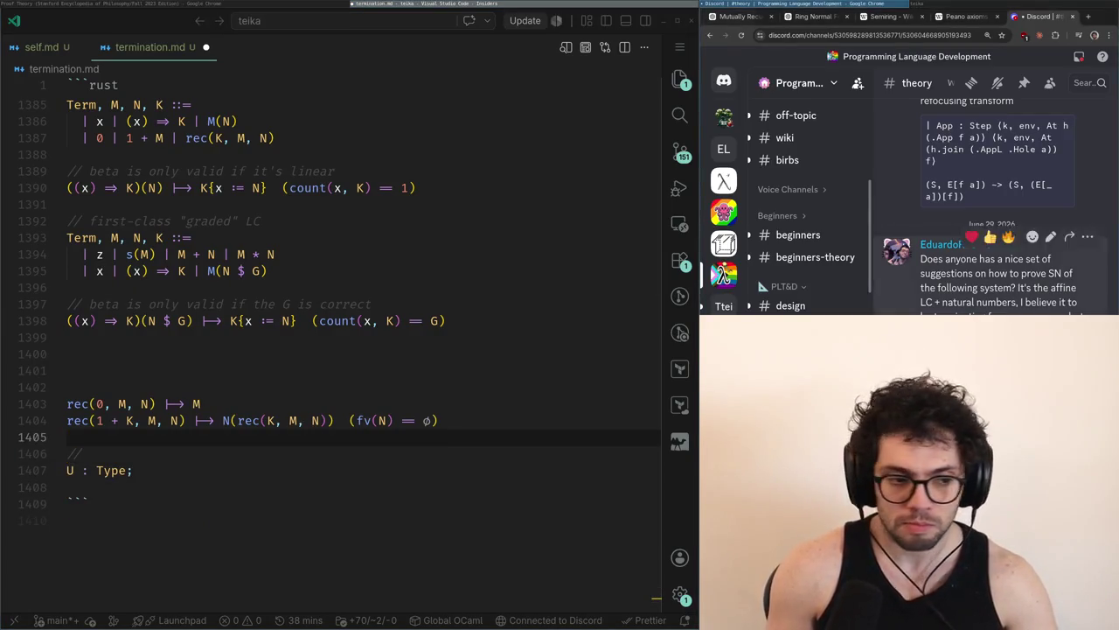
key(alt+Tab)
scroll(434, 336, down, 2)
scroll(433, 350, down, 5)
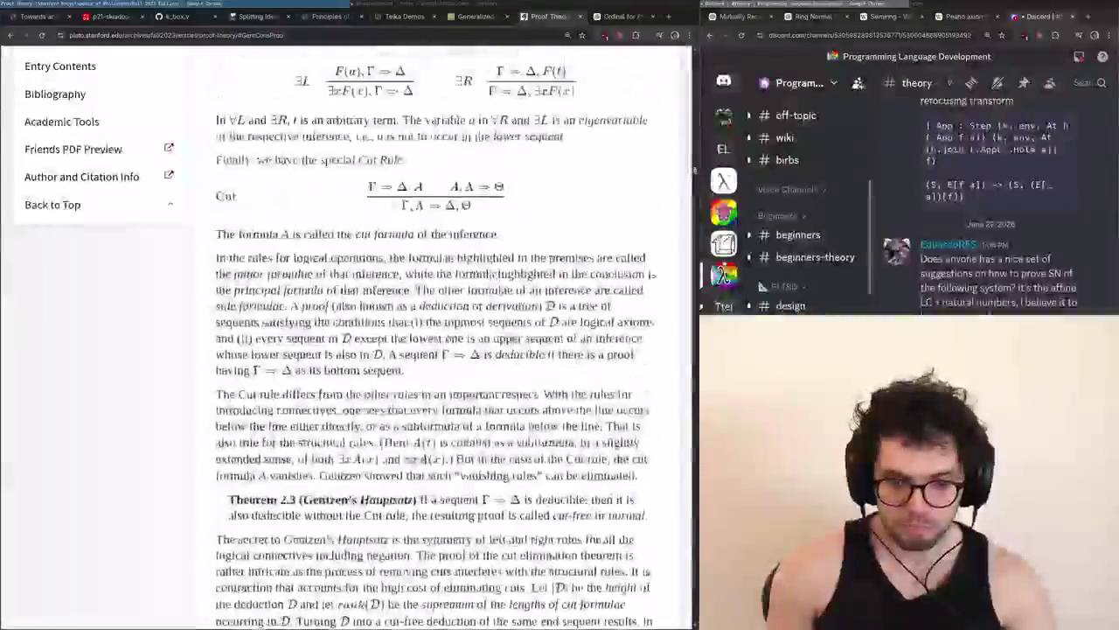
Discard a new-tab search for 'acker' and scroll back up the Proof Theory article
key(ctrl+t)
text(acker)
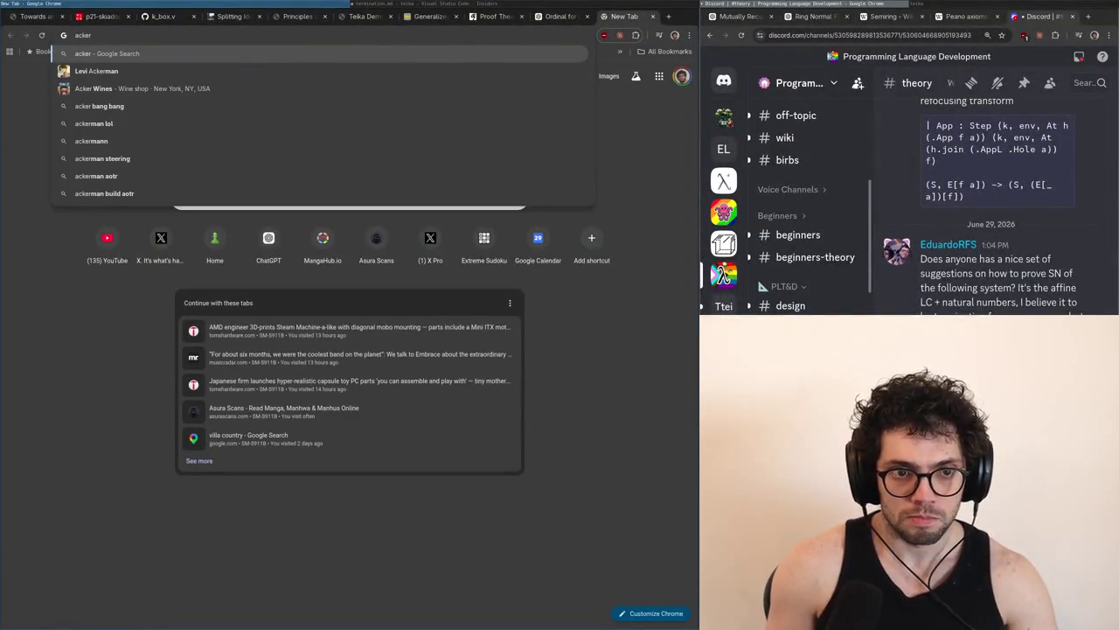
key(ctrl+w)
key(alt+Tab)
key(alt+Tab)
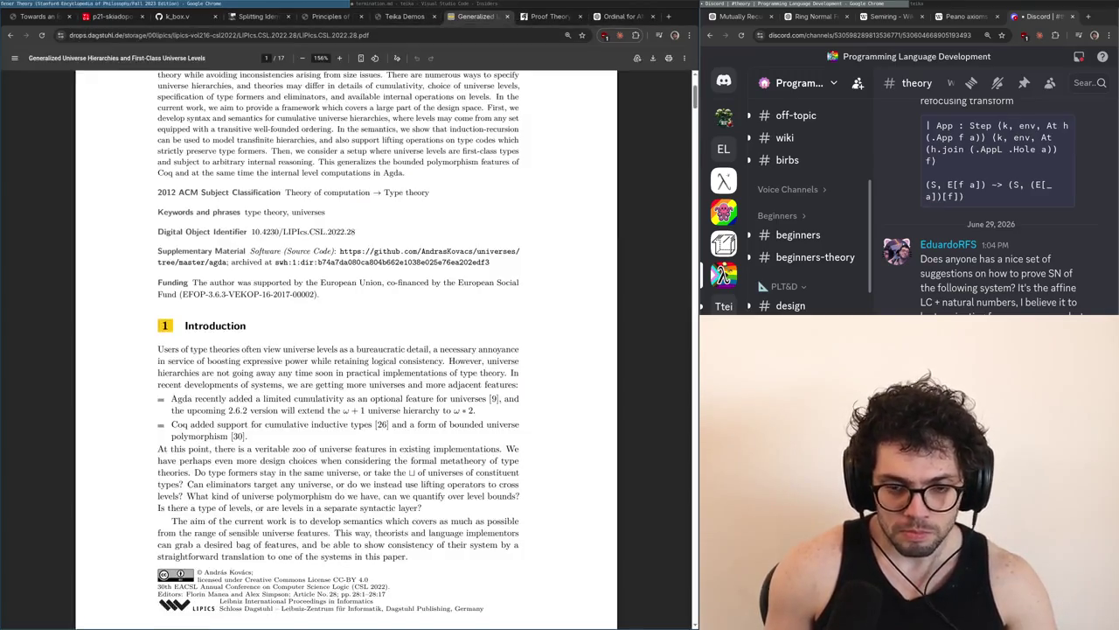
key(ctrl+Tab)
scroll(433, 350, up, 5)
scroll(434, 350, up, 15)
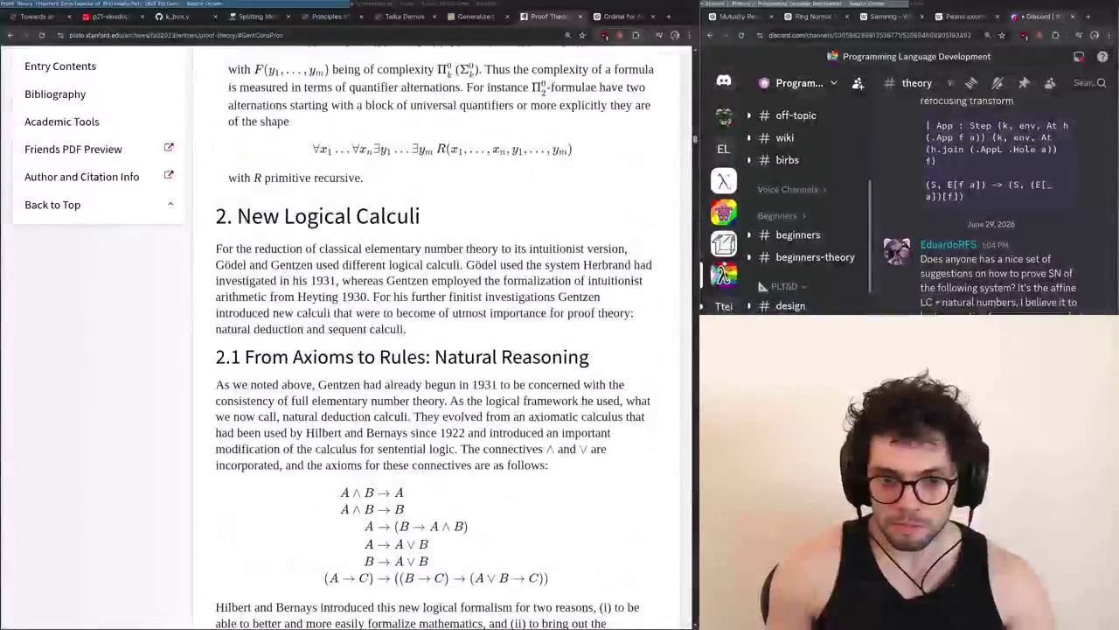
Search open tabs for 'ordinal' to reach the Ordinal for Affine LC chat
key(ctrl+t)
text(ordinal)
key(Return)
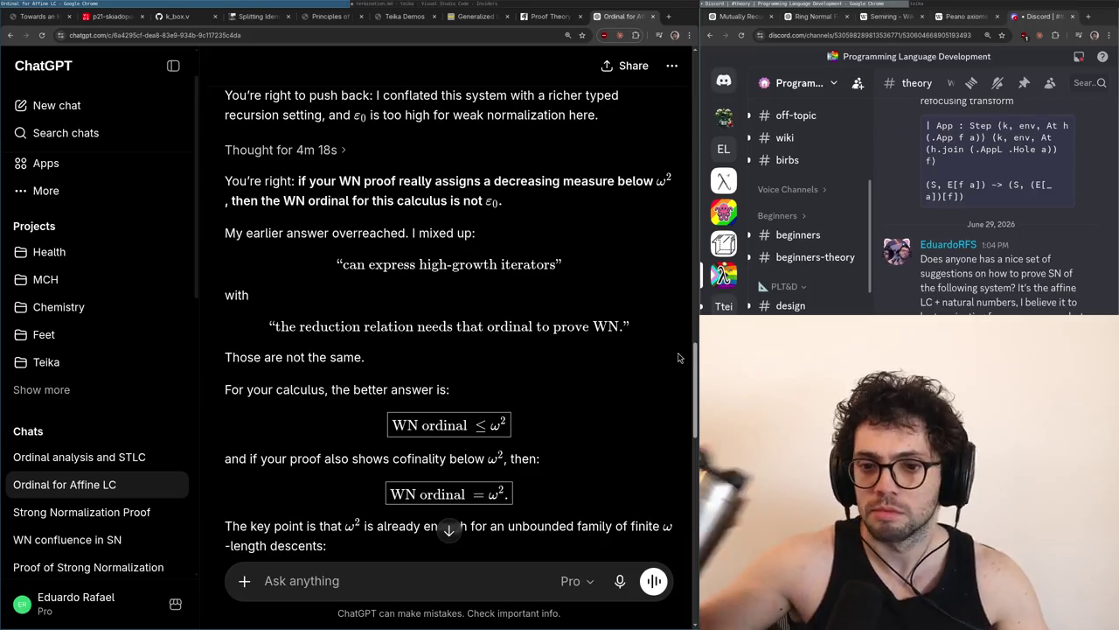
Scroll through the ChatGPT answer and check the recursor rule in termination.md
scroll(676, 356, up, 2)
scroll(675, 356, down, 4)
scroll(675, 356, down, 4)
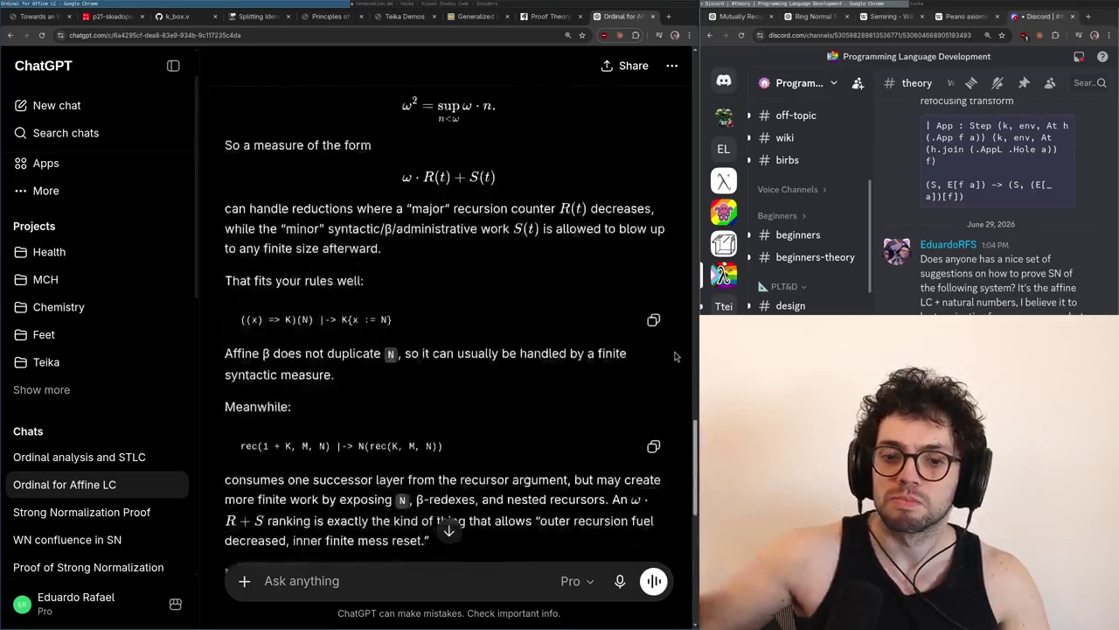
scroll(504, 367, down, 4)
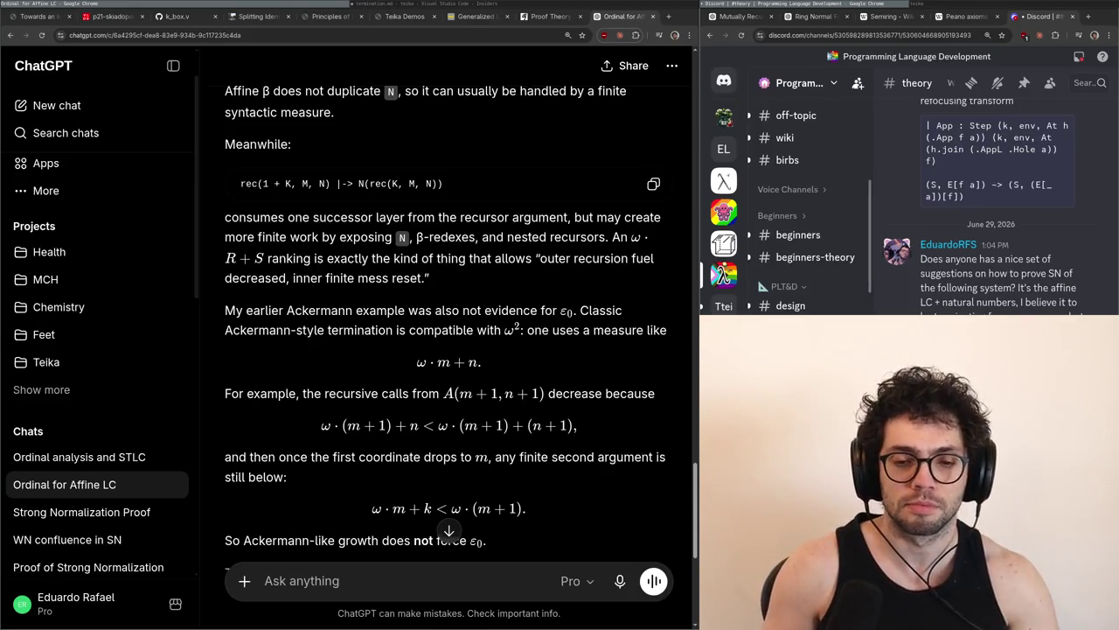
key(alt+Tab)
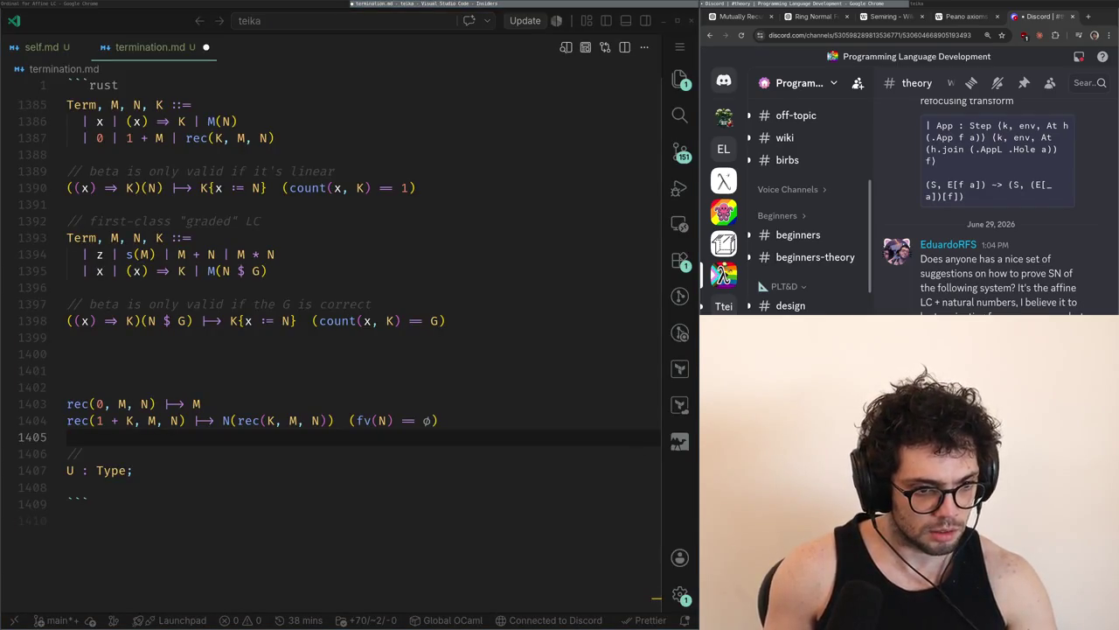
key(alt+Tab)
key(alt+Tab)
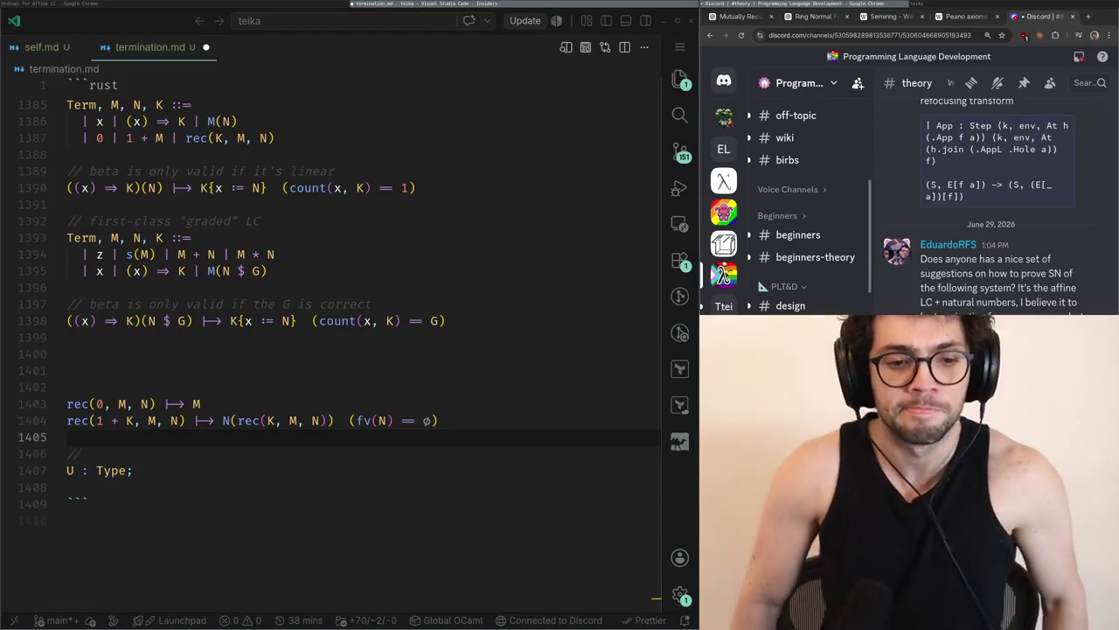
key(alt+Tab)
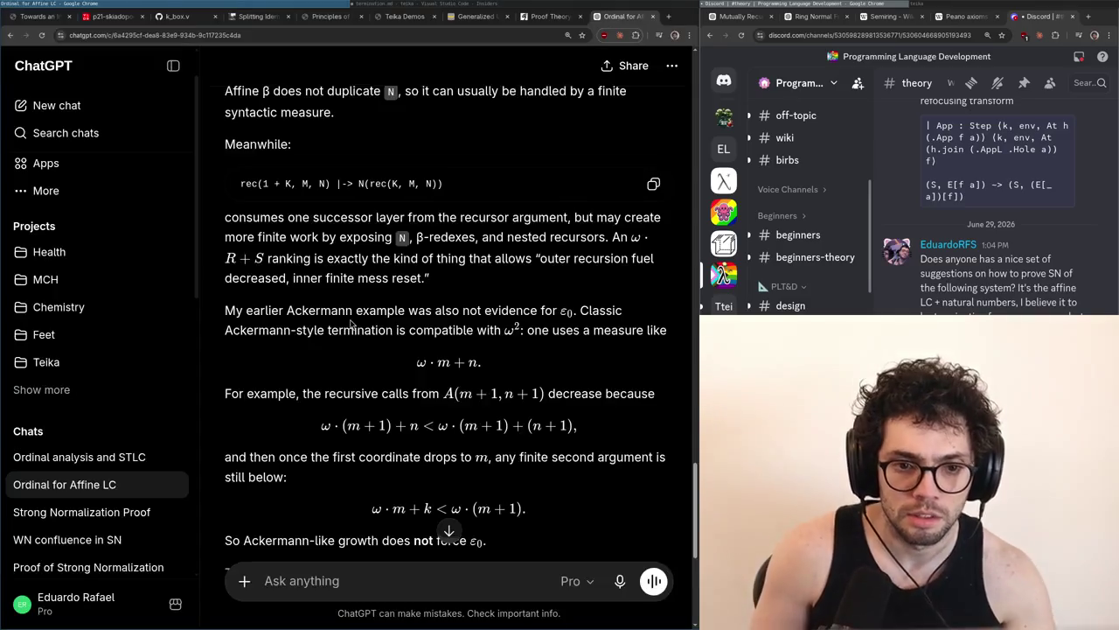
Search Google for 'diagonalization' in a new tab
key(ctrl+t)
text(diagonalization)
key(Return)
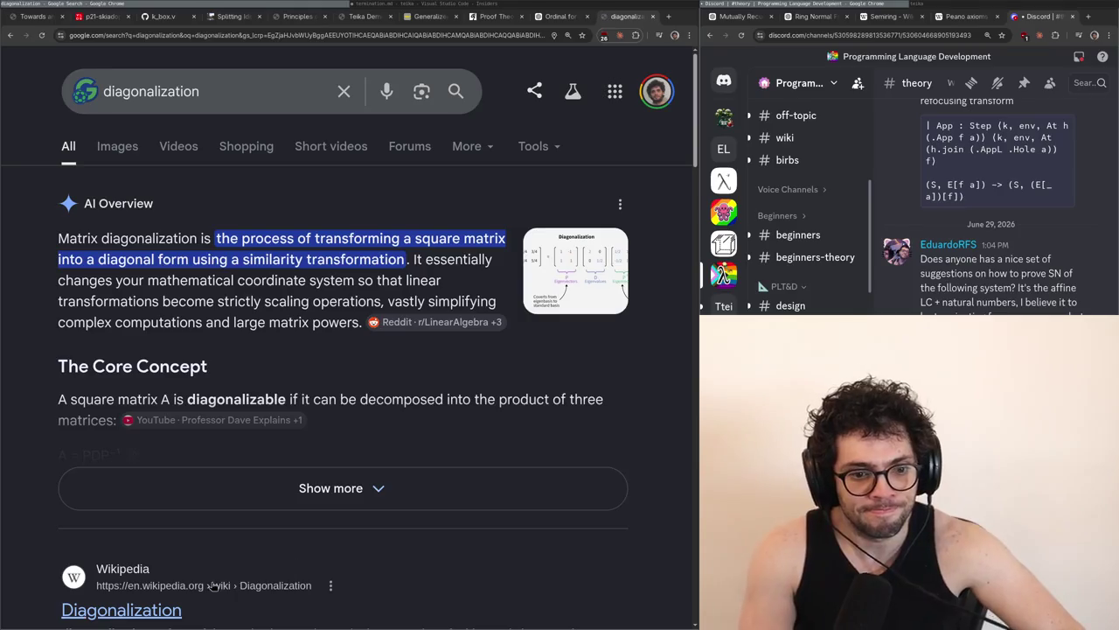
View Wikipedia's Diagonalization disambiguation page, then close it to return to the ordinal chat
click(122, 610)
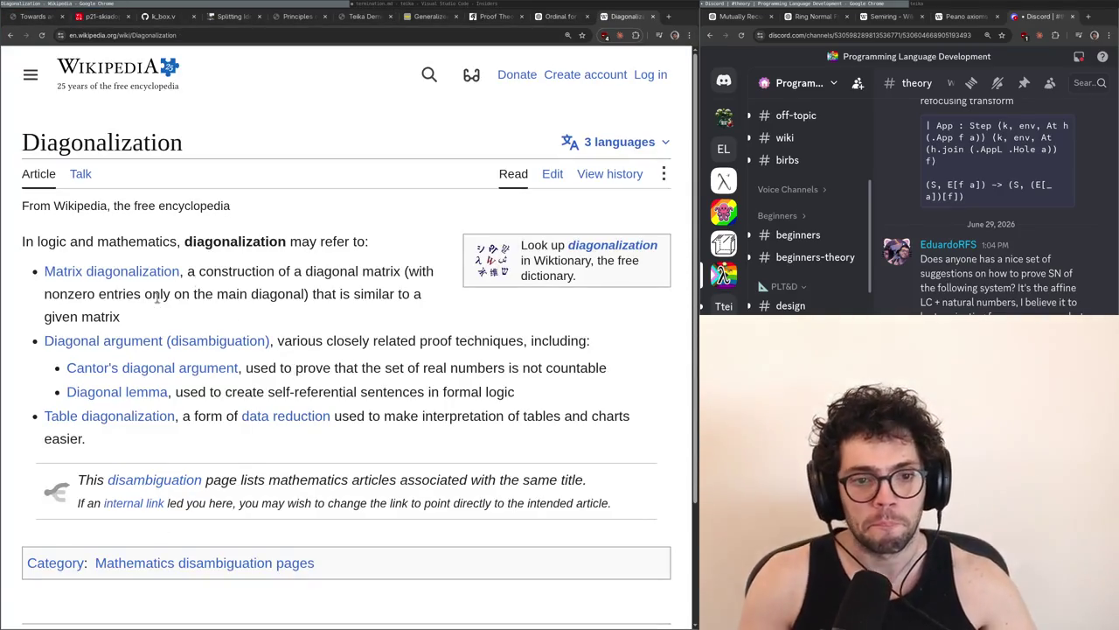
key(ctrl+w)
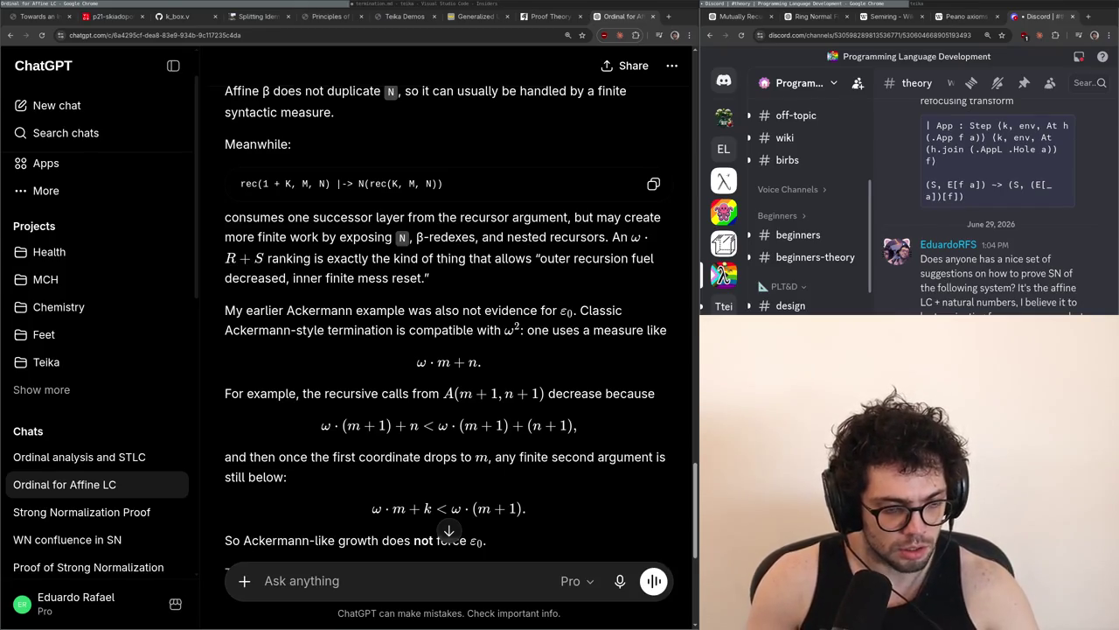
Scroll to the end of the ω² ordinal answer and start a fresh tab
scroll(448, 350, down, 5)
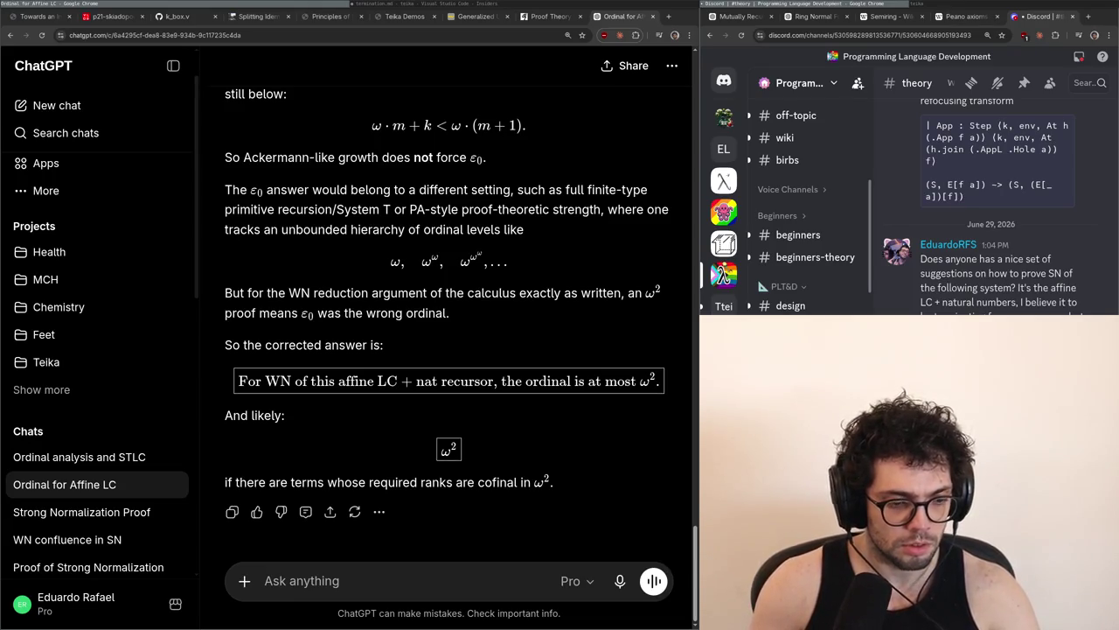
key(ctrl+t)
Search 'diagonaliz' and follow Wikipedia's Diagonalization and Diagonal argument links to Cantor's diagonal argument
text(diagonaliz)
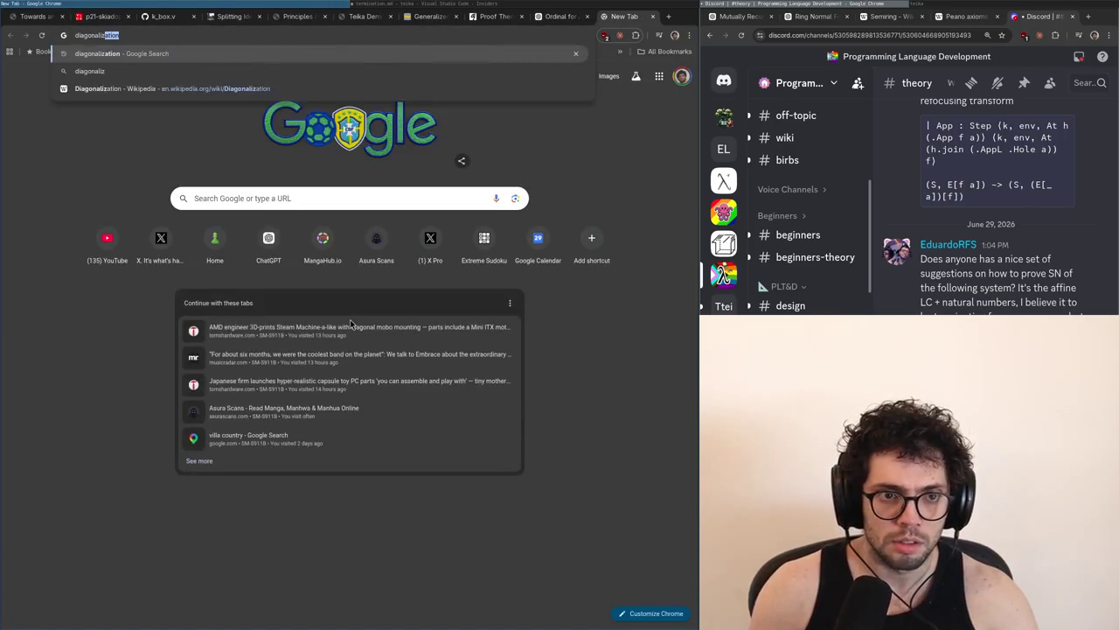
key(Return)
scroll(147, 528, down, 2)
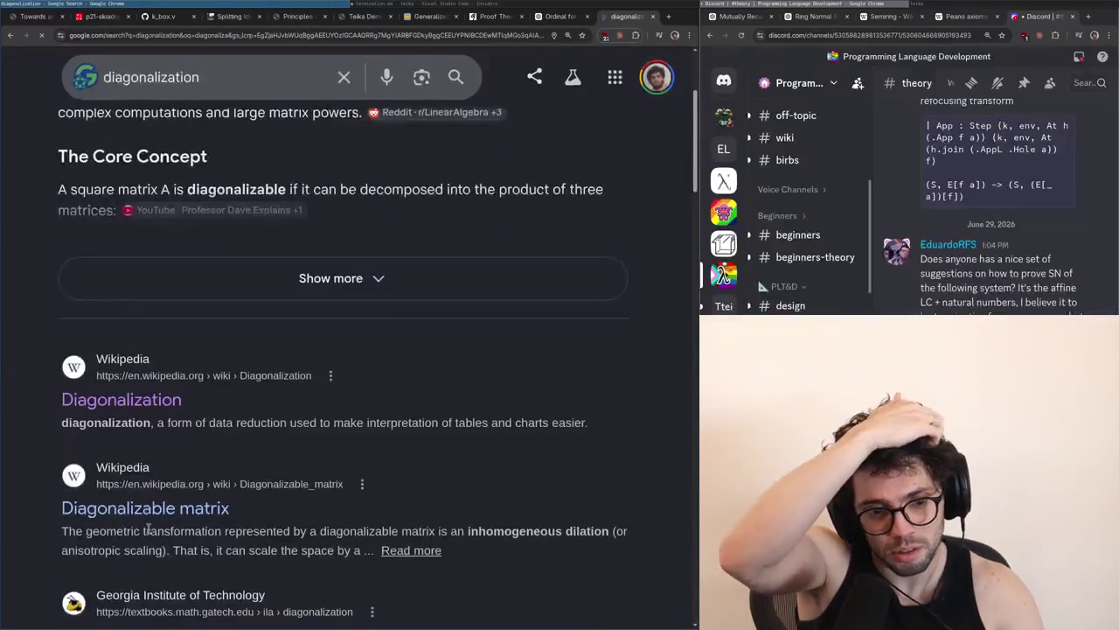
click(123, 398)
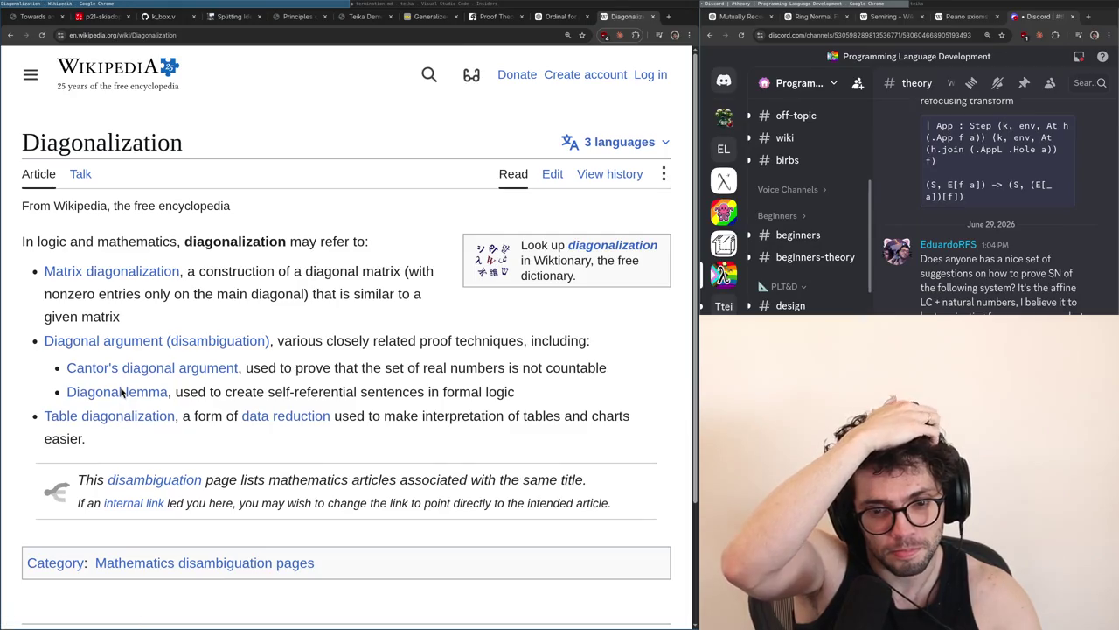
click(107, 341)
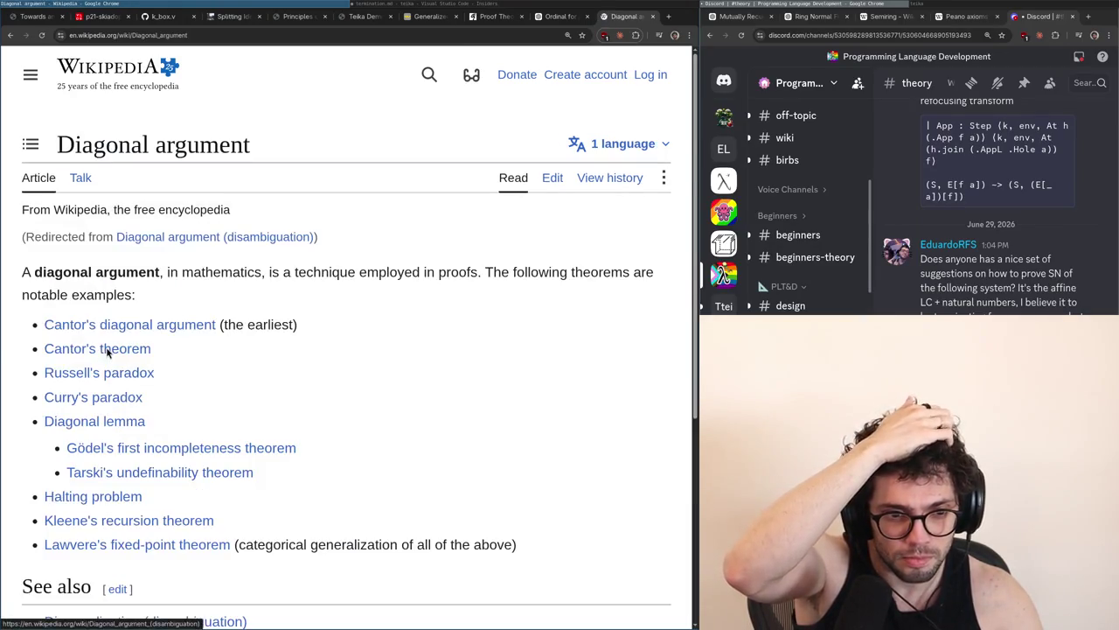
click(153, 324)
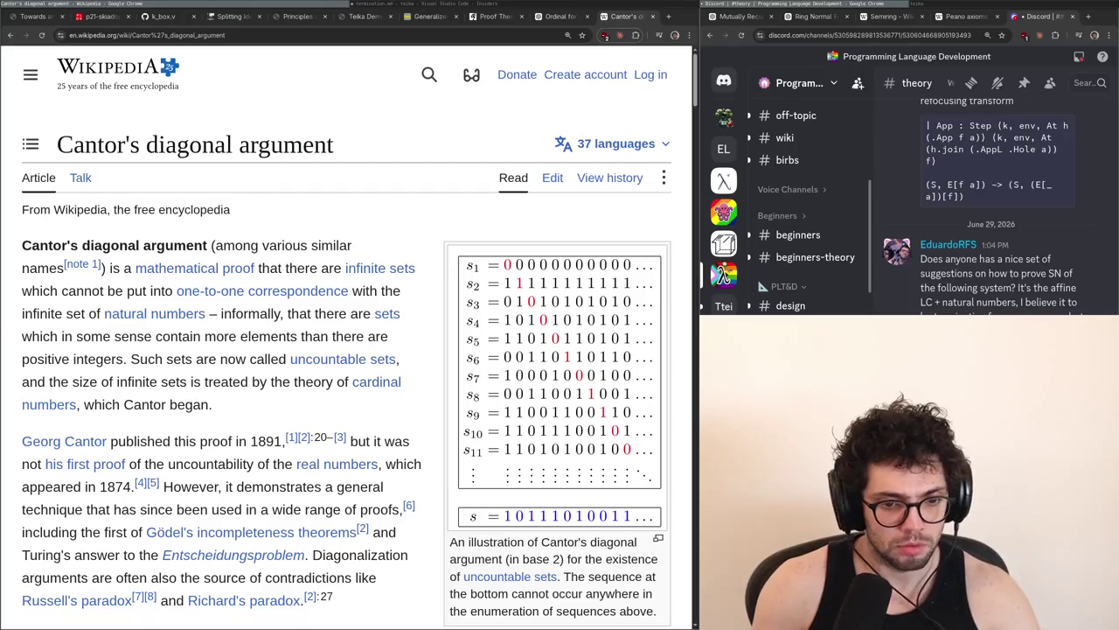
Look for 'forcing' in the Cantor's diagonal argument article, then reread it from the top
key(ctrl+f)
text(forcing)
key(Home)
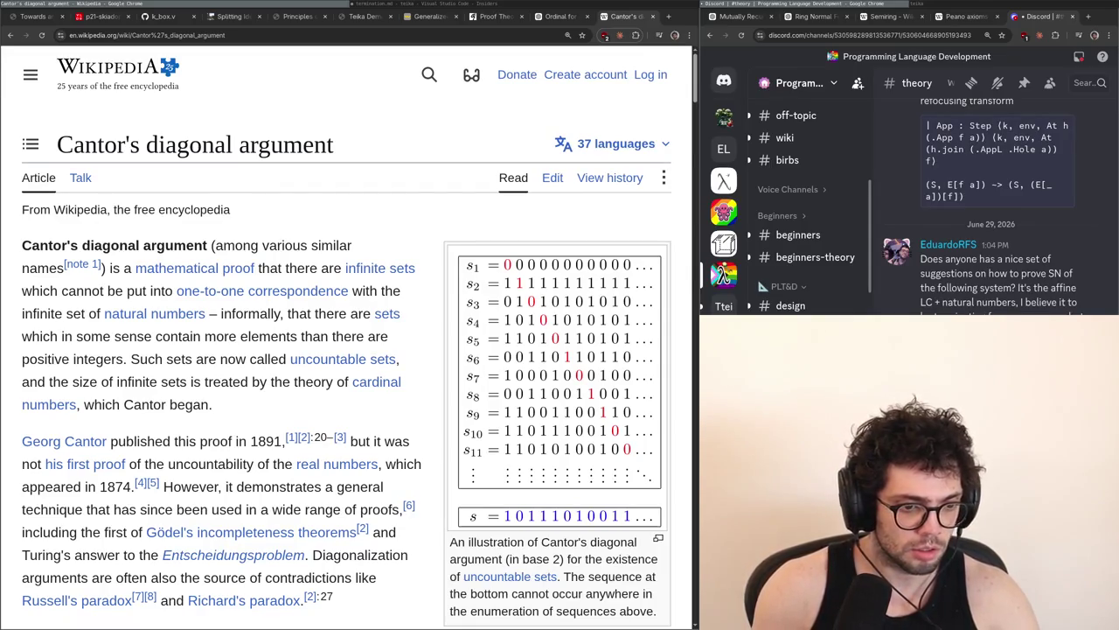
scroll(350, 322, down, 15)
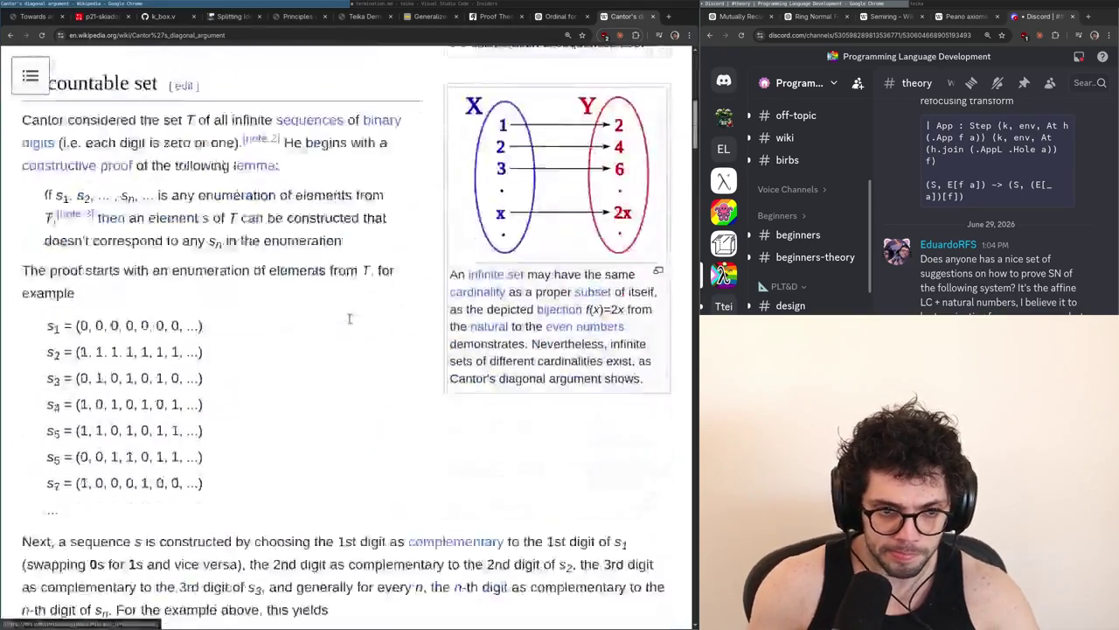
mouse_move(352, 324)
key(ctrl+t)
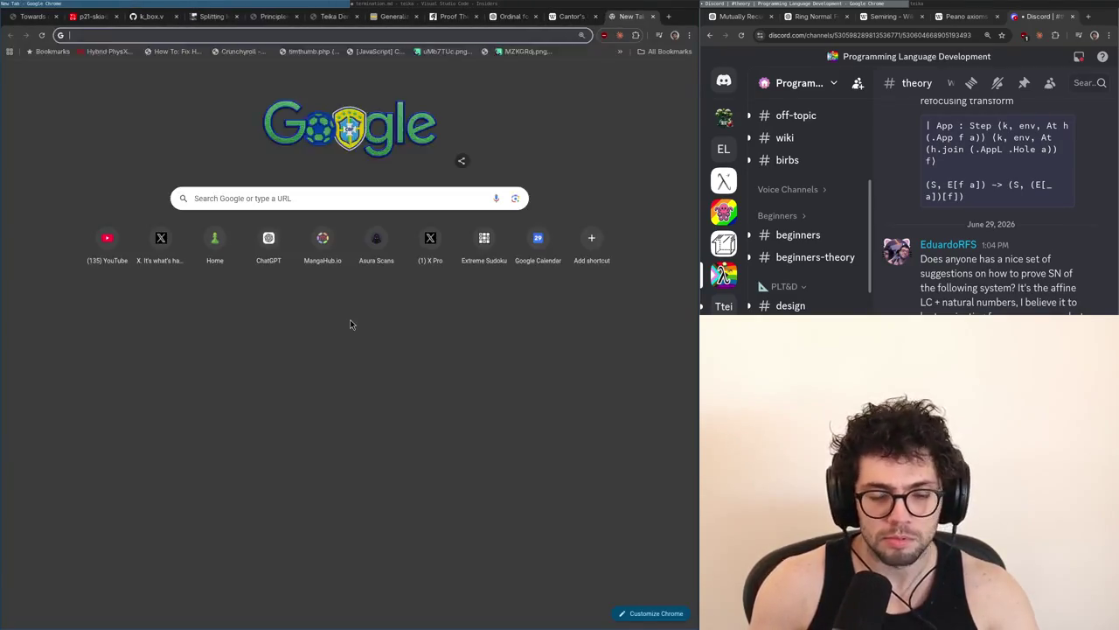
Ask ChatGPT what diagonalization looks like in set theory and why linear set theory doesn't allow it
text(chat)
key(Return)
text(how does se)
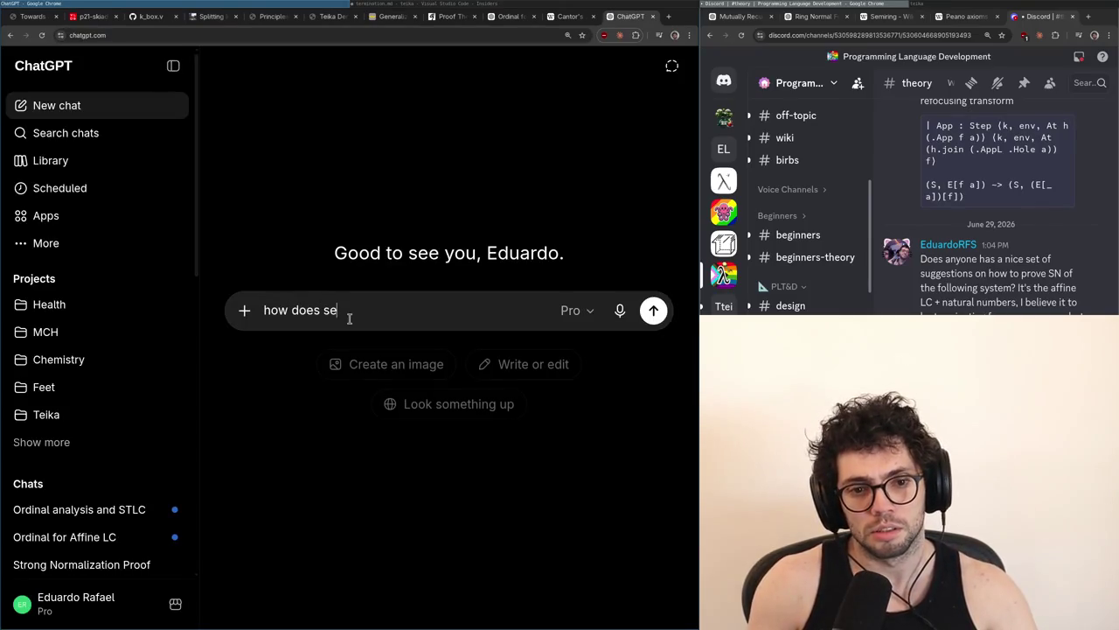
key(BackSpace)
key(BackSpace)
text(diago)
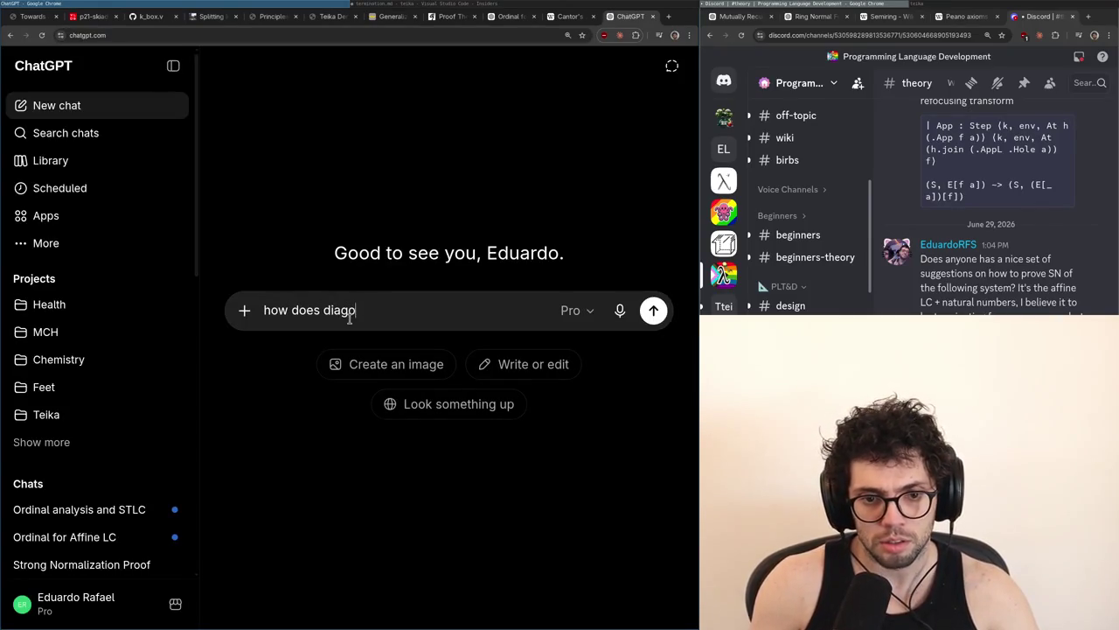
text(nalization looks like in )
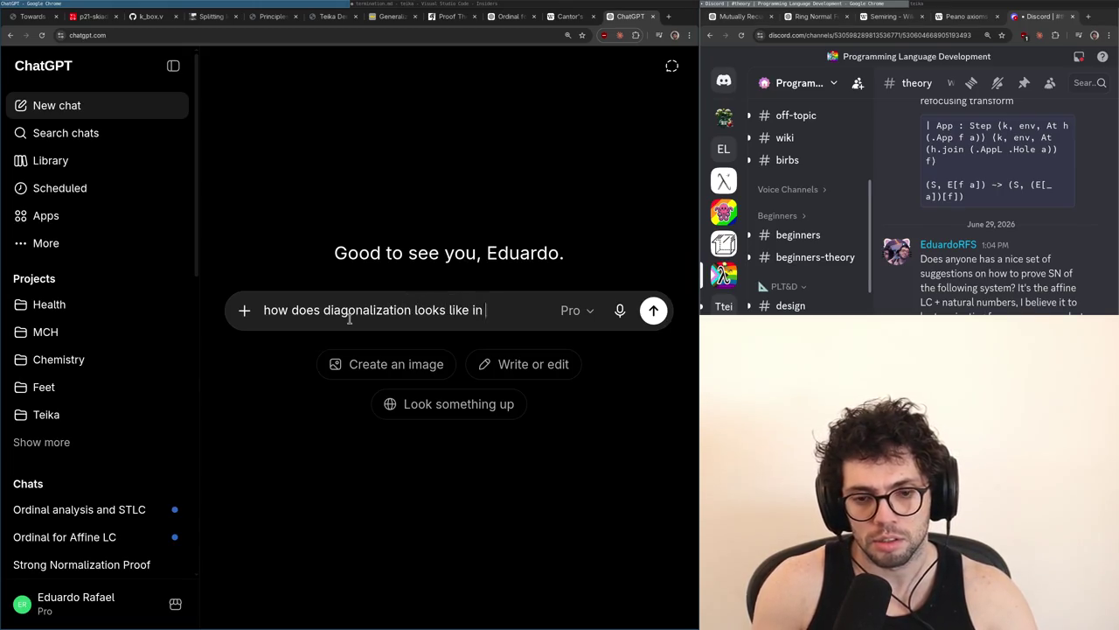
text(set theory and why does)
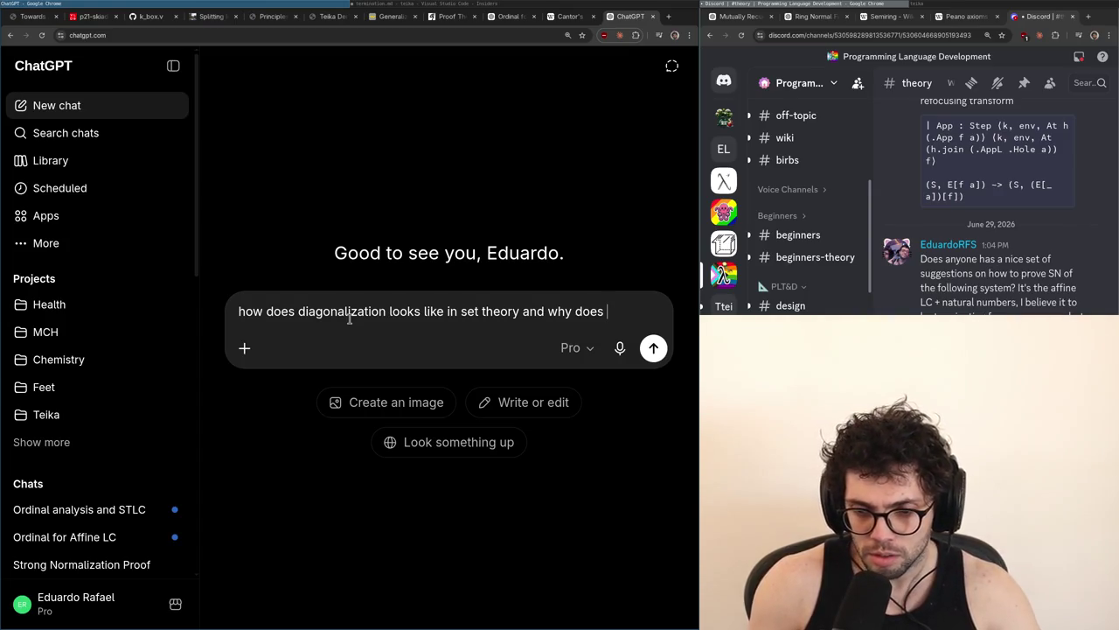
text( linear set theory refu)
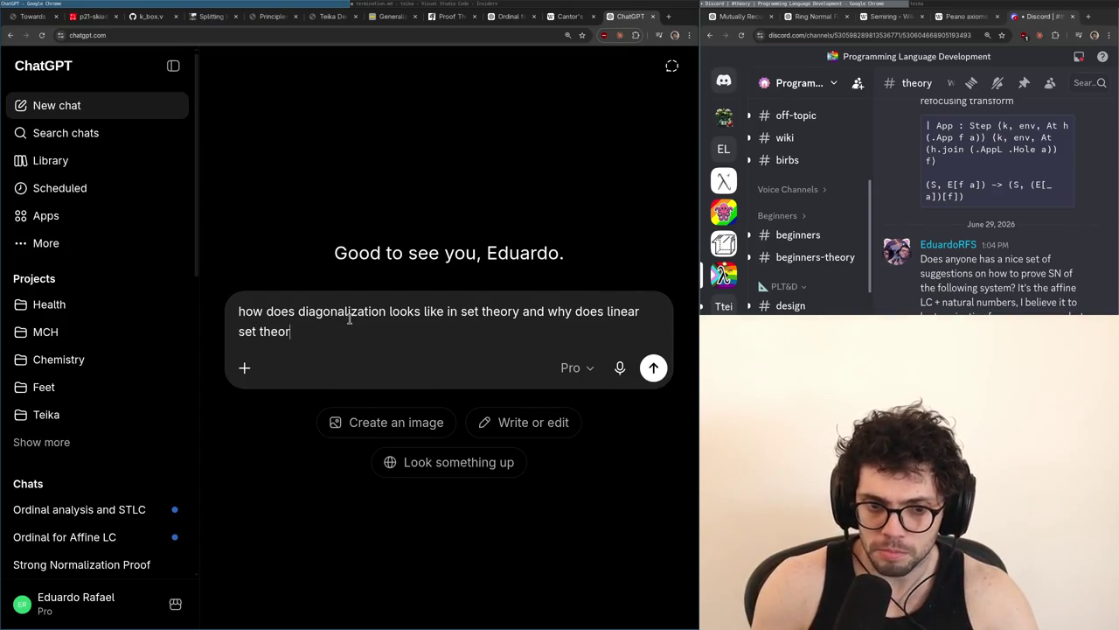
key(BackSpace)
key(BackSpace)
key(BackSpace)
text(doesn't all)
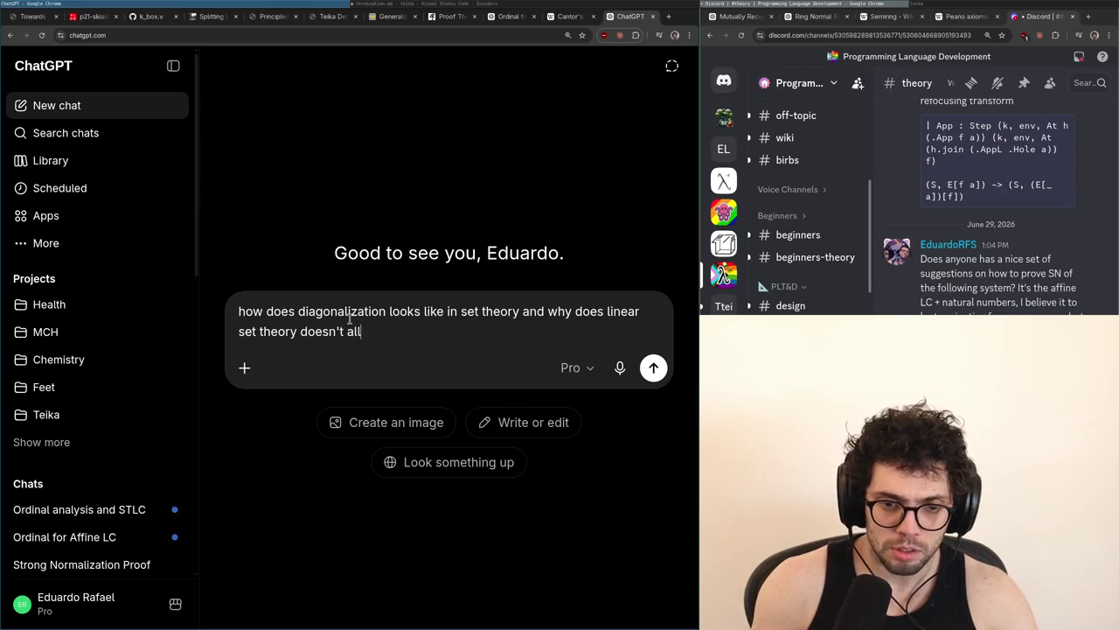
text(ow for it?)
key(Return)
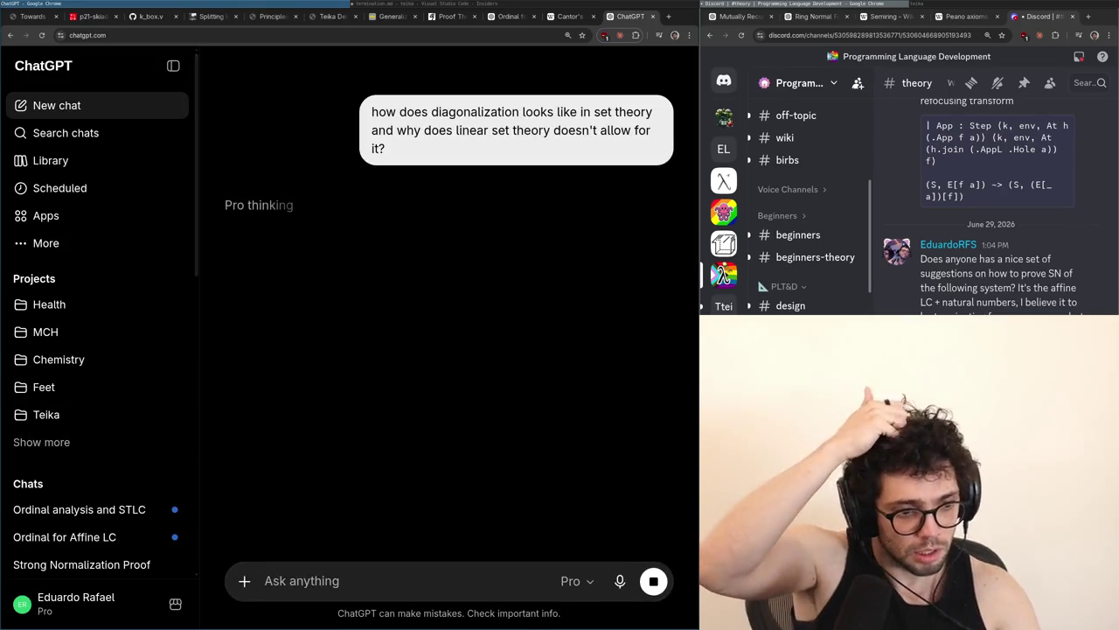
key(ctrl+shift+Tab)
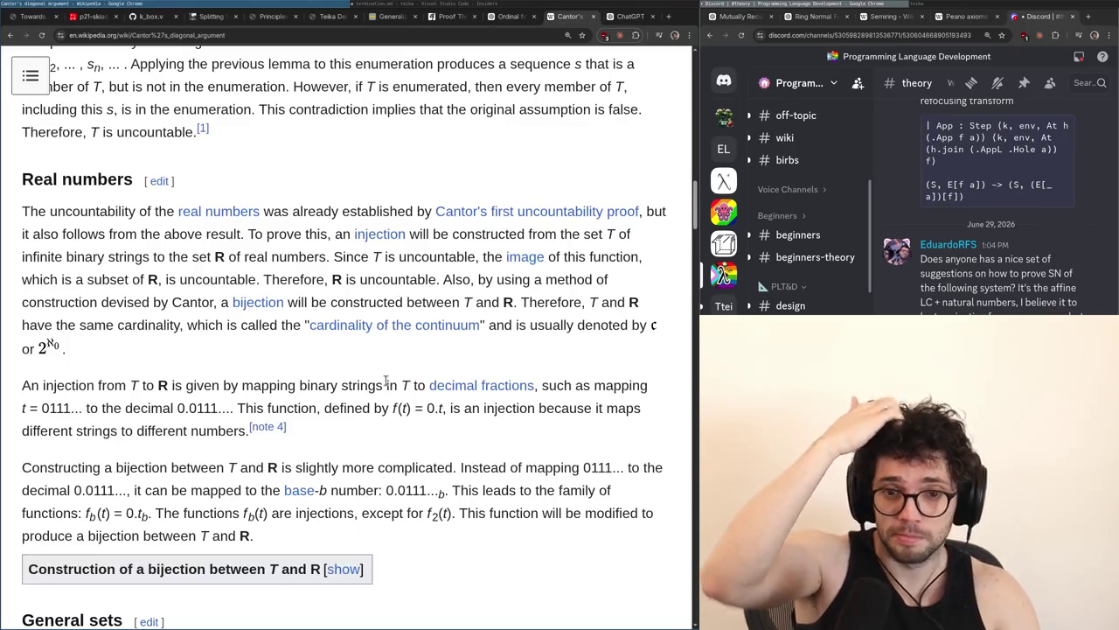
Search the Cantor's diagonal argument article for 'linear', then close the find bar
scroll(385, 382, up, 15)
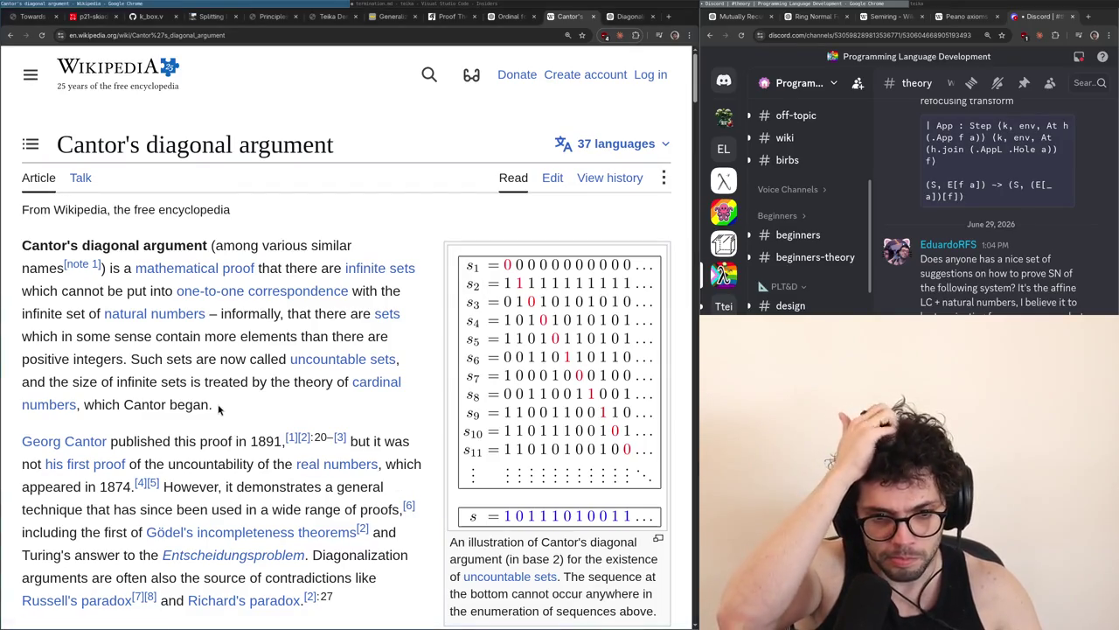
key(ctrl+f)
text(linear)
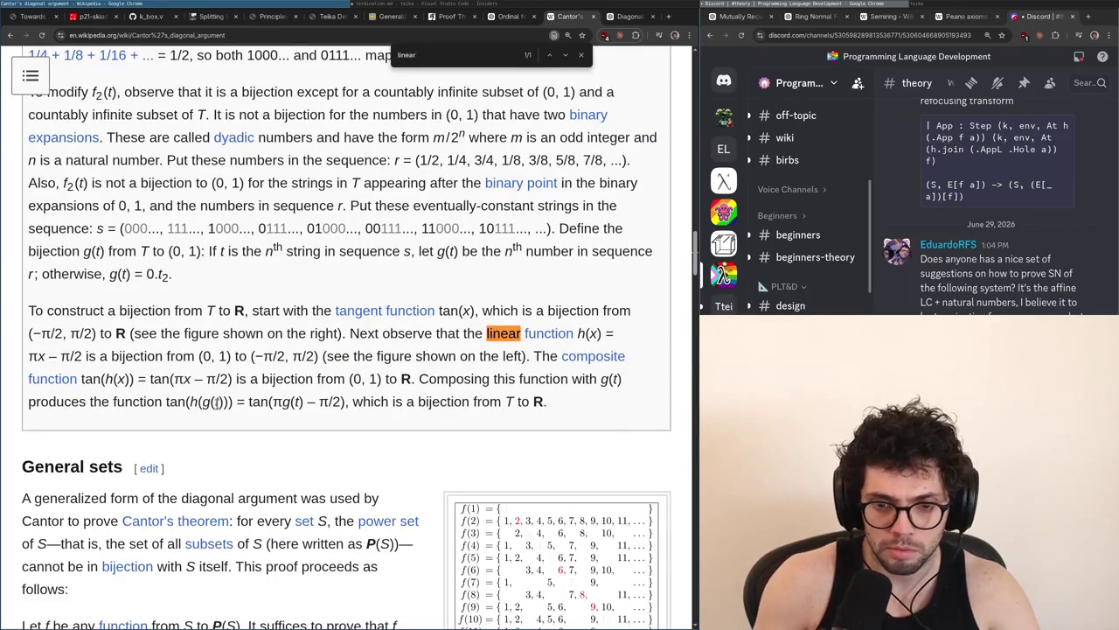
key(Escape)
Scroll to the General sets proof defining T = {s ∈ S : s ∉ f(s)}
scroll(219, 410, down, 6)
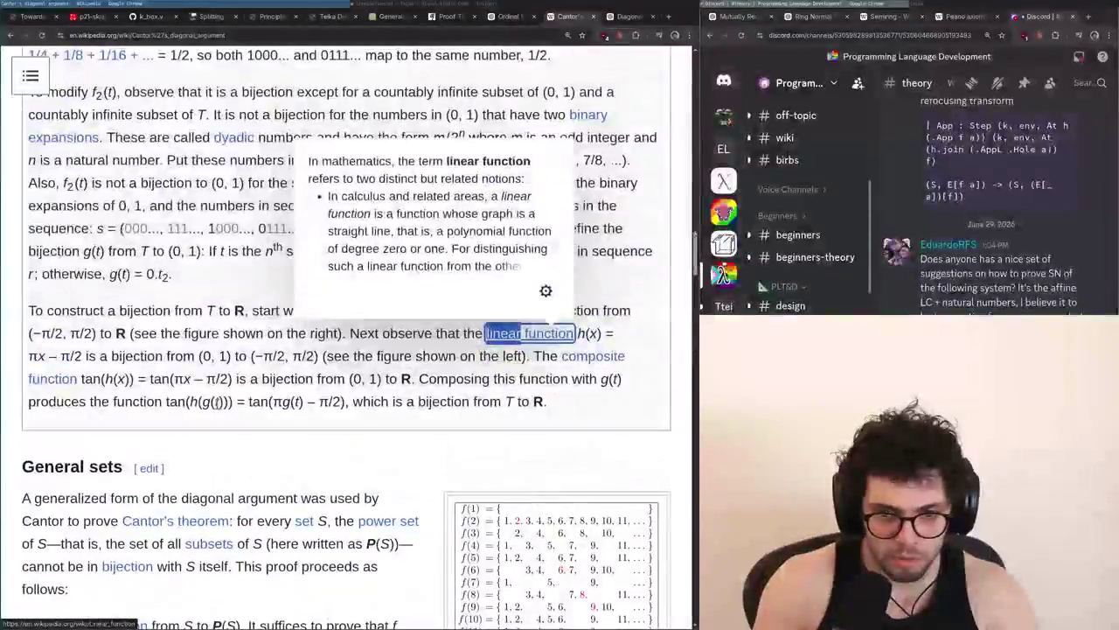
scroll(218, 409, up, 6)
scroll(245, 416, down, 6)
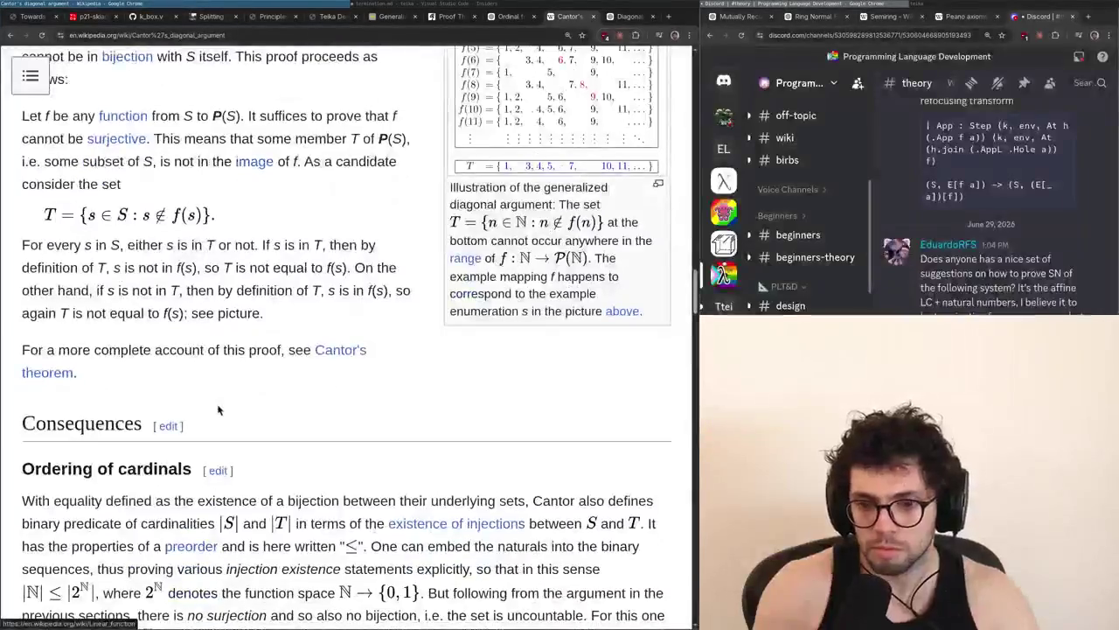
scroll(265, 422, up, 2)
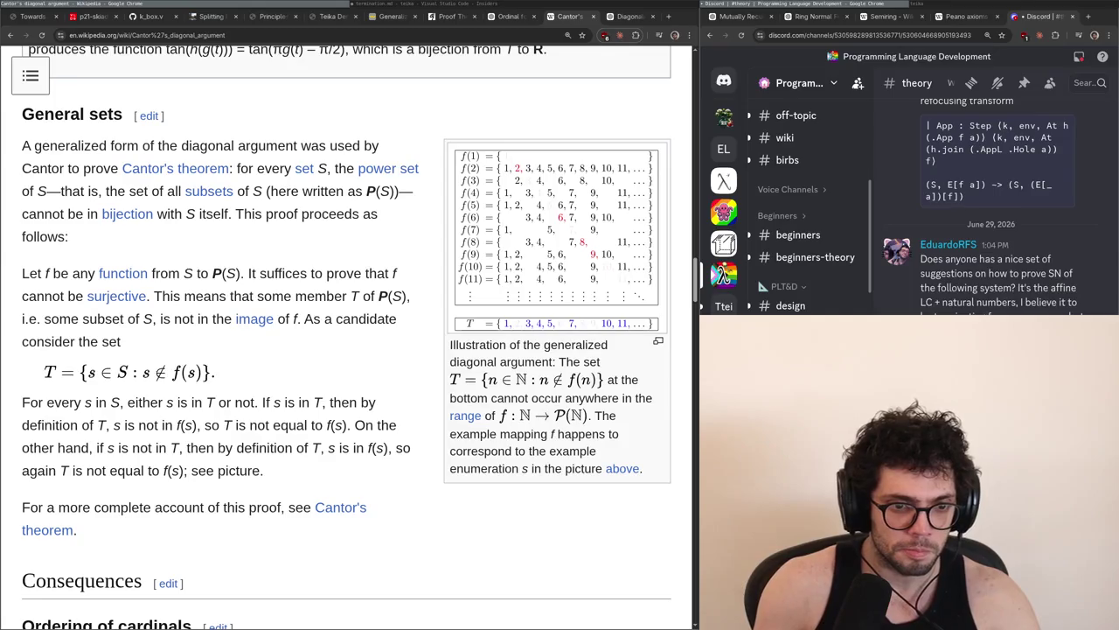
Write s ∉ f(s) on a new line under termination.md's rec rules, fixing the capital S, then return to Chrome
key(alt+Tab)
key(Return)
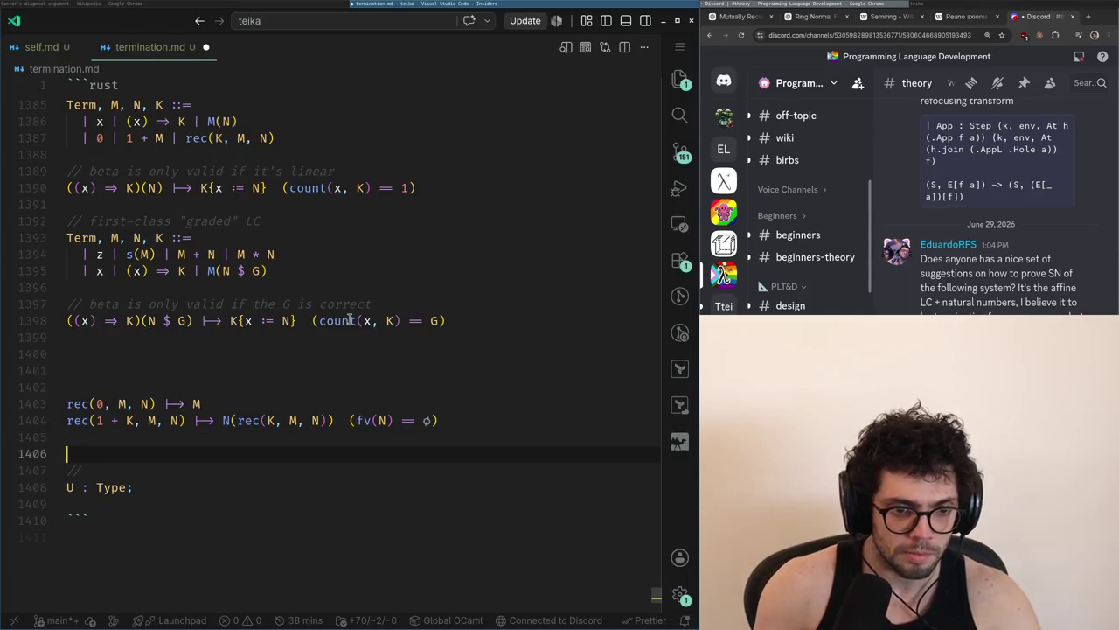
text(s  otin f(S)
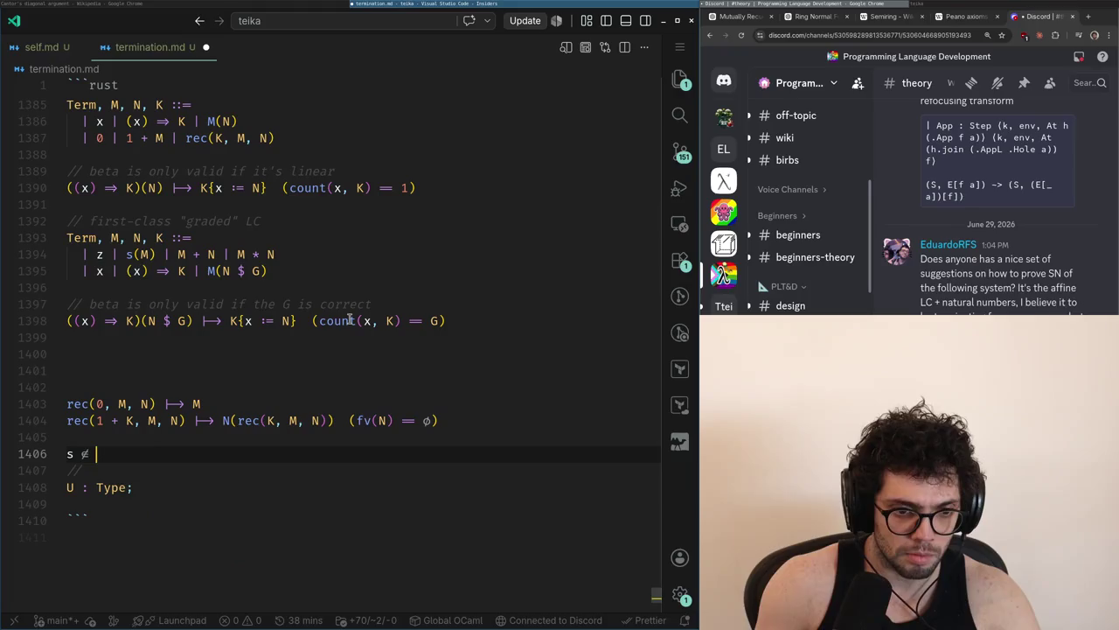
key(BackSpace)
text(s)
key(End)
key(shift+Home)
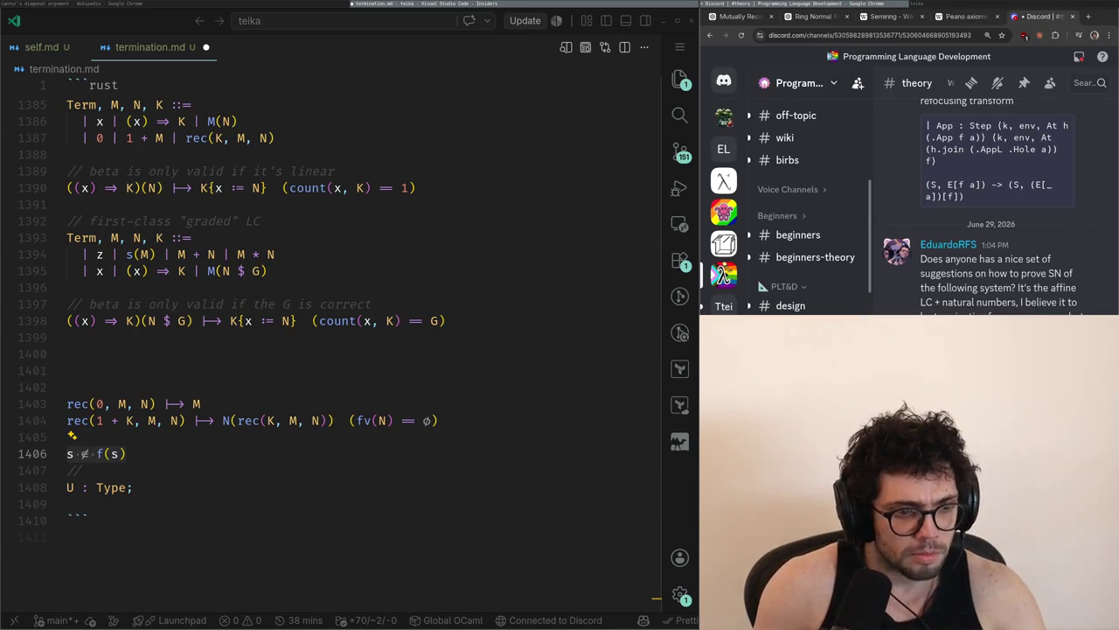
key(alt+Tab)
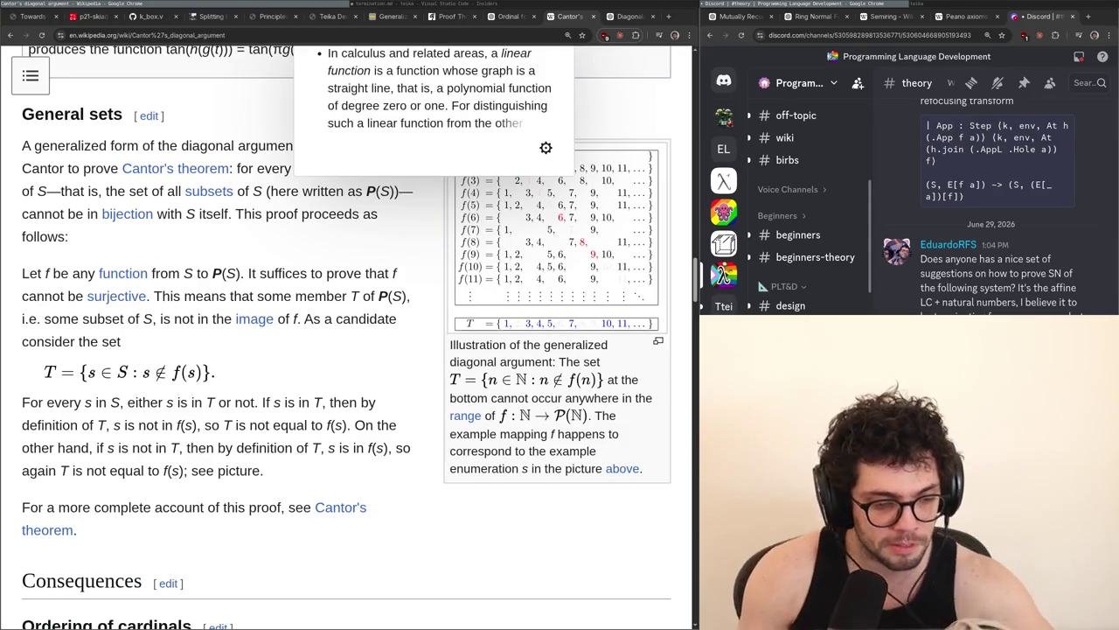
scroll(349, 350, up, 5)
scroll(349, 350, down, 5)
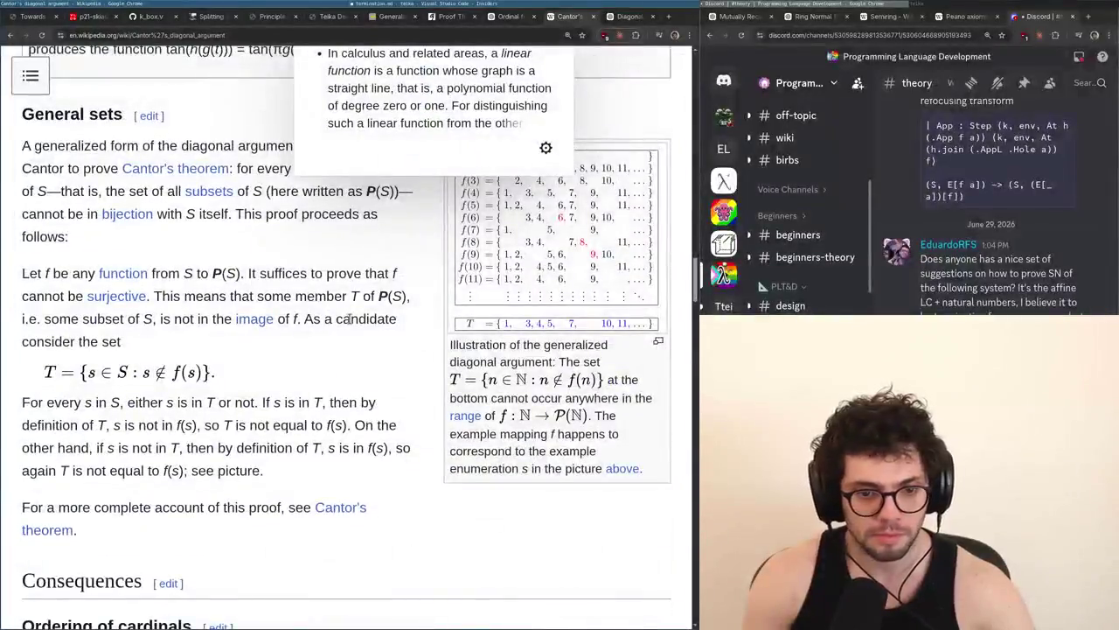
key(super+Up)
key(super+Down)
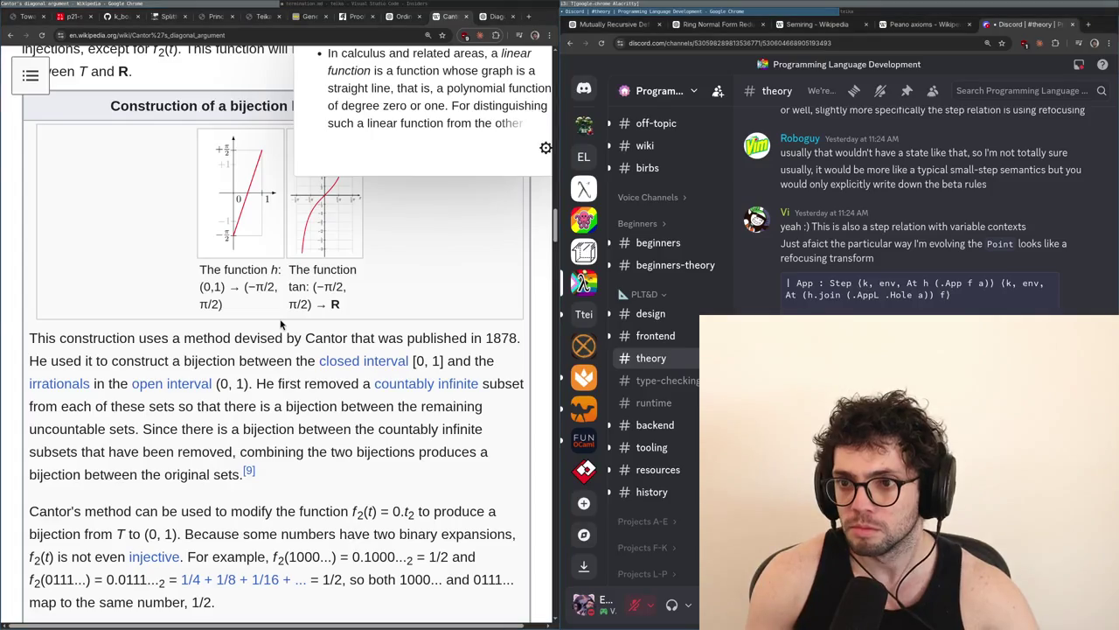
scroll(279, 324, down, 10)
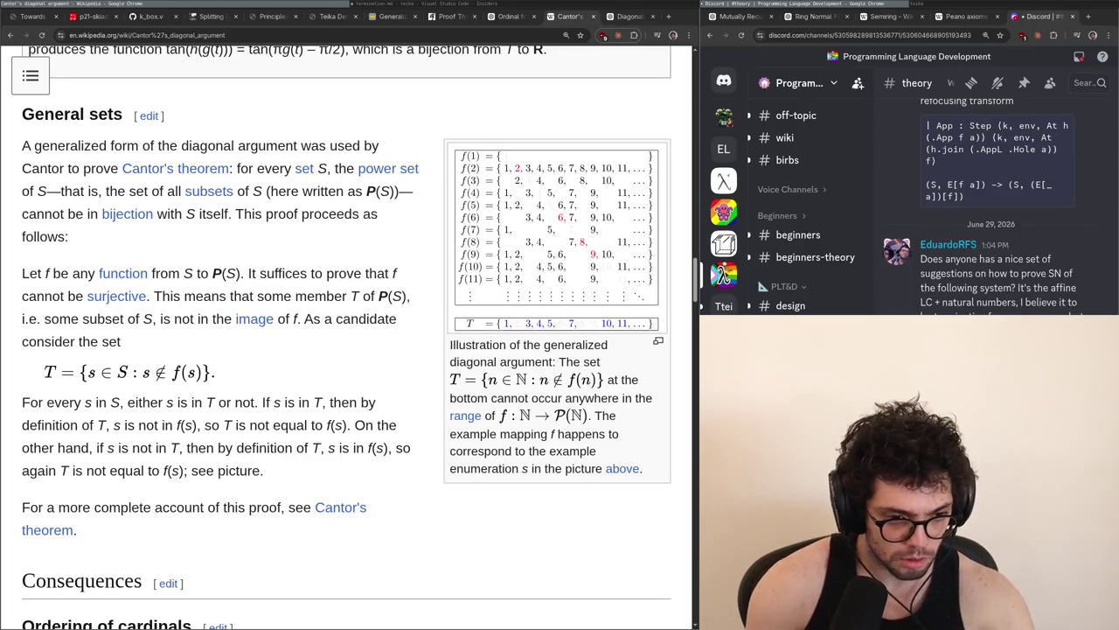
scroll(350, 319, up, 20)
scroll(350, 319, down, 5)
scroll(349, 320, down, 15)
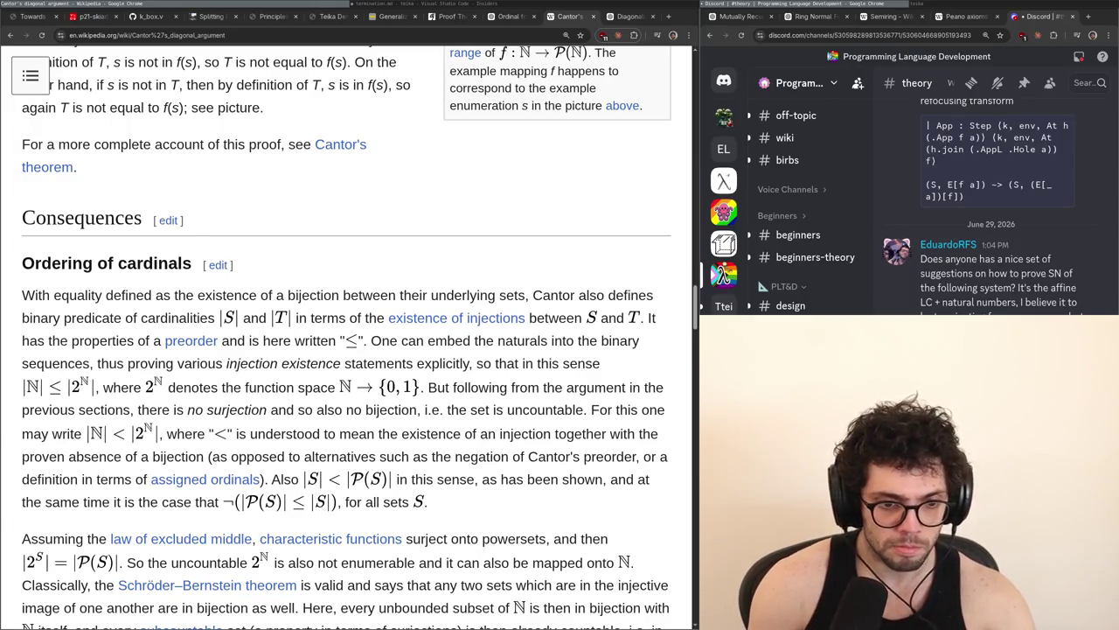
scroll(350, 318, up, 20)
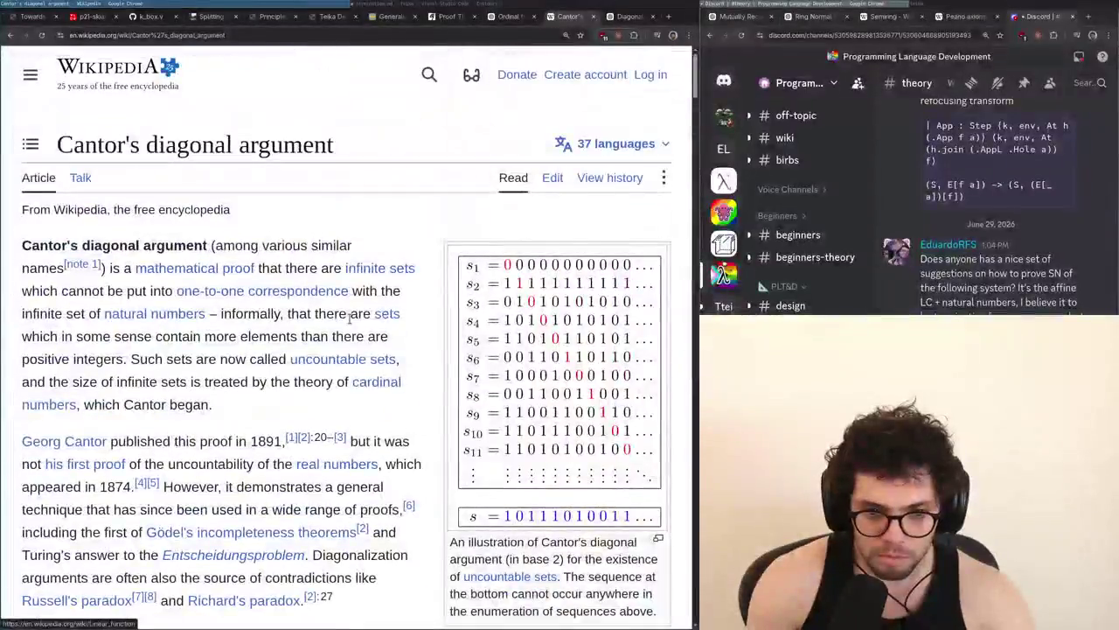
key(ctrl+f)
text(injecti)
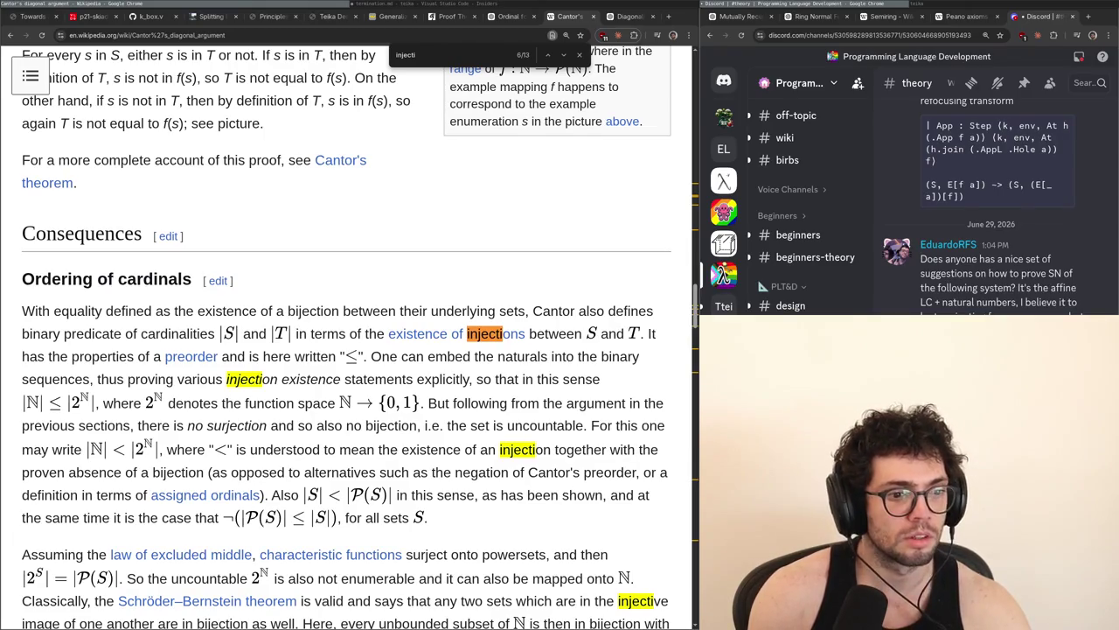
scroll(349, 332, up, 10)
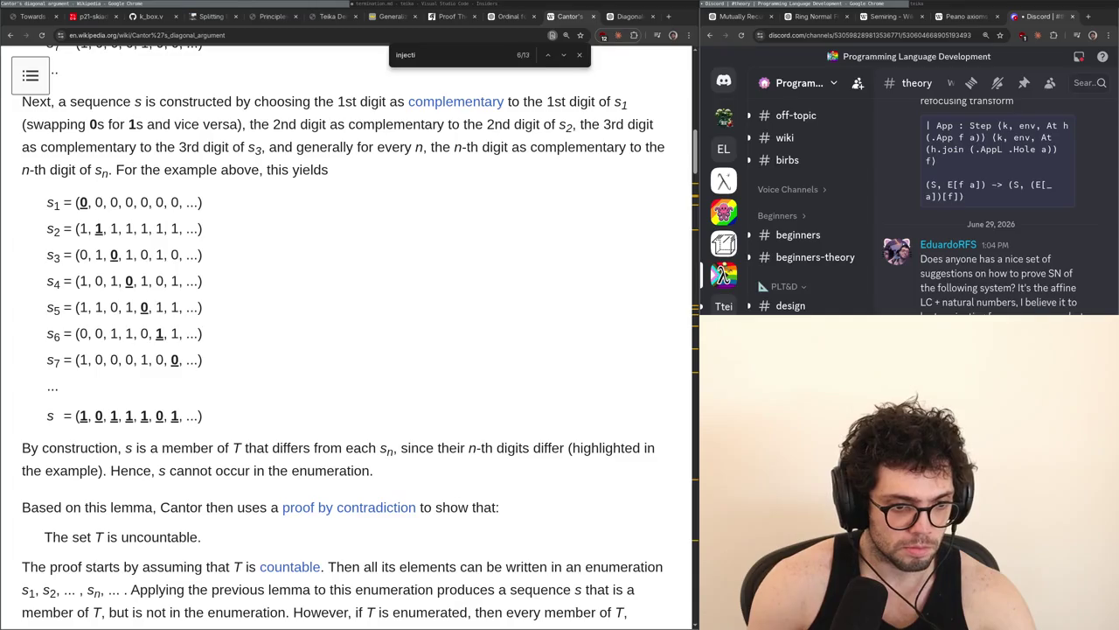
scroll(350, 320, up, 15)
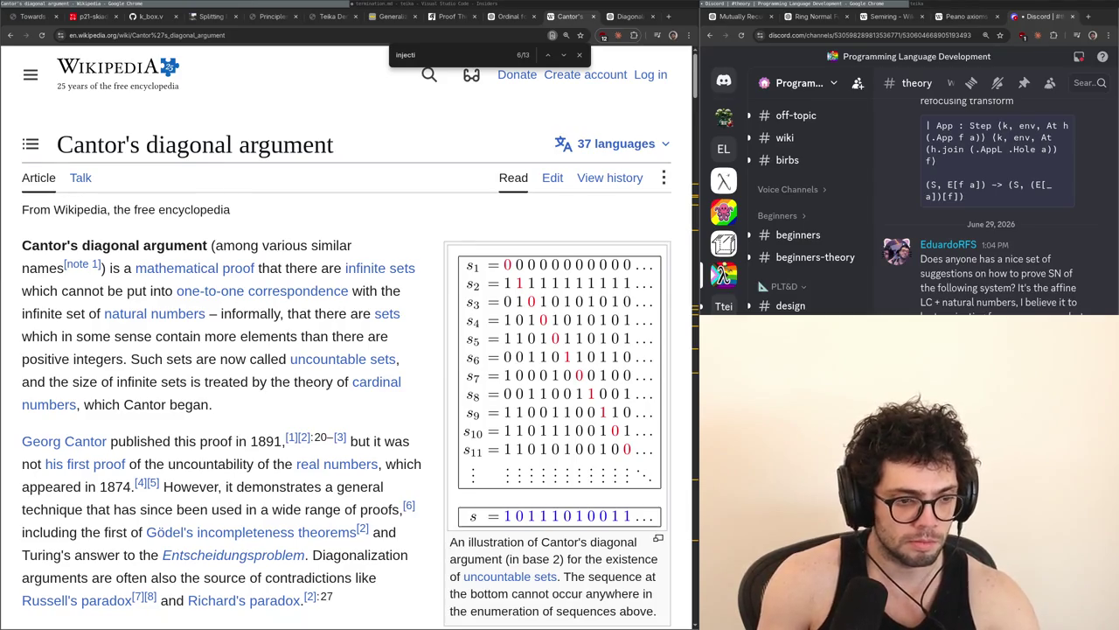
key(ctrl+t)
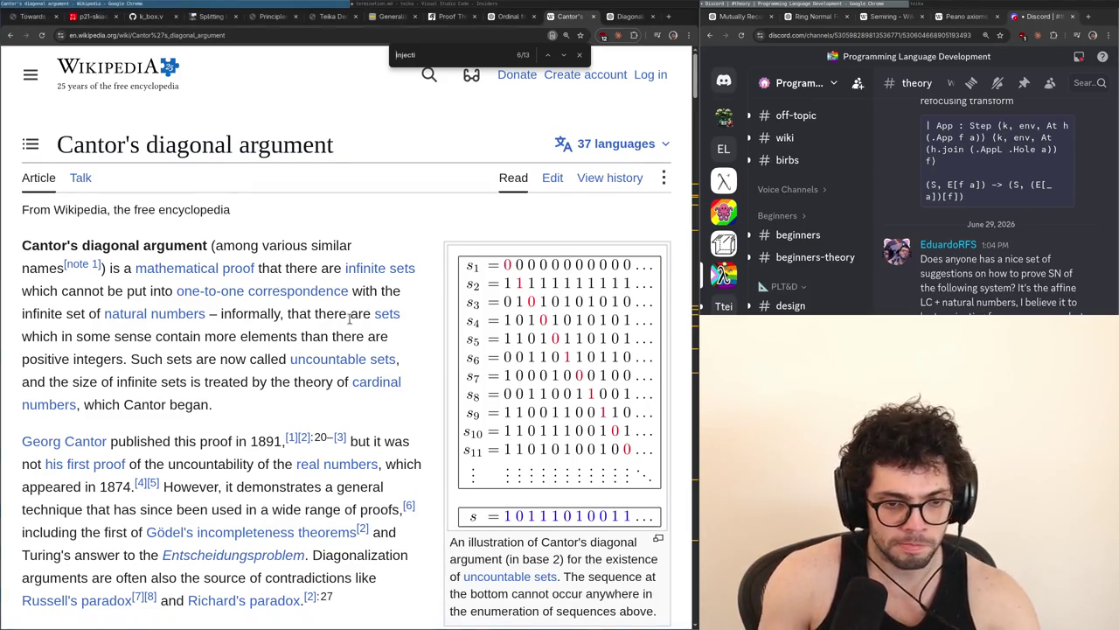
key(ctrl+w)
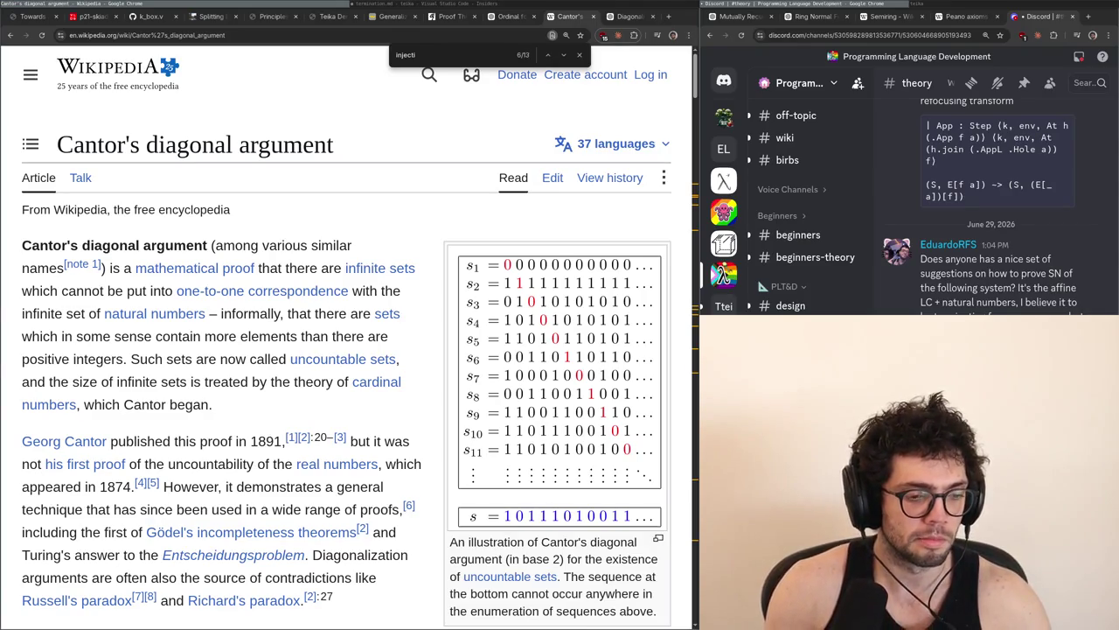
Open X in a new tab, check Notifications, then go back to Home
key(ctrl+t)
text(x)
key(Return)
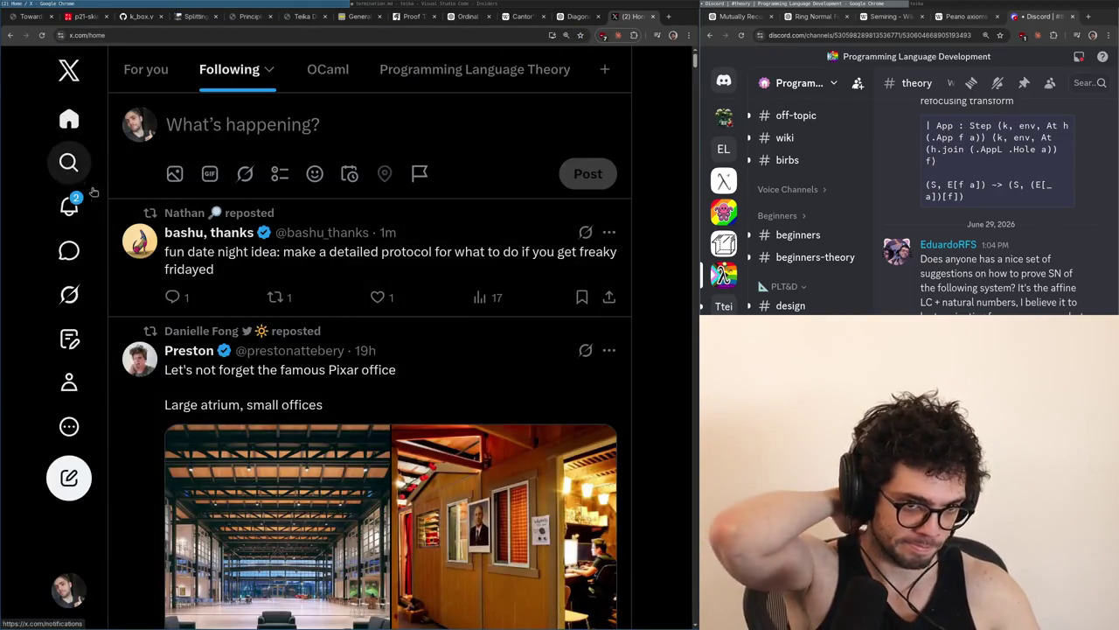
click(82, 213)
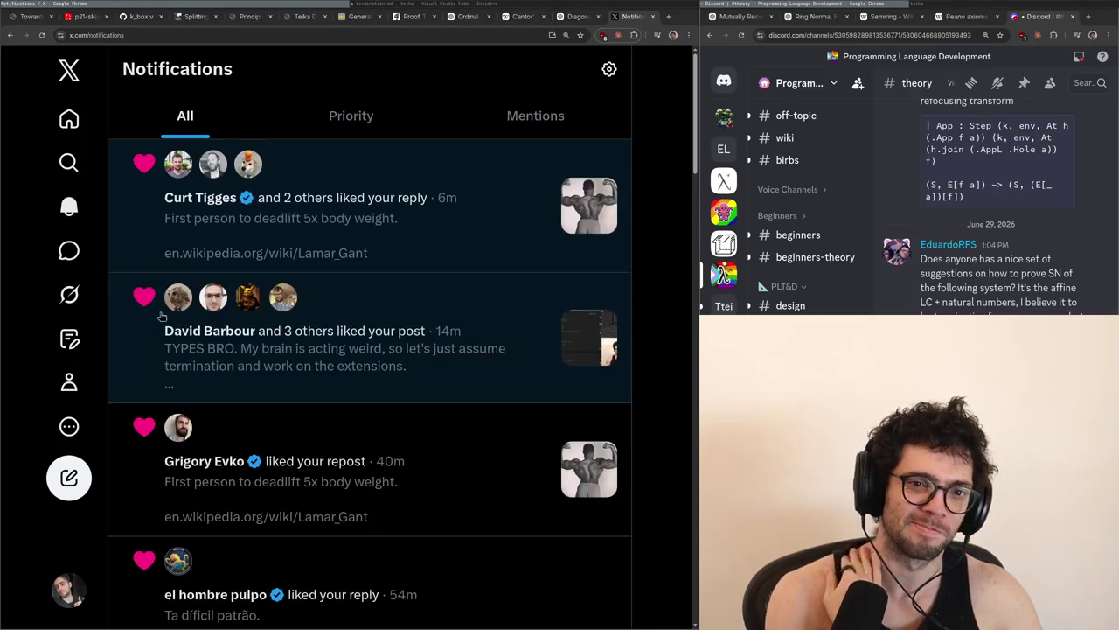
click(67, 121)
Scroll through the home feed, then close the X tab and switch back to the notes
scroll(289, 328, down, 3)
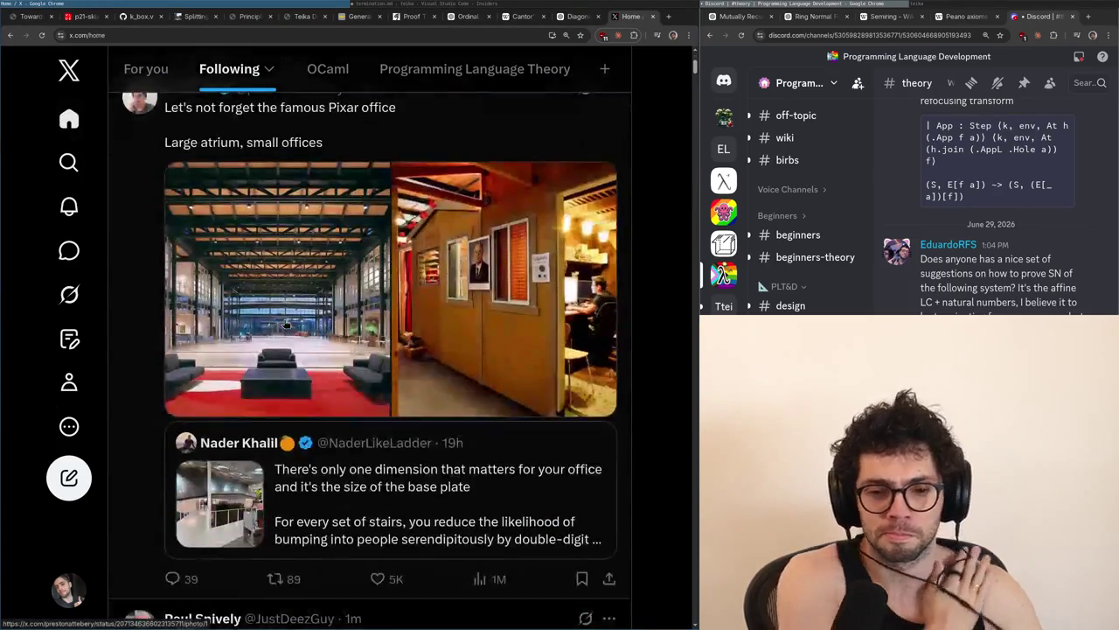
scroll(288, 326, down, 3)
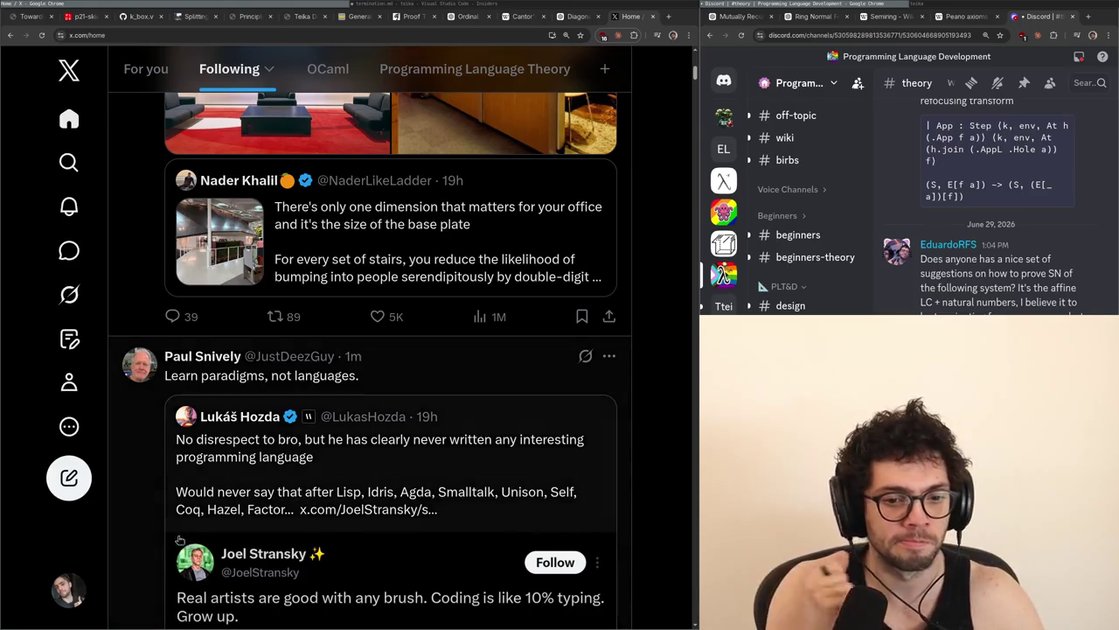
scroll(137, 511, down, 12)
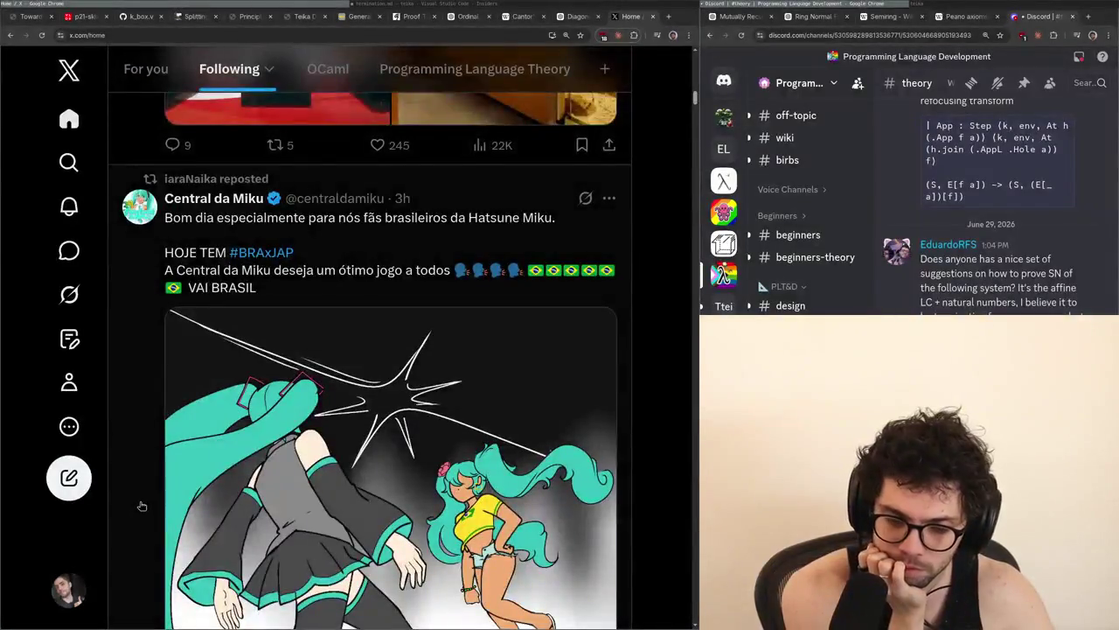
scroll(137, 512, down, 5)
scroll(652, 495, up, 4)
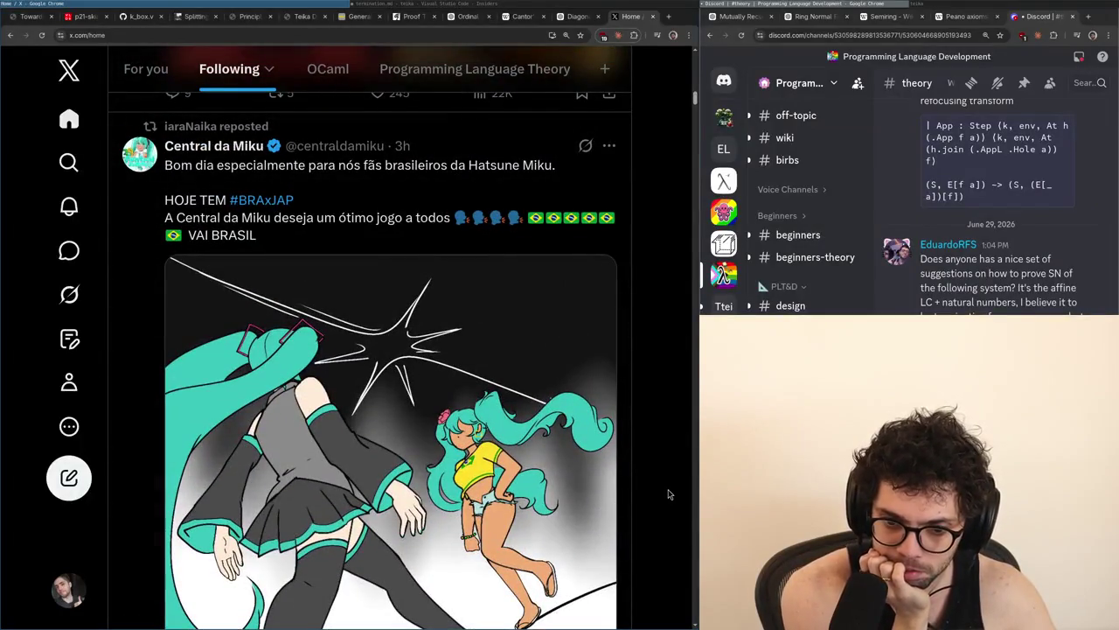
key(ctrl+w)
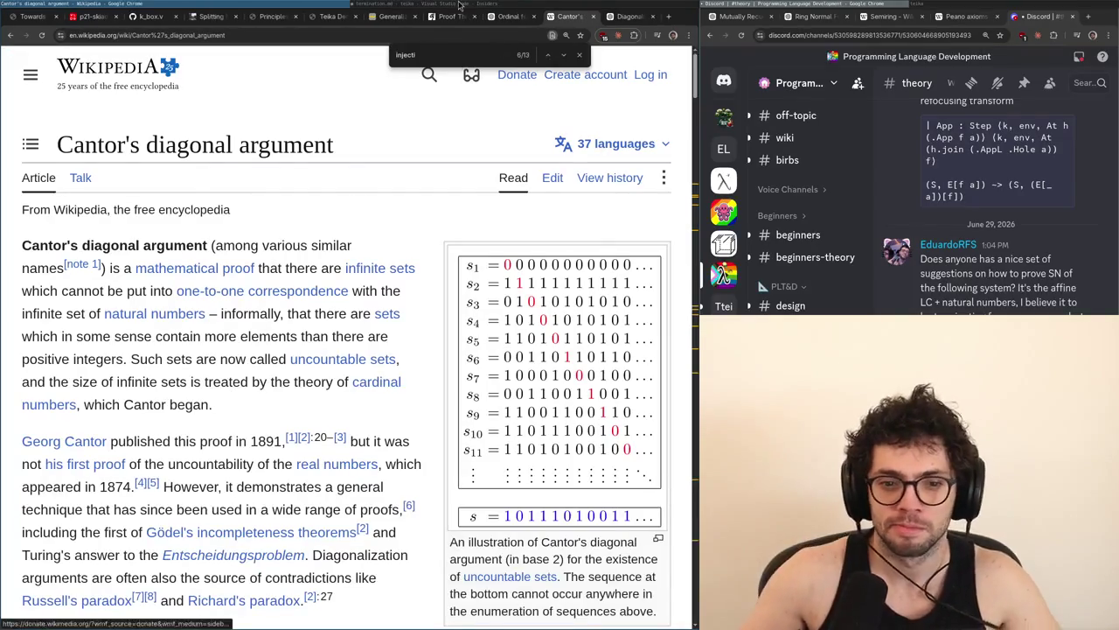
key(alt+Tab)
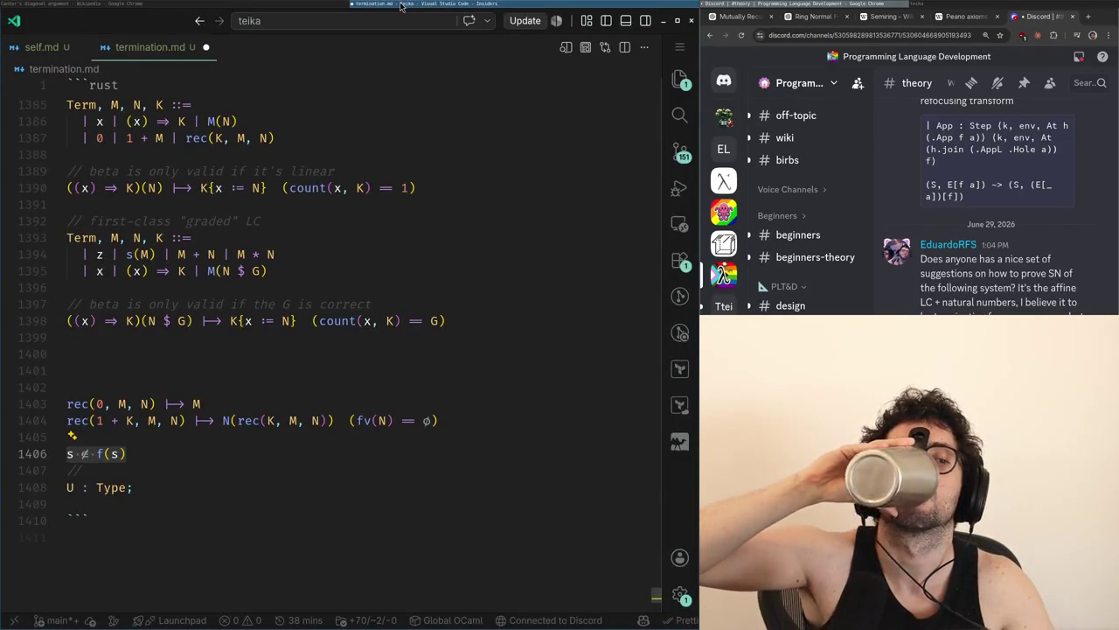
Return to termination.md and place the cursor on the empty line at the Rust block's end
key(alt+Tab)
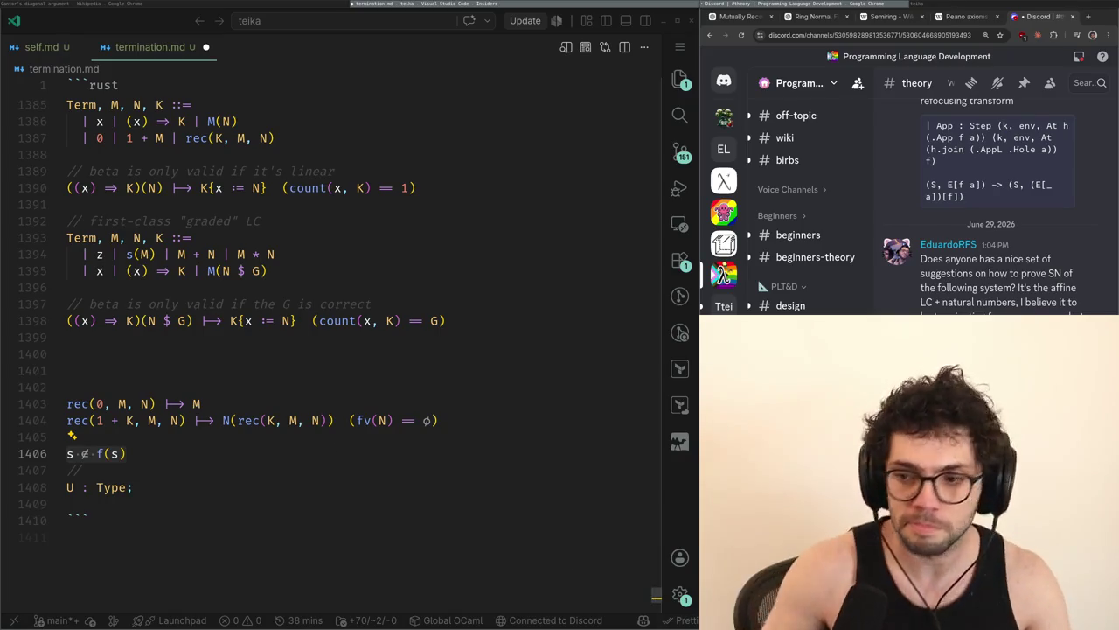
click(159, 532)
Cut the s ∉ f(s) and U : Type; lines 1406–1409 from termination.md, then show self.md
click(154, 509)
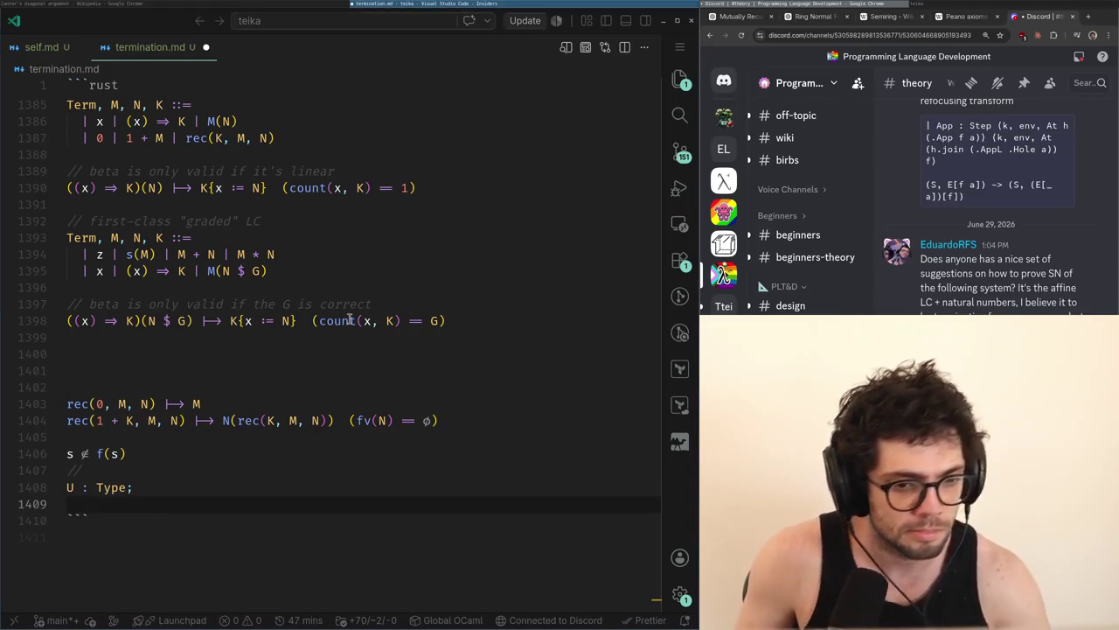
key(alt+Tab)
key(alt+Tab)
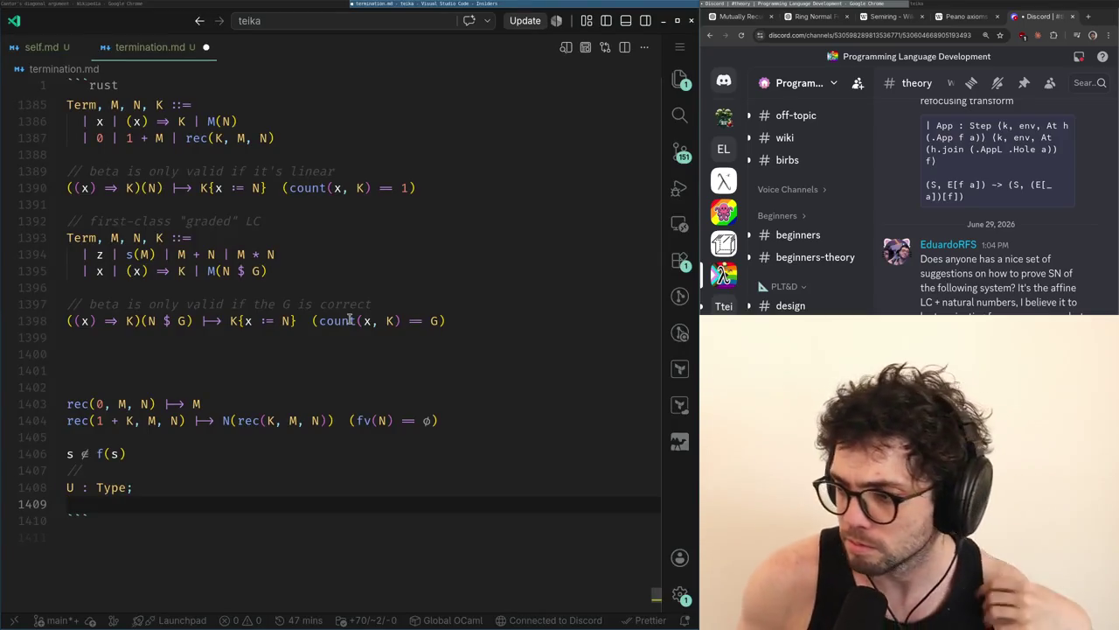
key(alt+Tab)
key(alt+Tab)
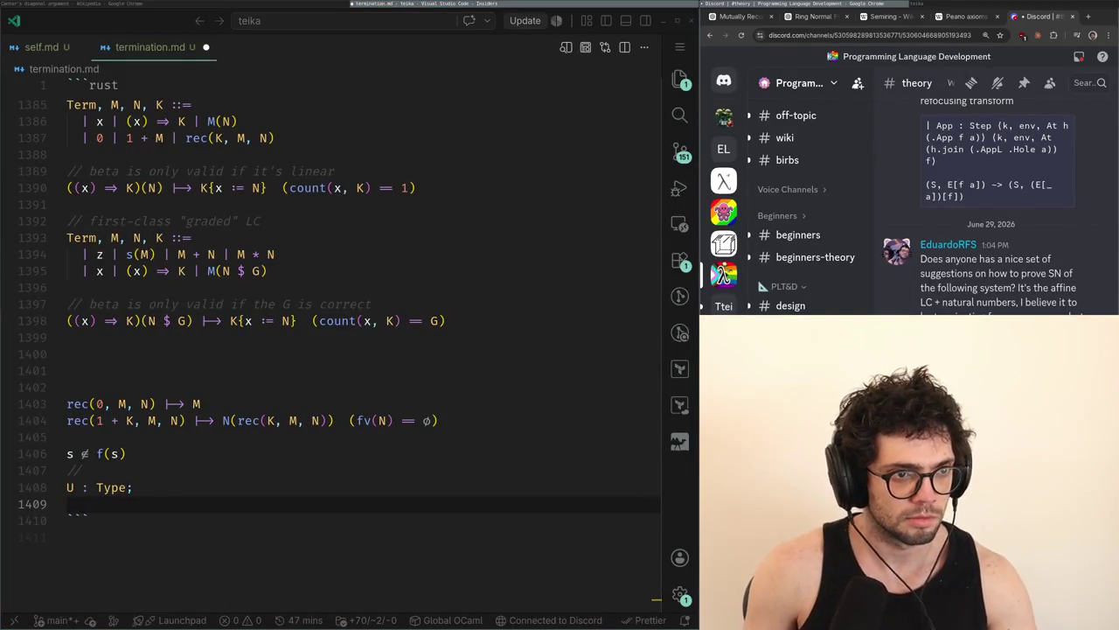
key(alt+Tab)
key(alt+Tab)
key(shift+Up)
key(shift+Up)
key(shift+Up)
key(ctrl+x)
key(ctrl+z)
key(ctrl+x)
key(ctrl+Tab)
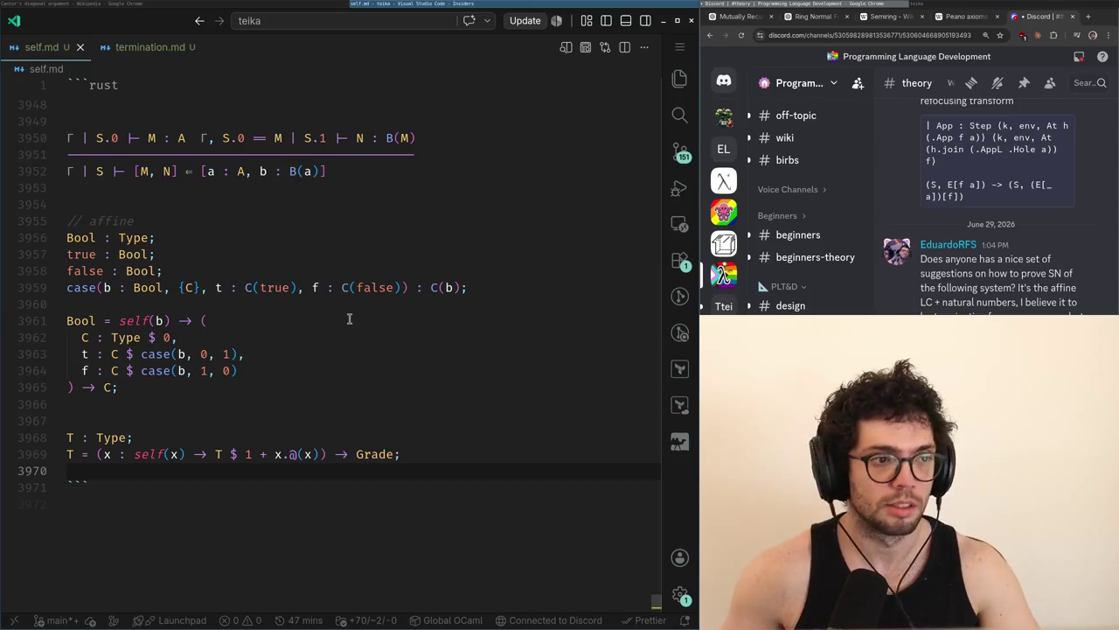
Switch to Chrome and open the ChatGPT 'Diagonalization in Set Theory' chat tab
click(725, 274)
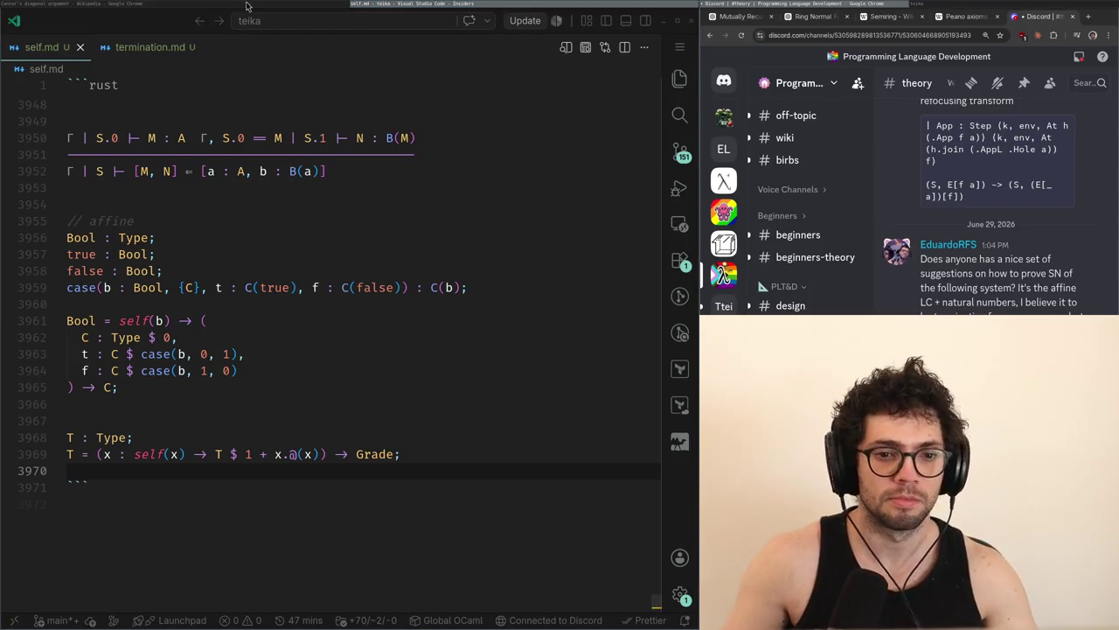
key(alt+Tab)
click(635, 18)
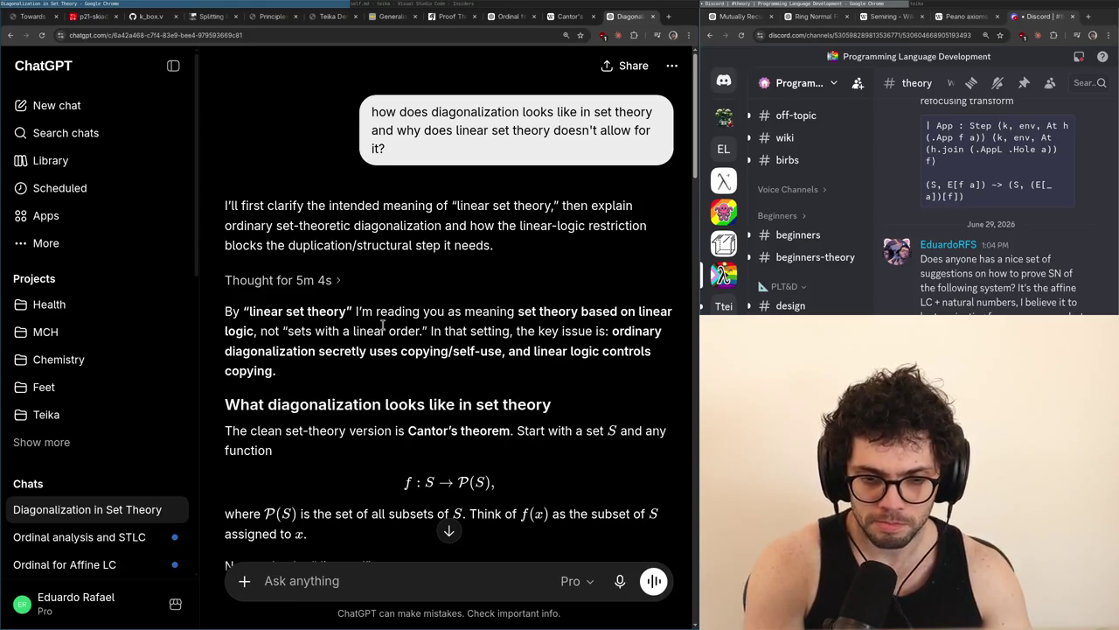
Scroll the ChatGPT answer down to the diagonal set D = {x ∈ S | x ∉ f(x)} and its membership table
scroll(458, 268, down, 3)
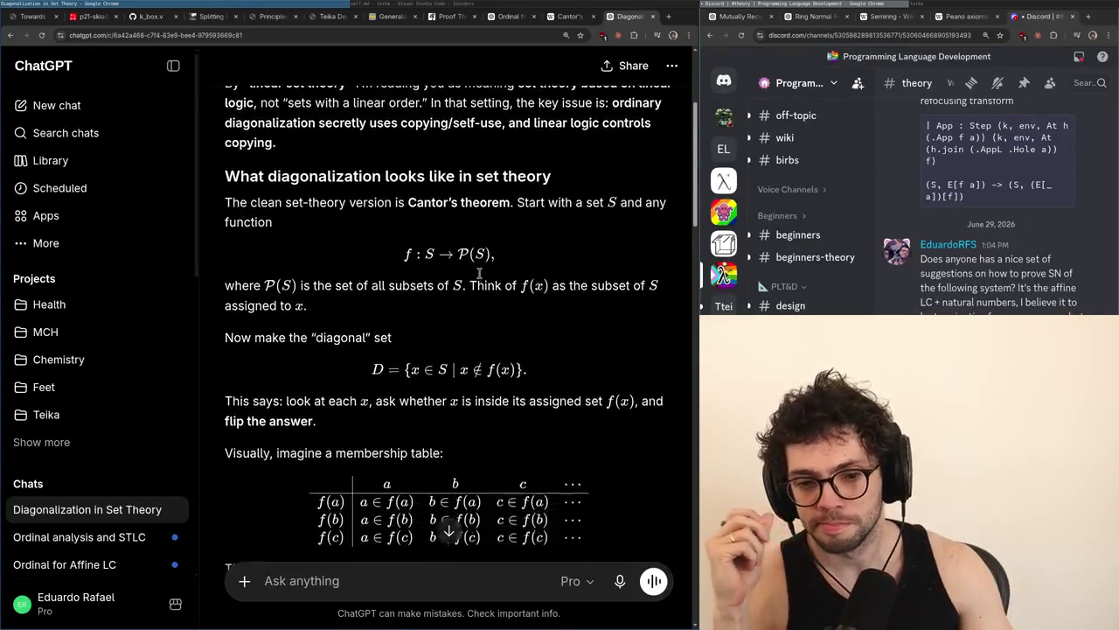
scroll(479, 274, down, 1)
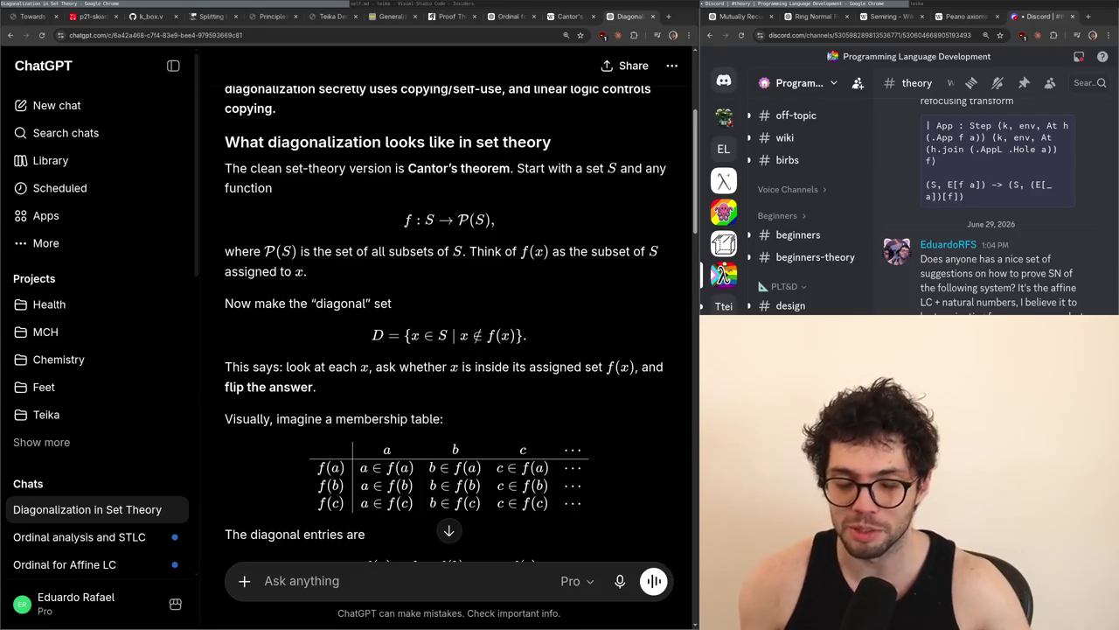
Scroll the ChatGPT answer up to the question and back down, then switch to self.md
scroll(402, 340, up, 3)
scroll(404, 338, down, 4)
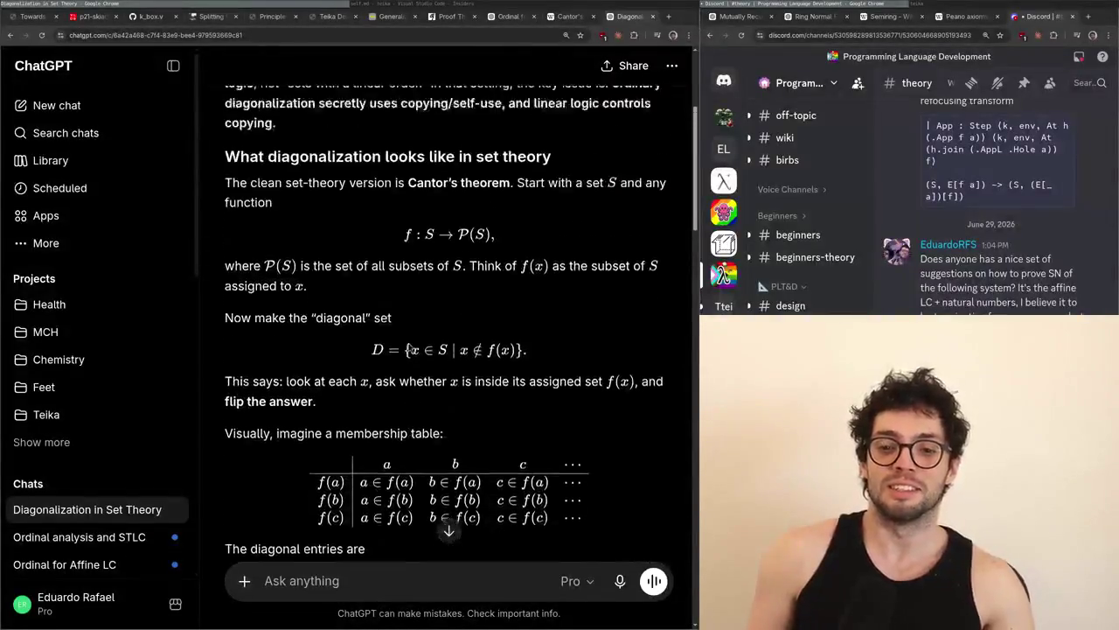
scroll(411, 335, up, 4)
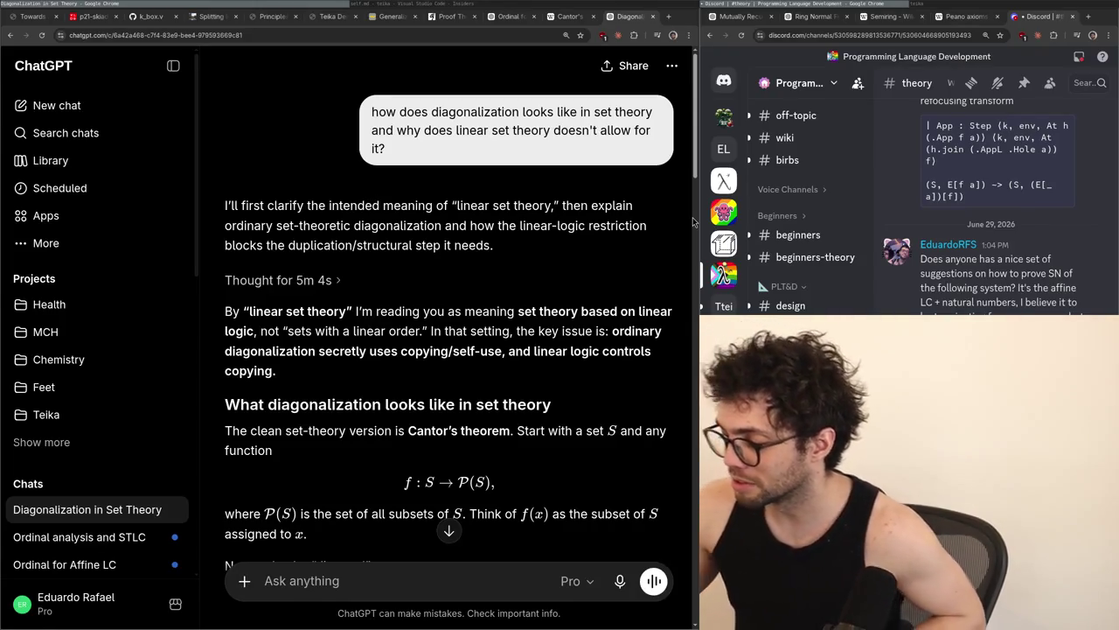
scroll(426, 330, down, 3)
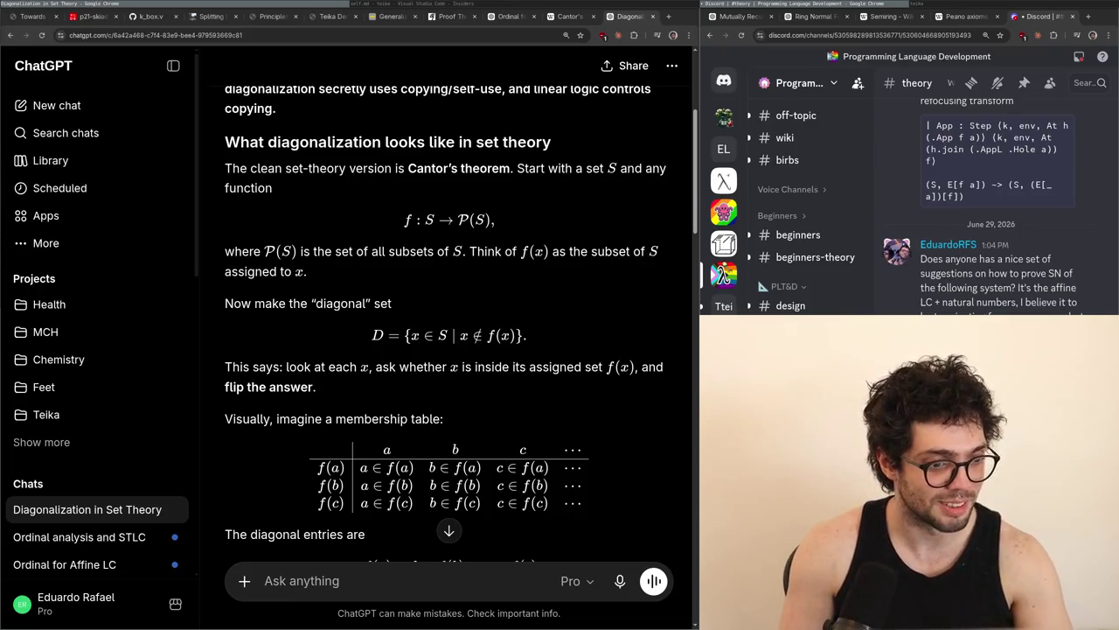
key(alt+Tab)
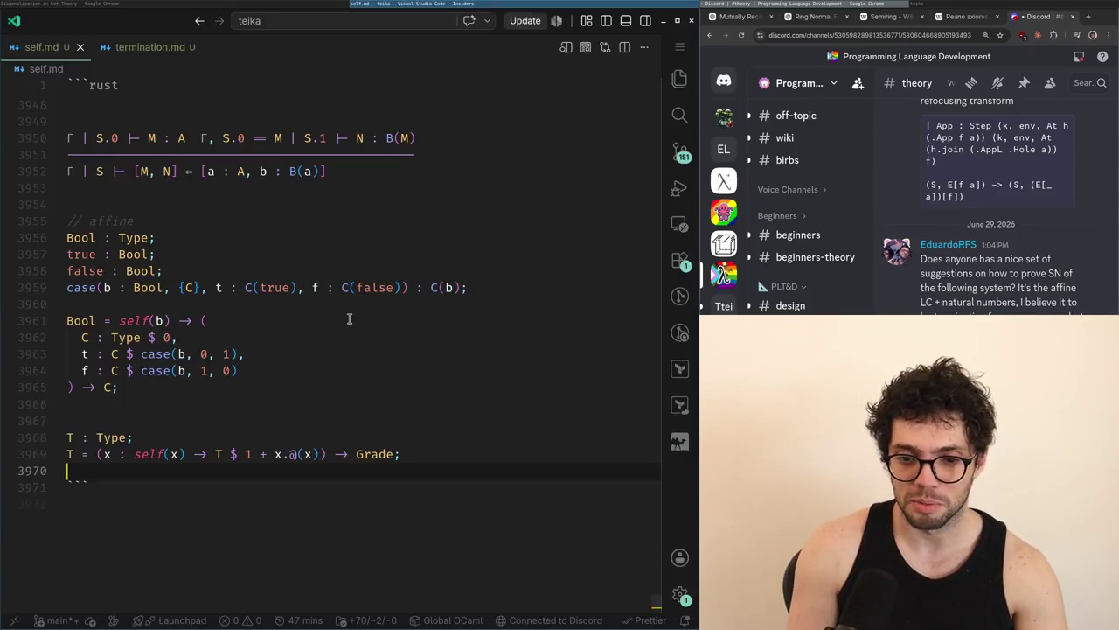
Switch back to Chrome and scroll the ChatGPT answer up to the diagonal set D definition
key(alt+Tab)
scroll(351, 325, up, 2)
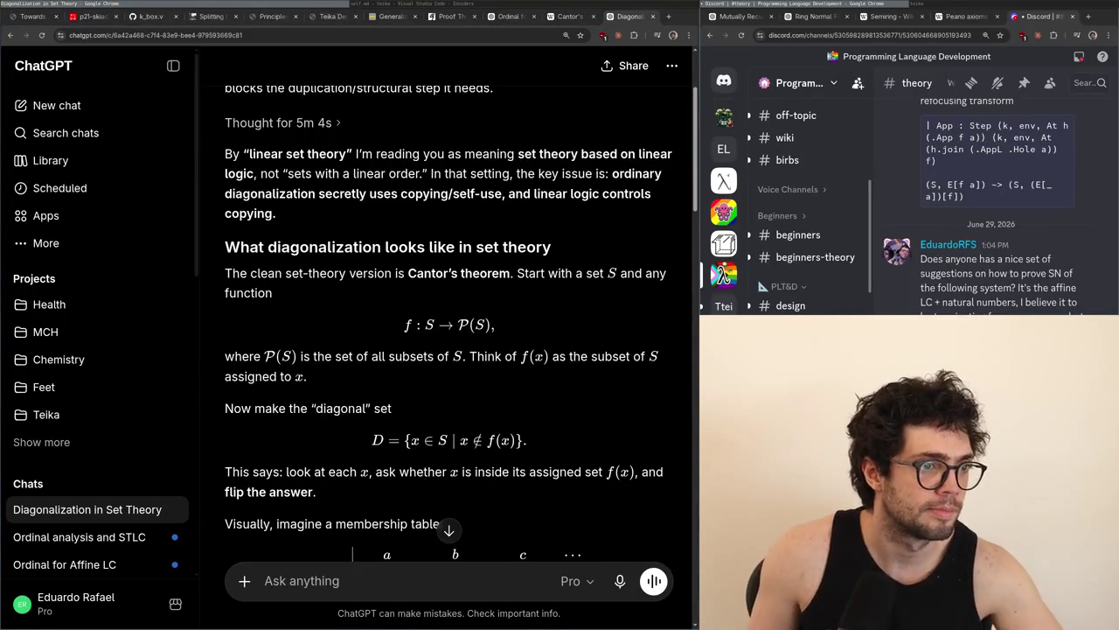
Scroll to the Russell-style section with R = {x | x ∉ x} and R ∈ R ⟺ R ∉ R, then return to self.md
scroll(358, 306, down, 3)
scroll(358, 306, up, 1)
scroll(358, 306, up, 3)
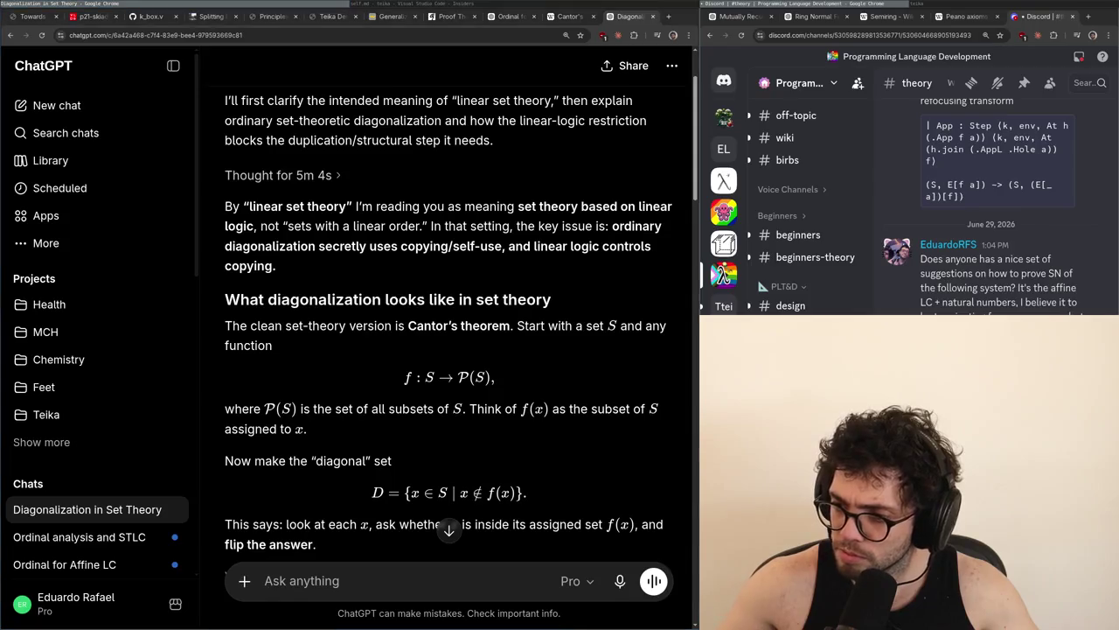
scroll(269, 304, down, 2)
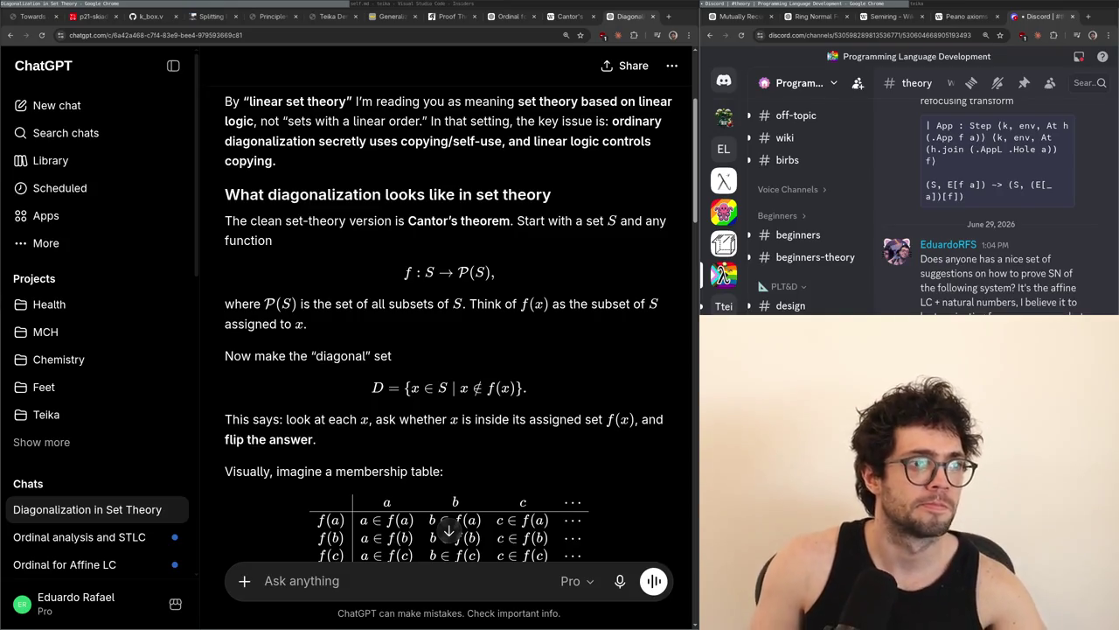
scroll(488, 288, down, 4)
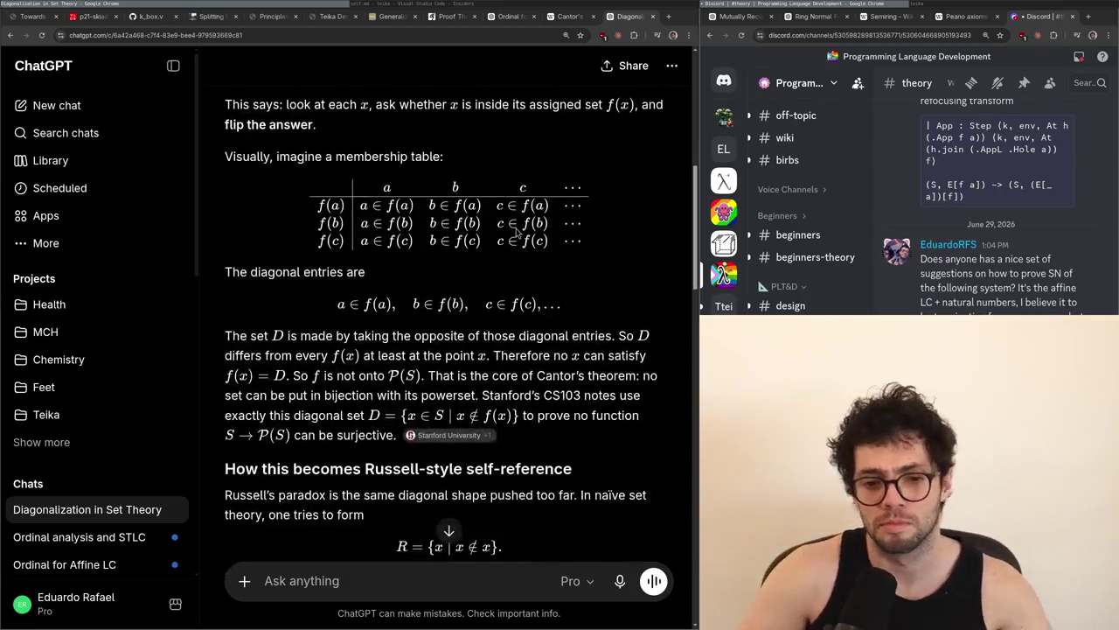
scroll(455, 293, down, 3)
scroll(464, 295, up, 3)
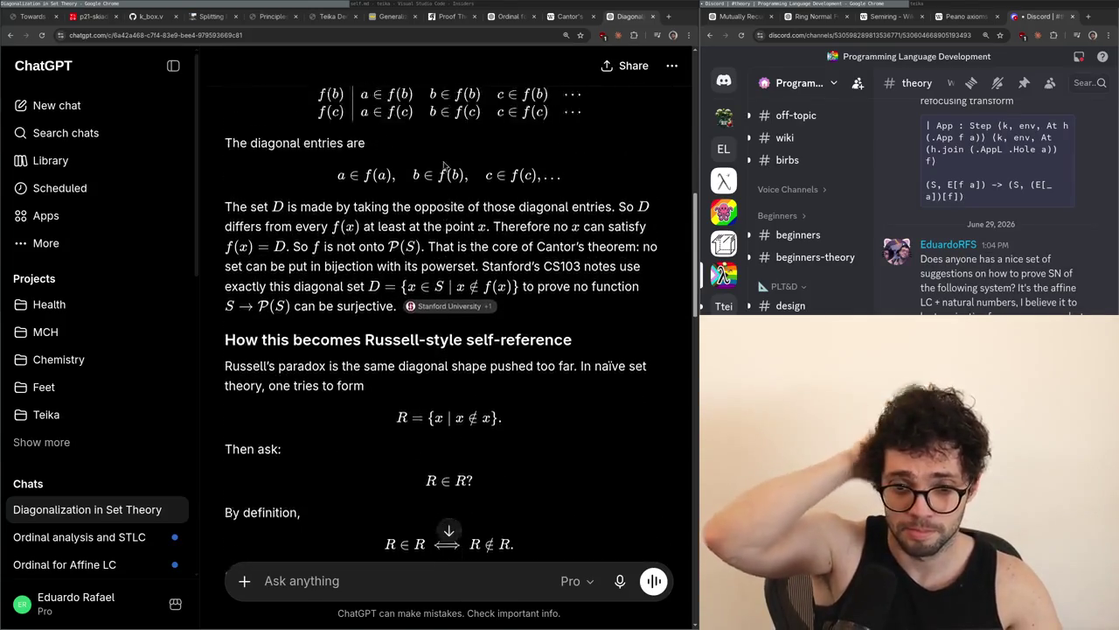
key(alt+Tab)
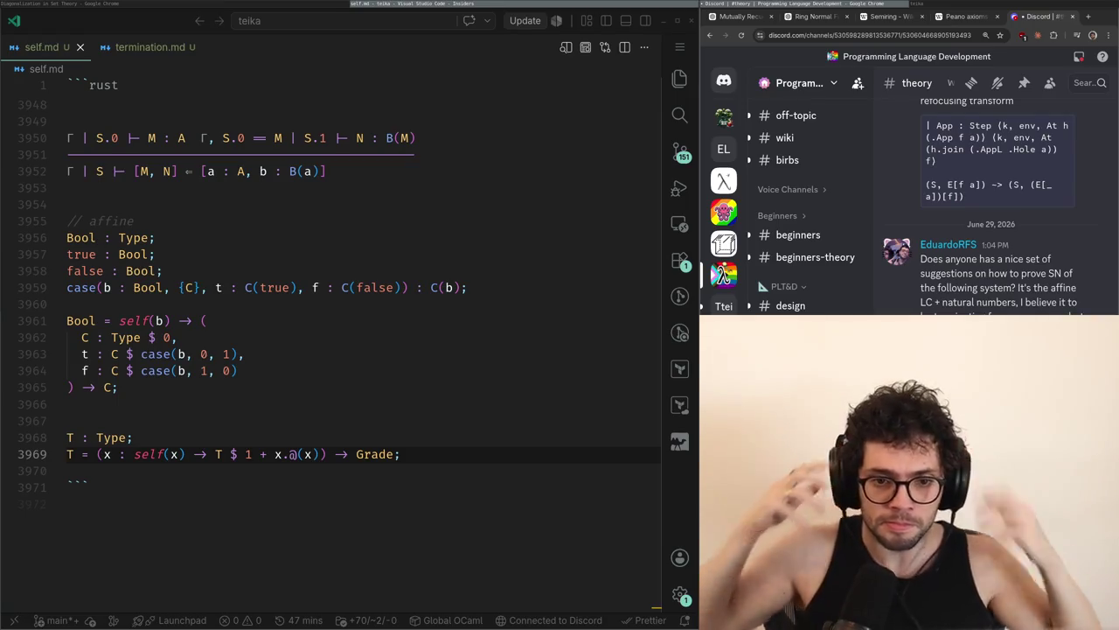
click(137, 49)
click(244, 355)
key(Down)
key(Down)
key(Down)
key(alt+Tab)
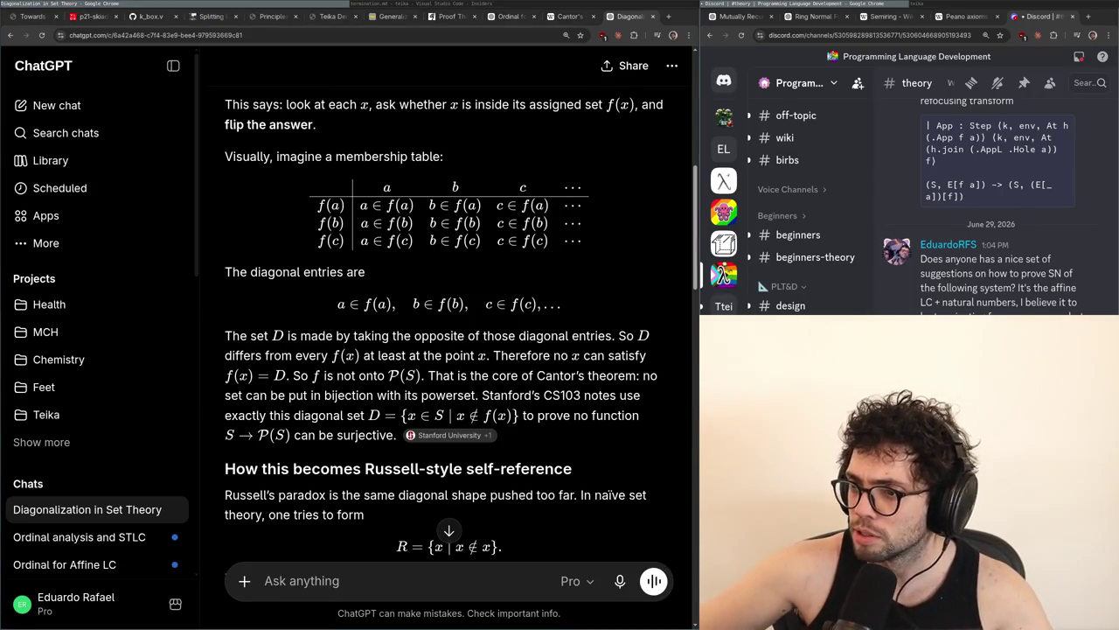
Read through ChatGPT's diagonalization account of Russell's paradox, then go back to termination.md
scroll(289, 449, down, 2)
scroll(289, 448, down, 1)
scroll(290, 446, up, 2)
scroll(290, 446, up, 1)
scroll(289, 442, down, 1)
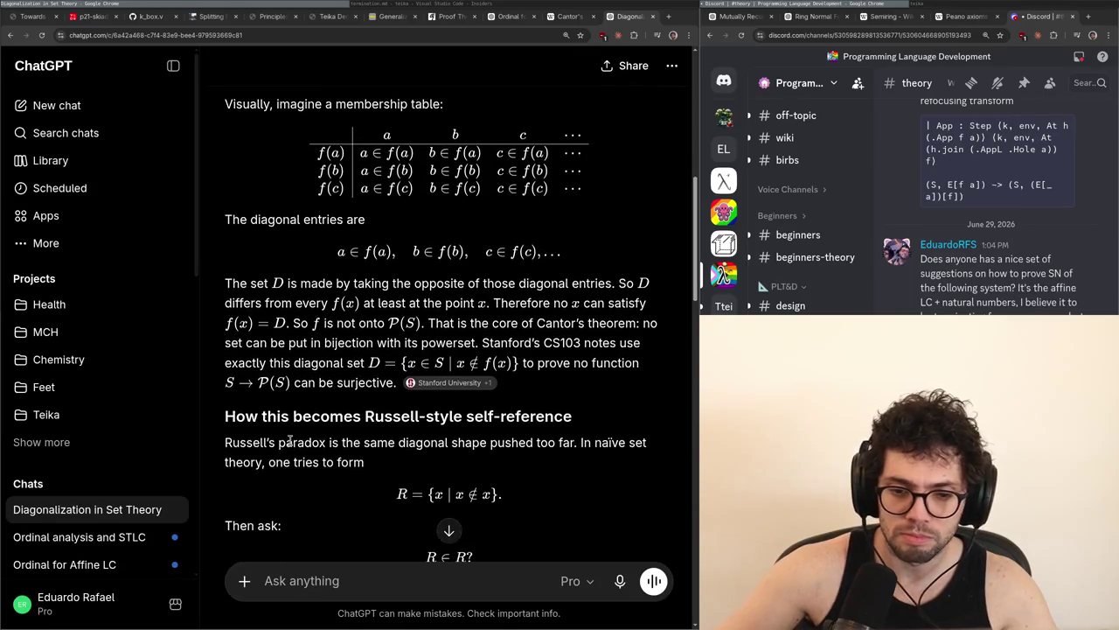
scroll(289, 442, down, 1)
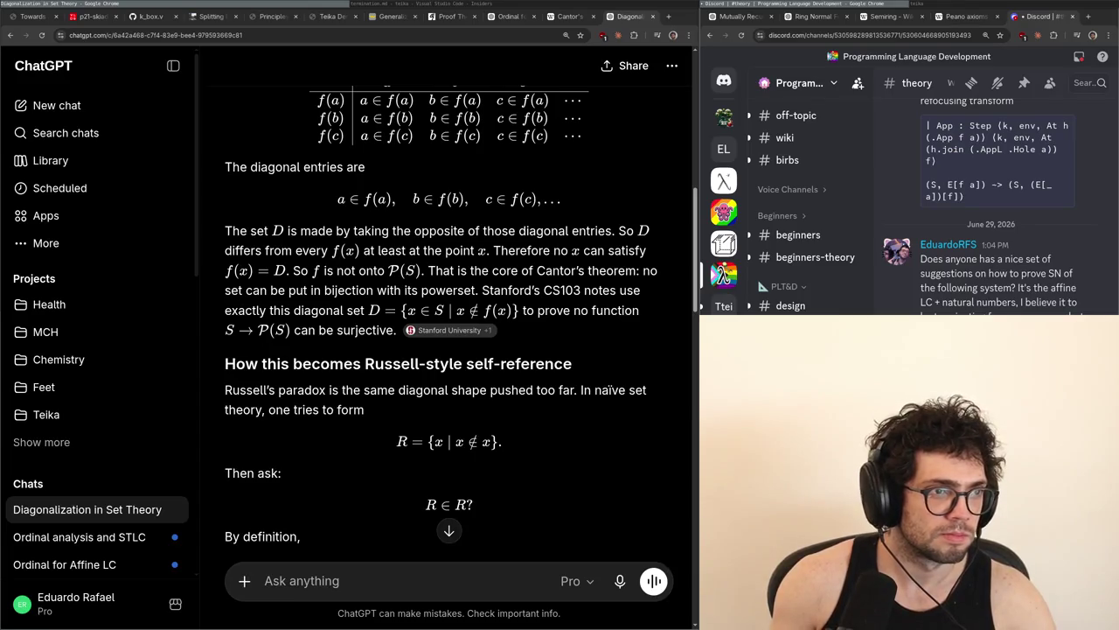
scroll(88, 302, down, 1)
scroll(327, 320, down, 5)
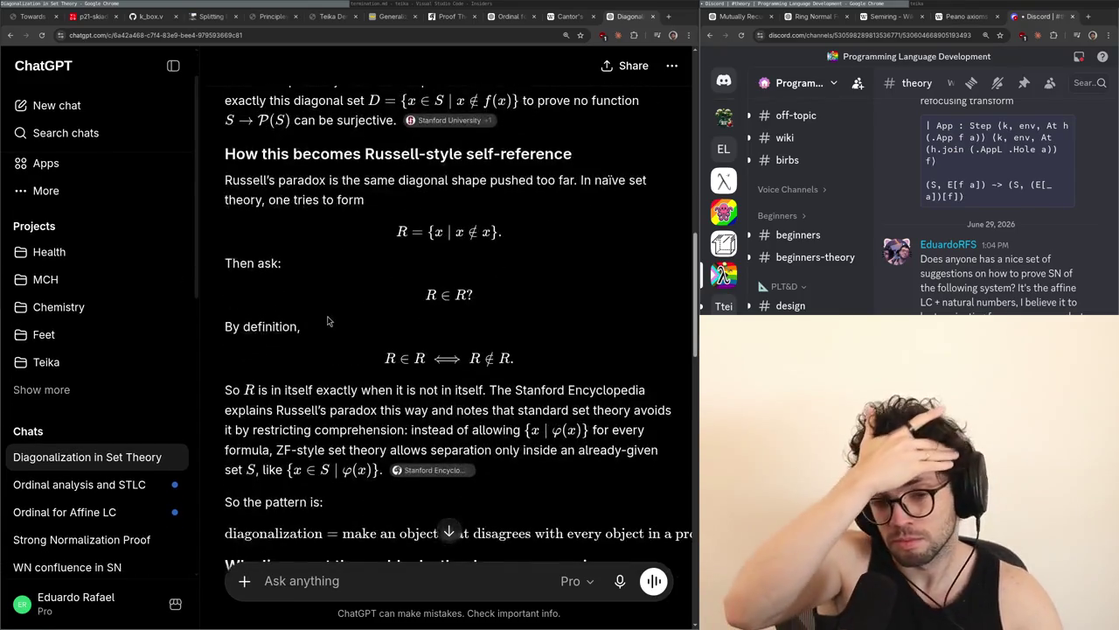
scroll(325, 313, up, 4)
scroll(327, 313, up, 7)
scroll(325, 319, down, 10)
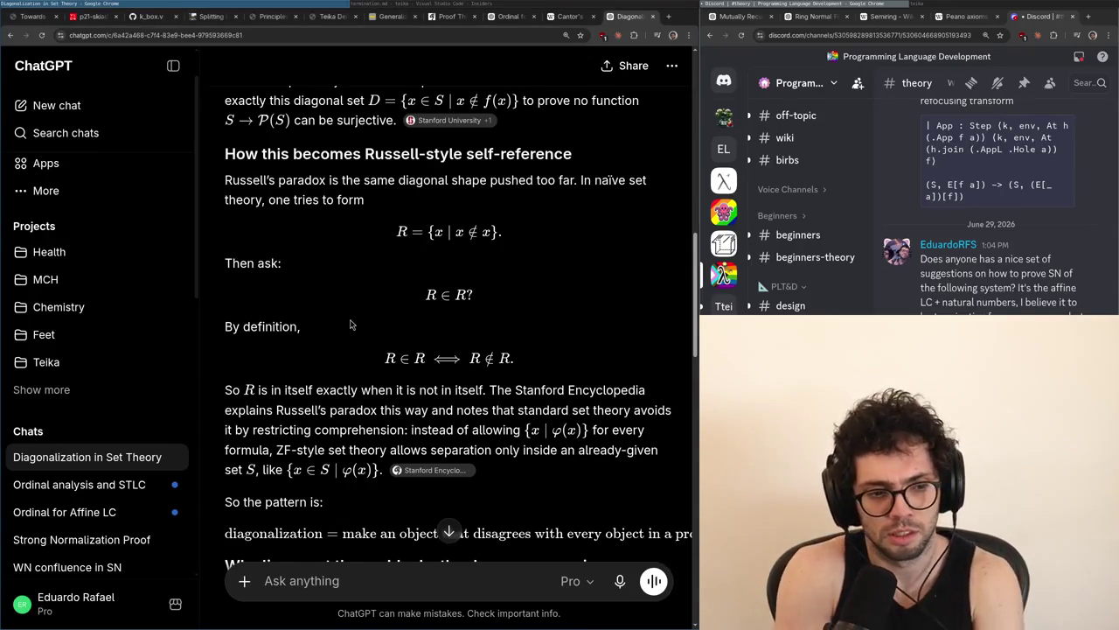
key(alt+Tab)
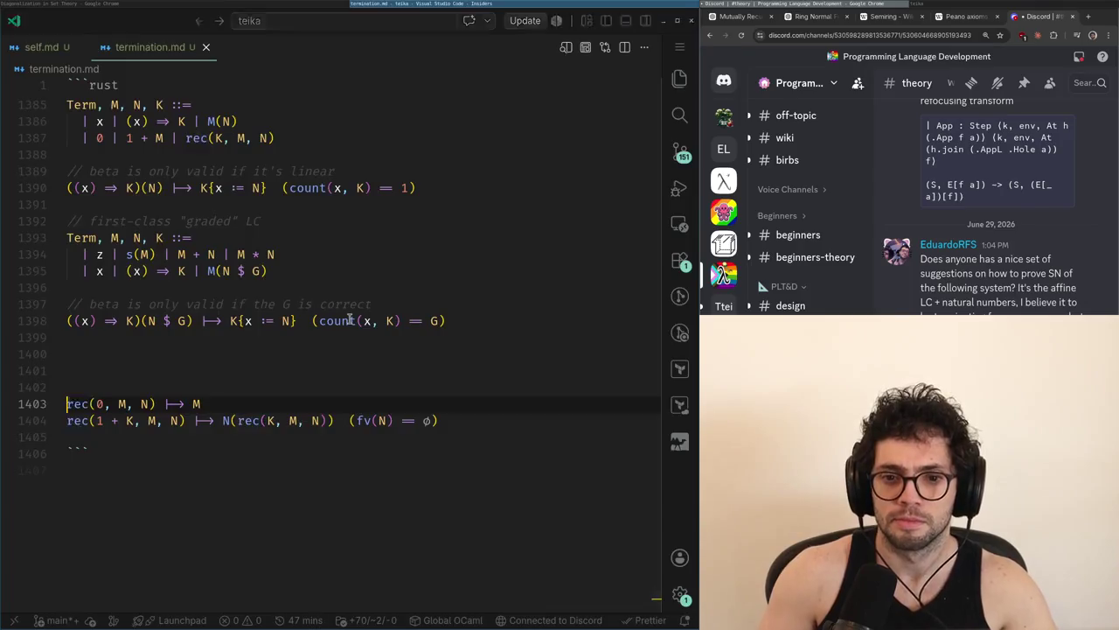
Add the Russell set line {x | x ∉ x} below the rec rules and copy it
key(Return)
key(Return)
text({x | x \)
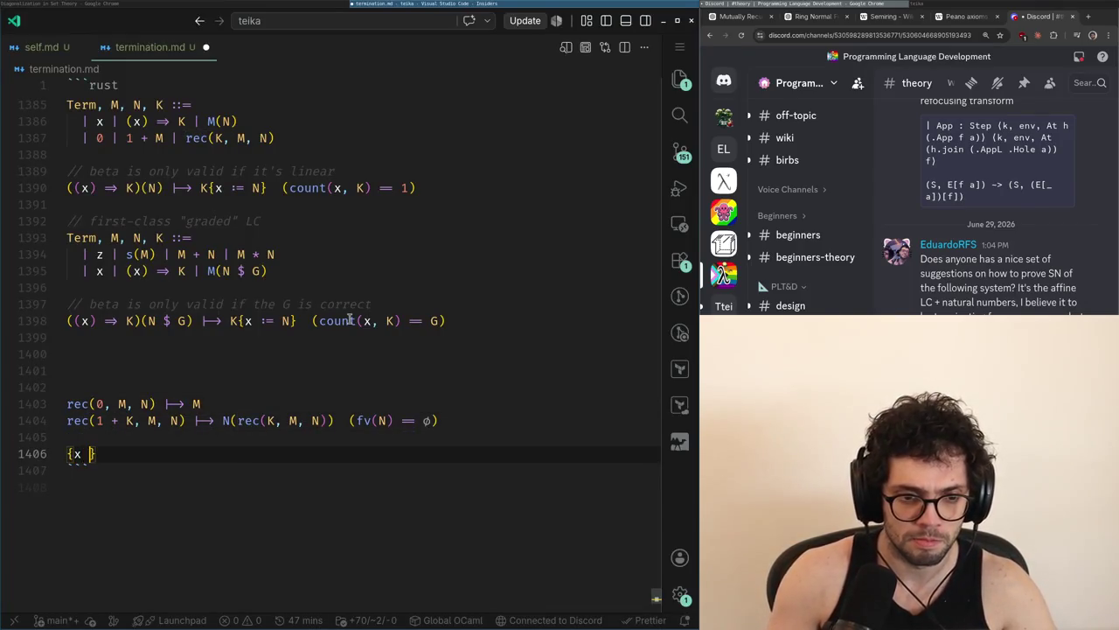
text(notin)
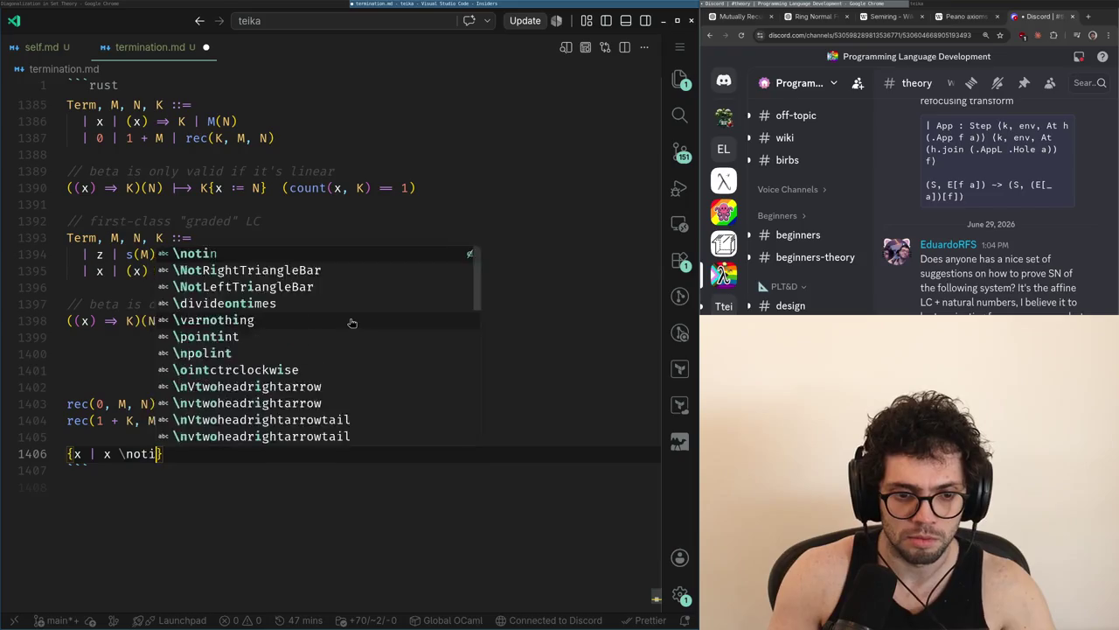
key(Tab)
text(x)
key(shift+Home)
key(ctrl+c)
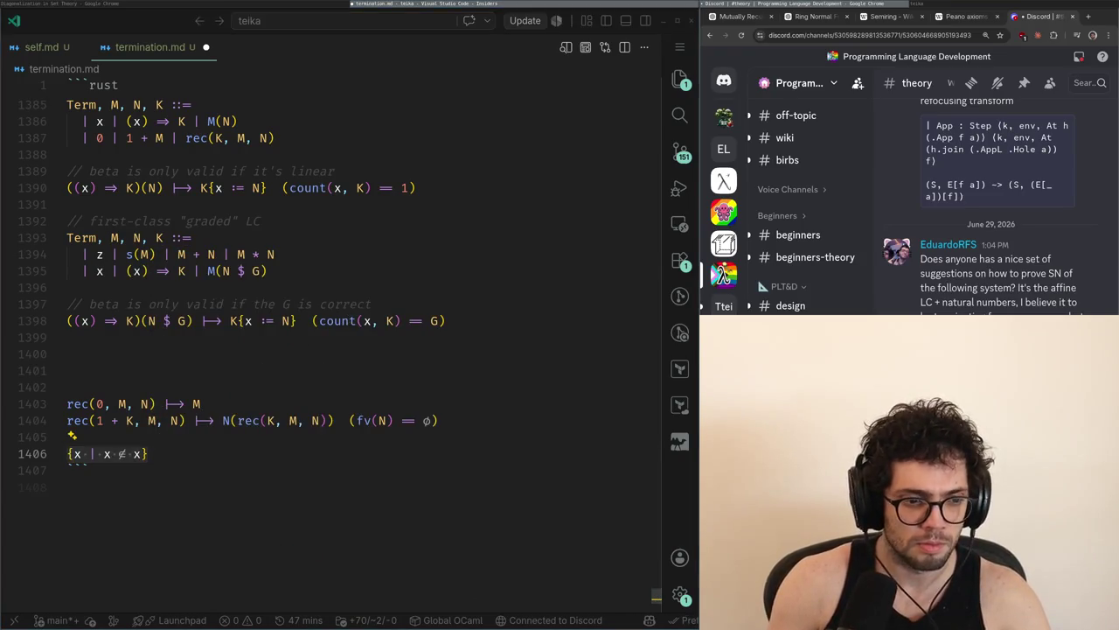
key(alt+Tab)
key(alt+Tab)
key(alt+Tab)
key(alt+Tab)
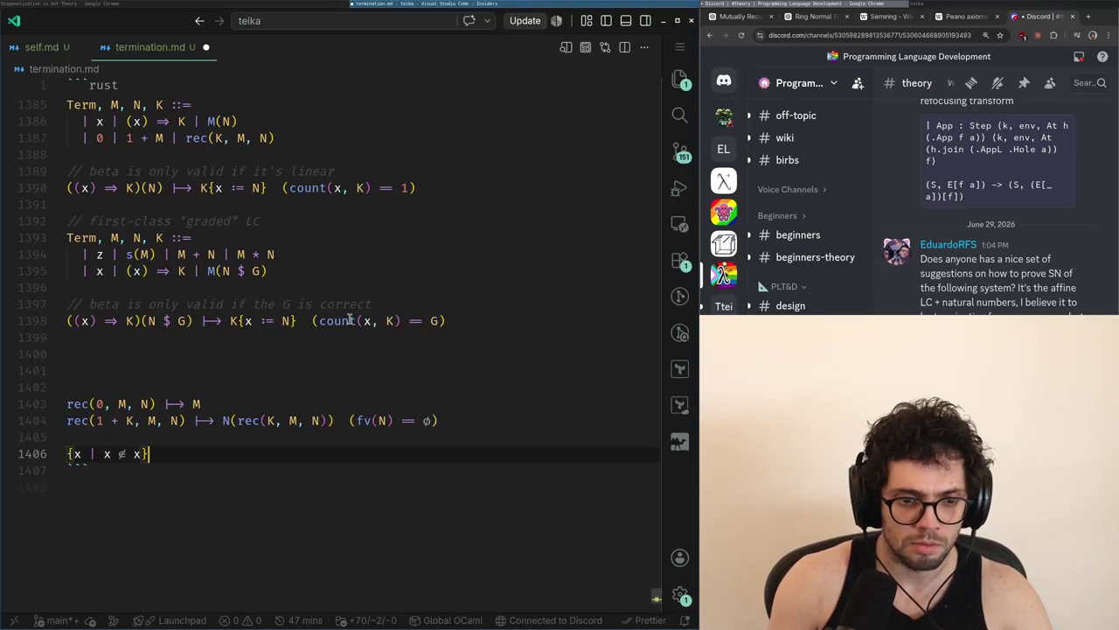
Add a blank line below the T definition in self.md, then bring up the ChatGPT conversation
key(ctrl+Tab)
key(Return)
key(Return)
key(Return)
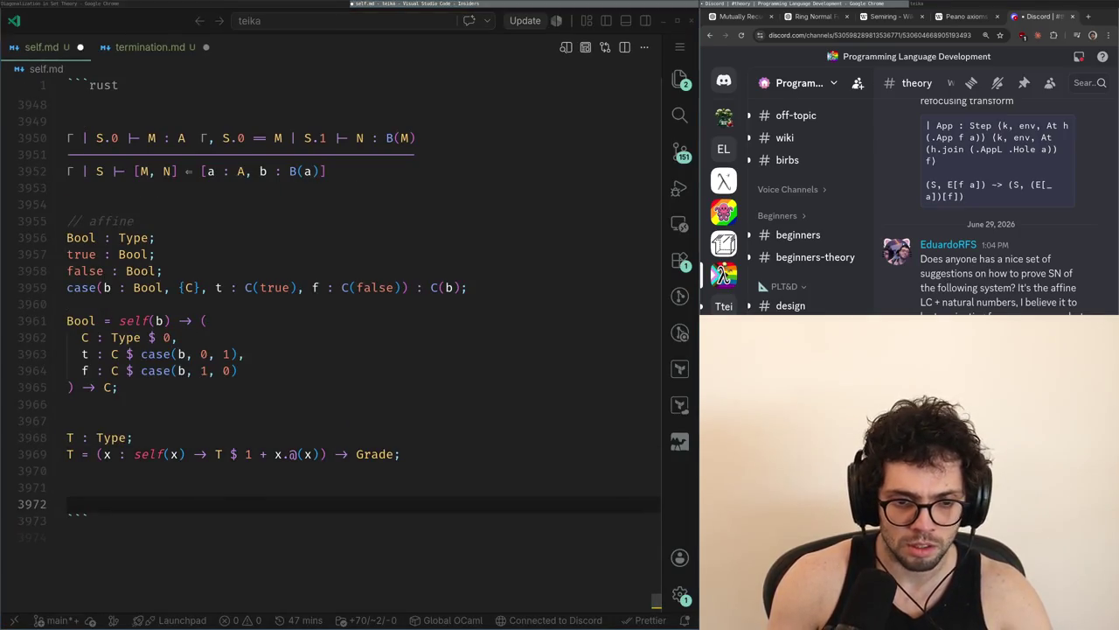
key(alt+Tab)
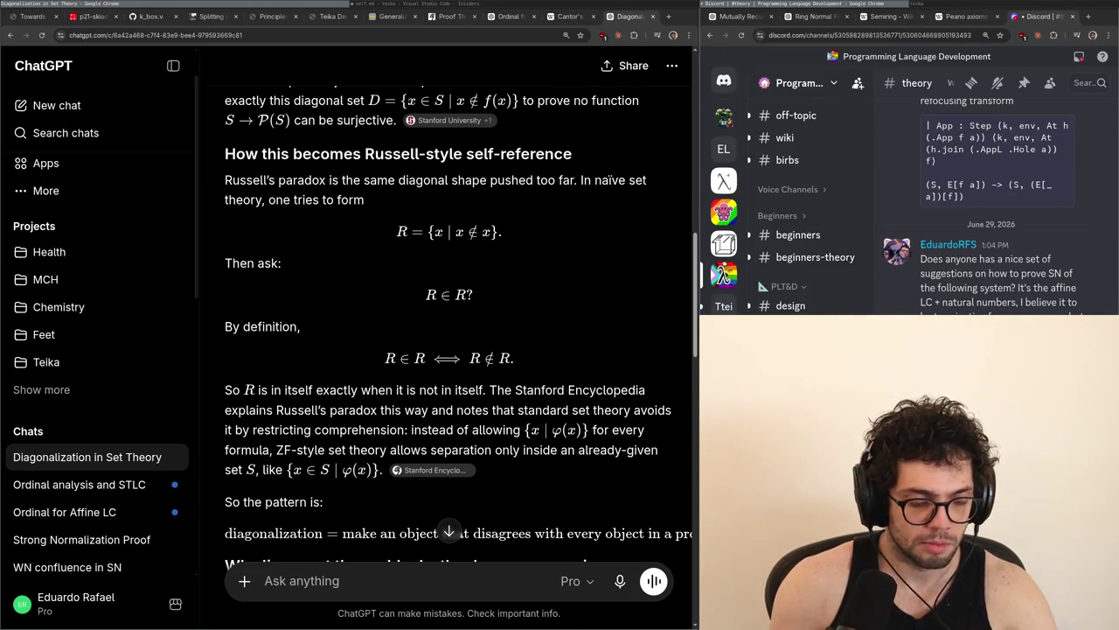
Paste the Russell set into self.md with a '// how many times is x being used?' comment above
key(alt+Tab)
key(ctrl+v)
key(ctrl+shift+Return)
text(// how mar)
text(y times is x being used?)
key(Down)
key(Return)
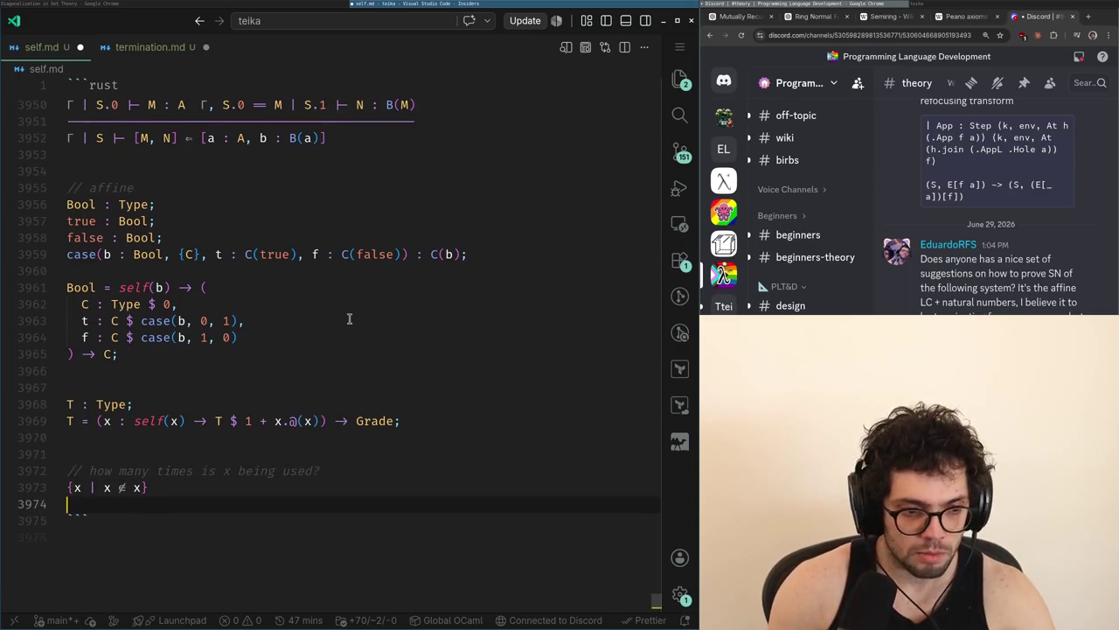
key(Return)
key(BackSpace)
key(Return)
text(// affine)
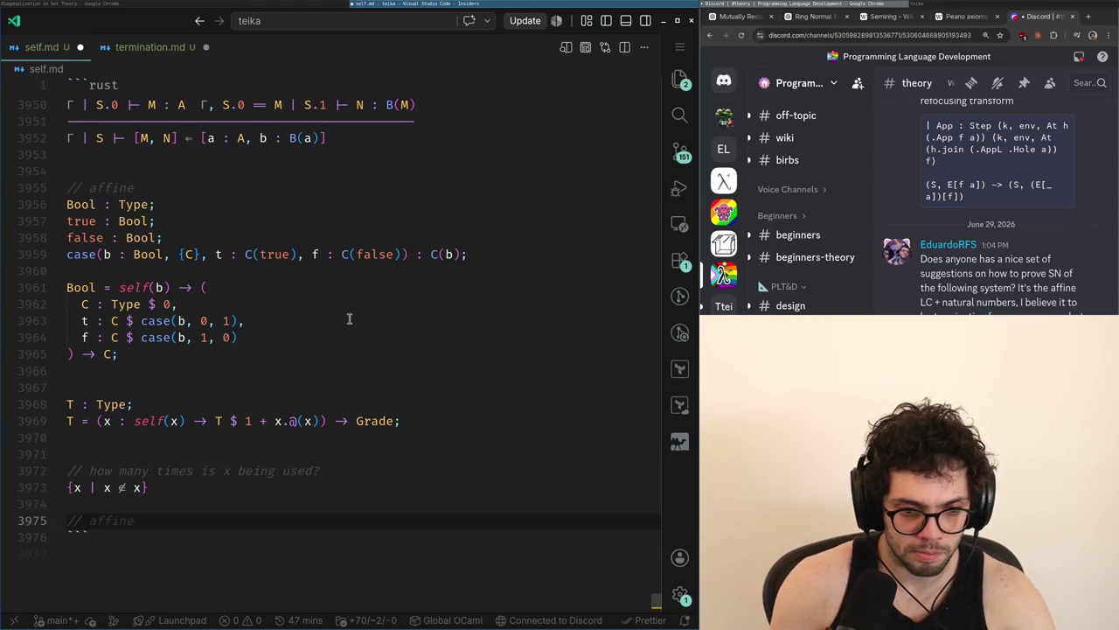
key(Return)
Write the definitions T : Type; and T = (x : T $ ?) -> Type;
text(T : Type;p)
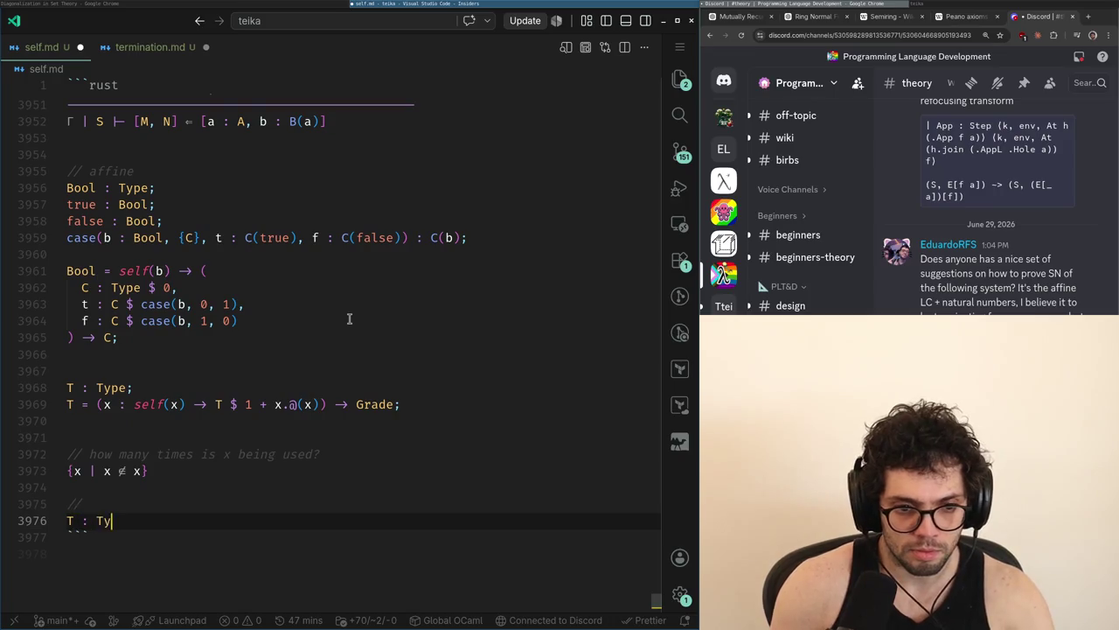
key(Return)
key(BackSpace)
key(BackSpace)
key(Return)
text(T = (x : )
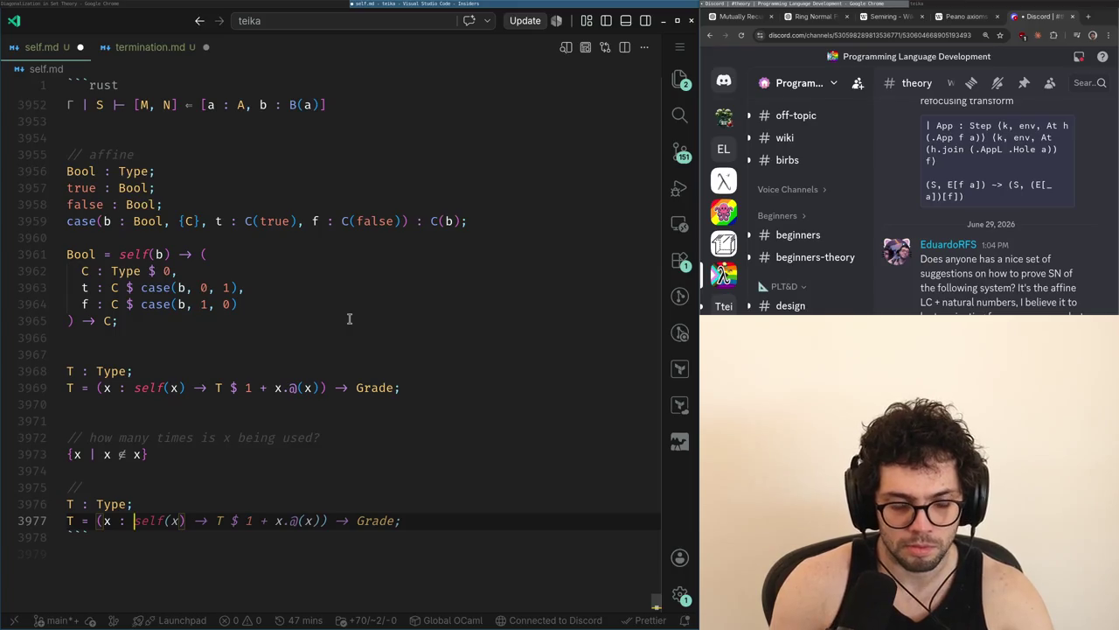
text(T $ )
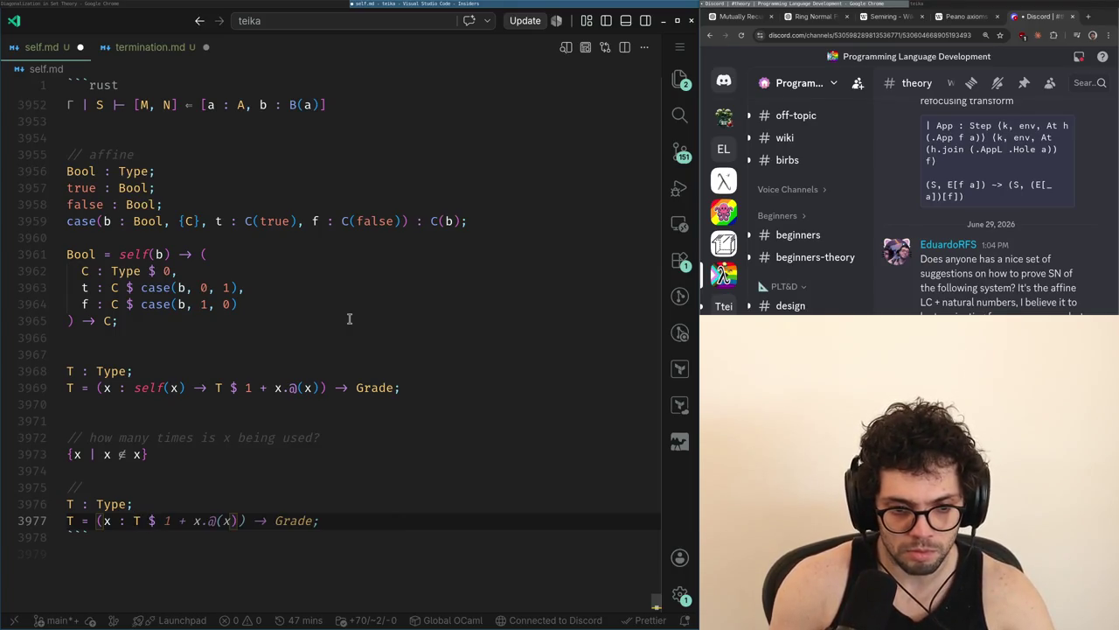
text(?) -> Ty)
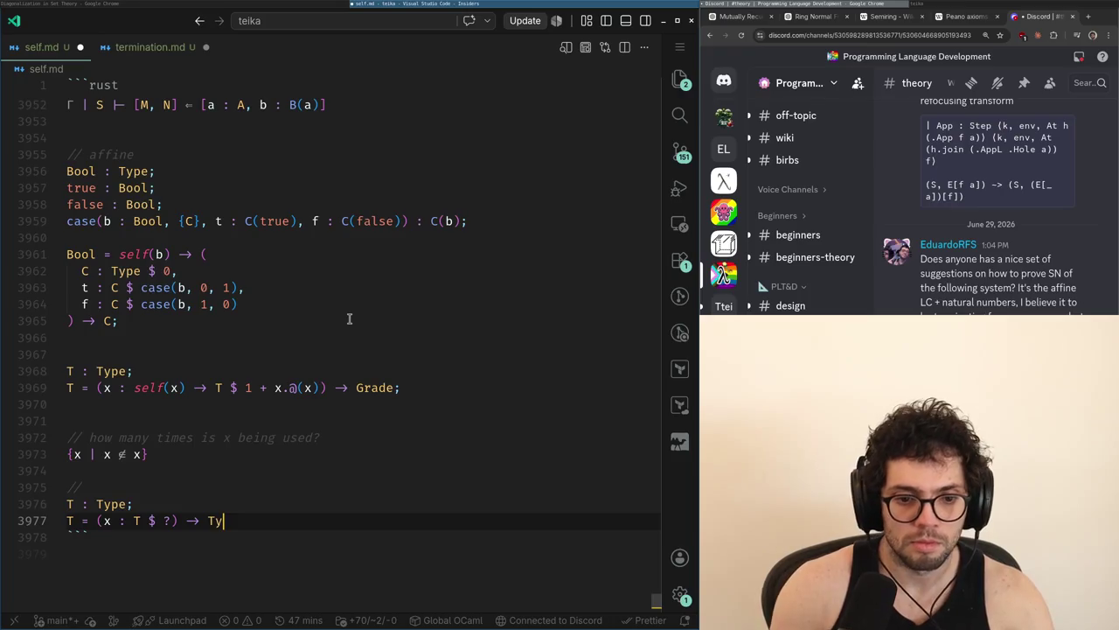
text(pe;)
key(Return)
key(BackSpace)
Add a usage comment above the T equation, remove the stray comment marker, and pad before the closing fence
key(ctrl+Left)
key(ctrl+Left)
key(ctrl+shift+Return)
text(// how)
key(ctrl+BackSpace)
key(ctrl+BackSpace)
key(Tab)
key(Up)
key(Up)
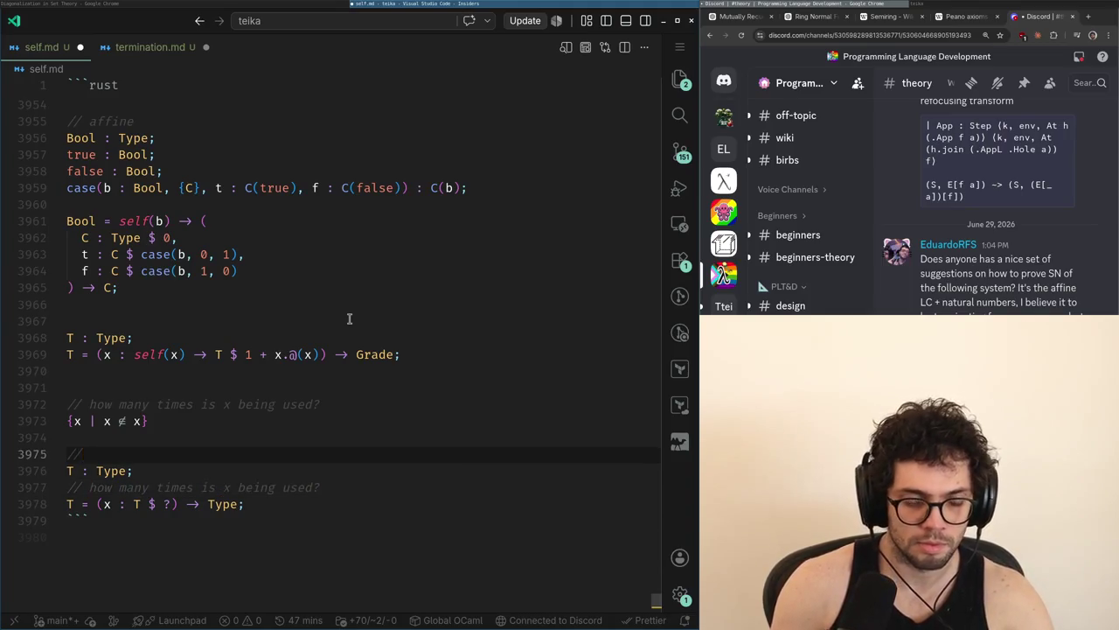
key(Escape)
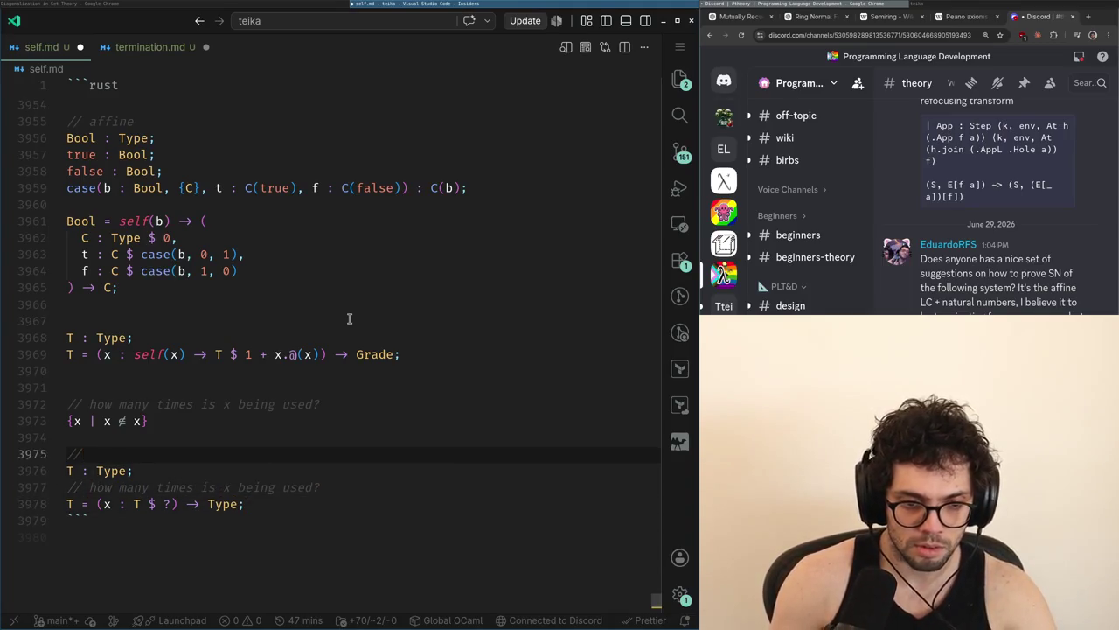
key(BackSpace)
key(BackSpace)
key(BackSpace)
key(Down)
key(Down)
key(End)
key(Down)
Annotate the set's bound variable with usage grade, making it {x $ ? | x ∉ x}
key(Down)
key(Up)
key(End)
key(Return)
key(Return)
key(Return)
key(Up)
key(Up)
key(Up)
key(Right)
key(Right)
text($ ?)
key(Down)
key(Down)
key(Down)
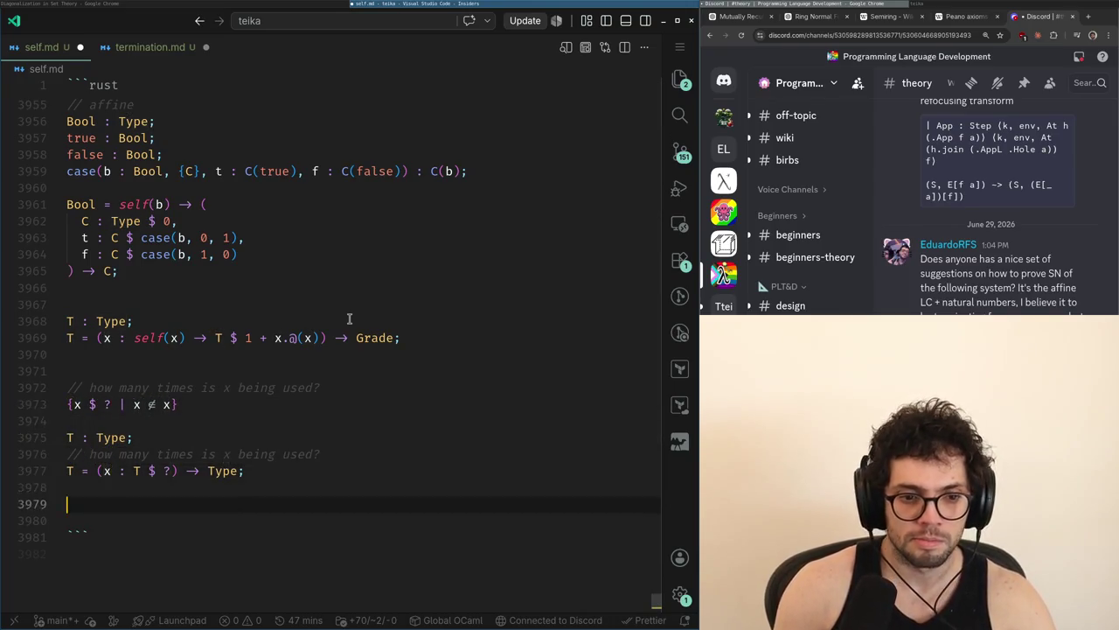
key(Print)
Capture a screenshot of the usage comment, Russell set and T definition lines
mouse_move(55, 375)
mouse_down()
mouse_move(273, 499)
mouse_move(377, 508)
mouse_move(327, 480)
mouse_move(347, 485)
mouse_up()
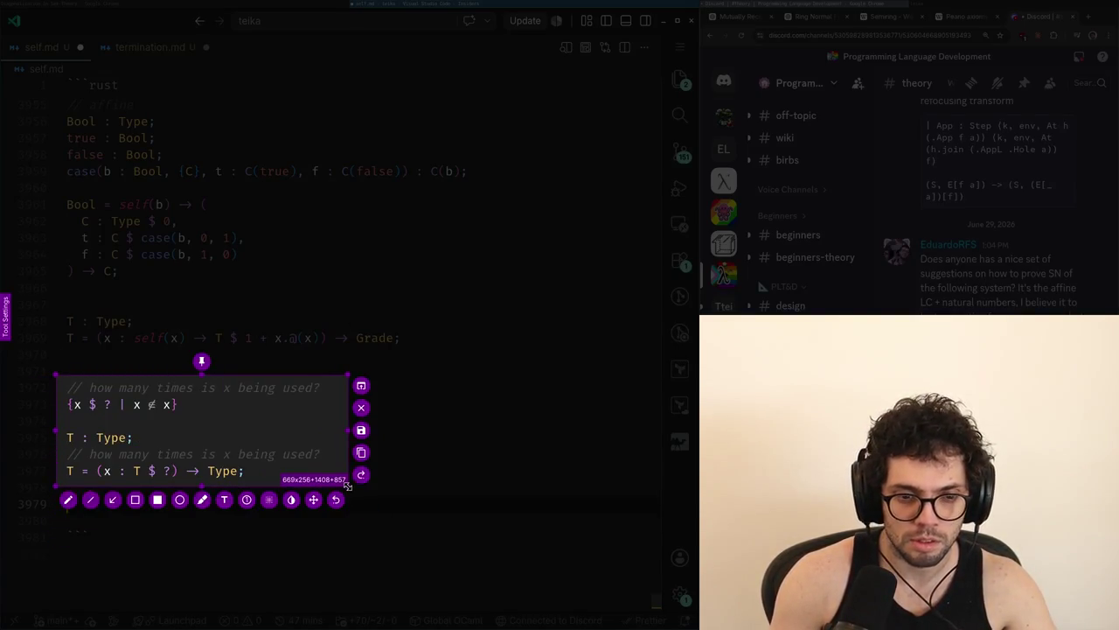
key(ctrl+c)
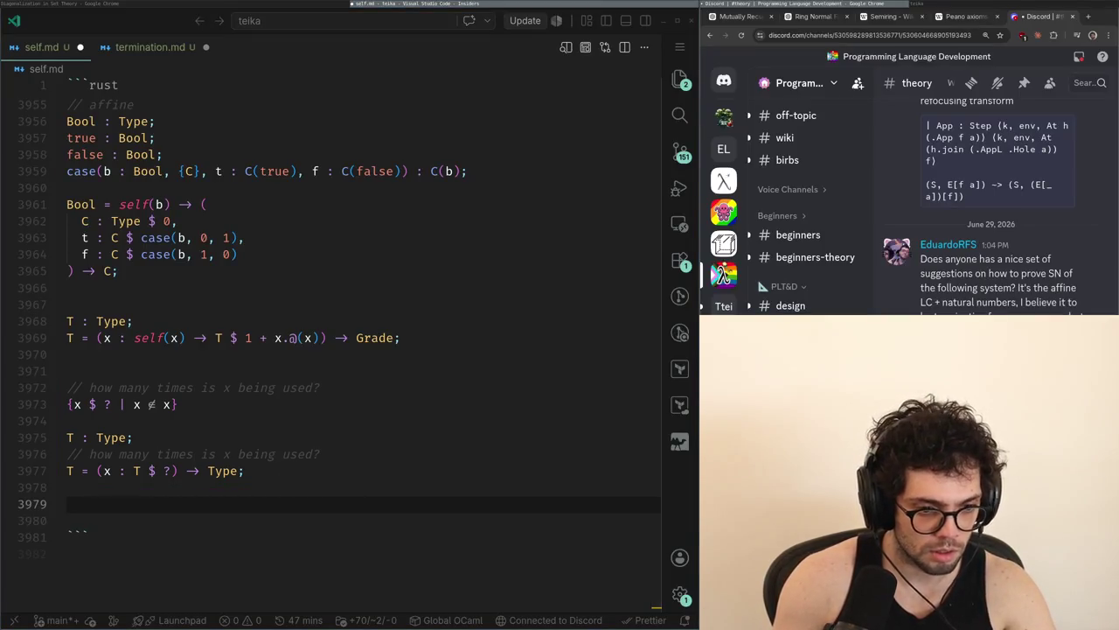
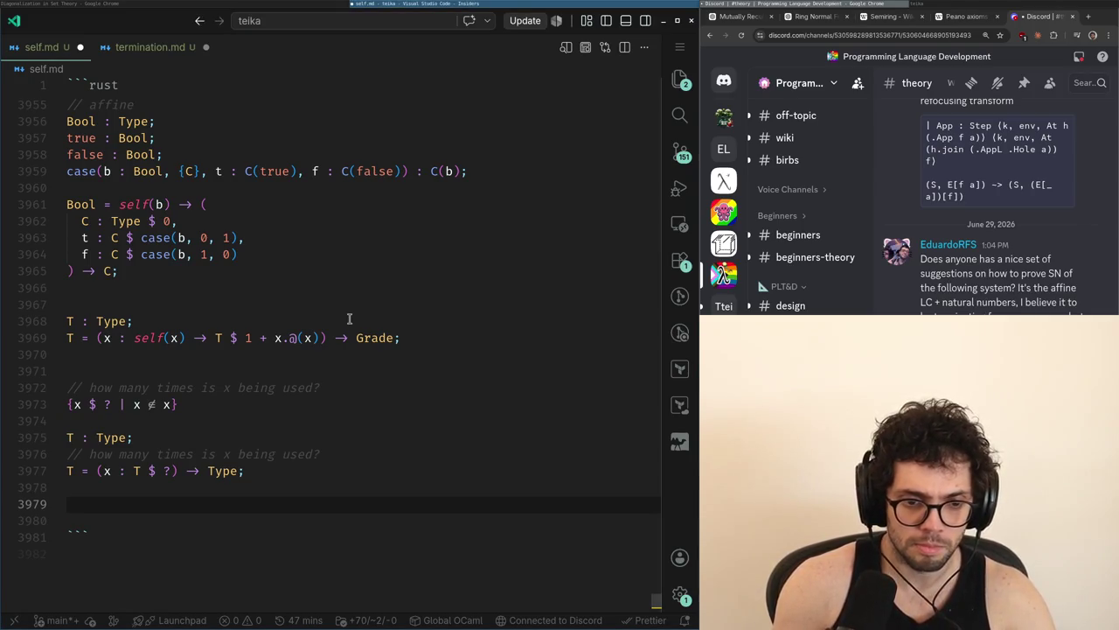
Leave line 3978 of self.md and switch to the ChatGPT Diagonalization chat on Russell's paradox
click(66, 487)
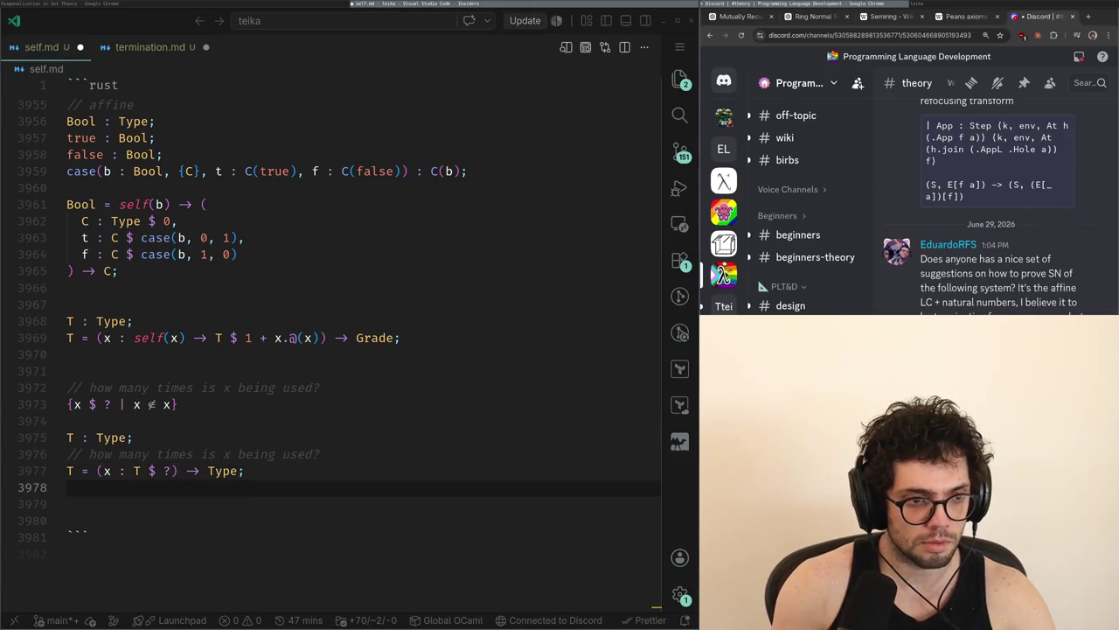
key(alt+Tab)
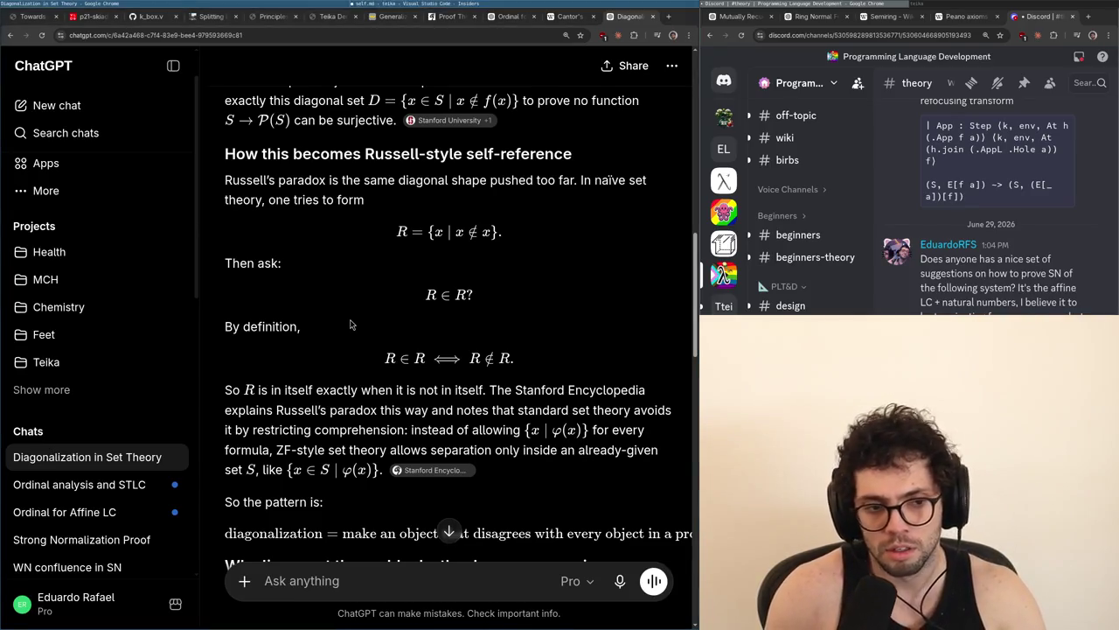
Read the linear set theory answer, open the 'Ordinal for Affine LC' chat, then return to self.md
scroll(350, 341, down, 3)
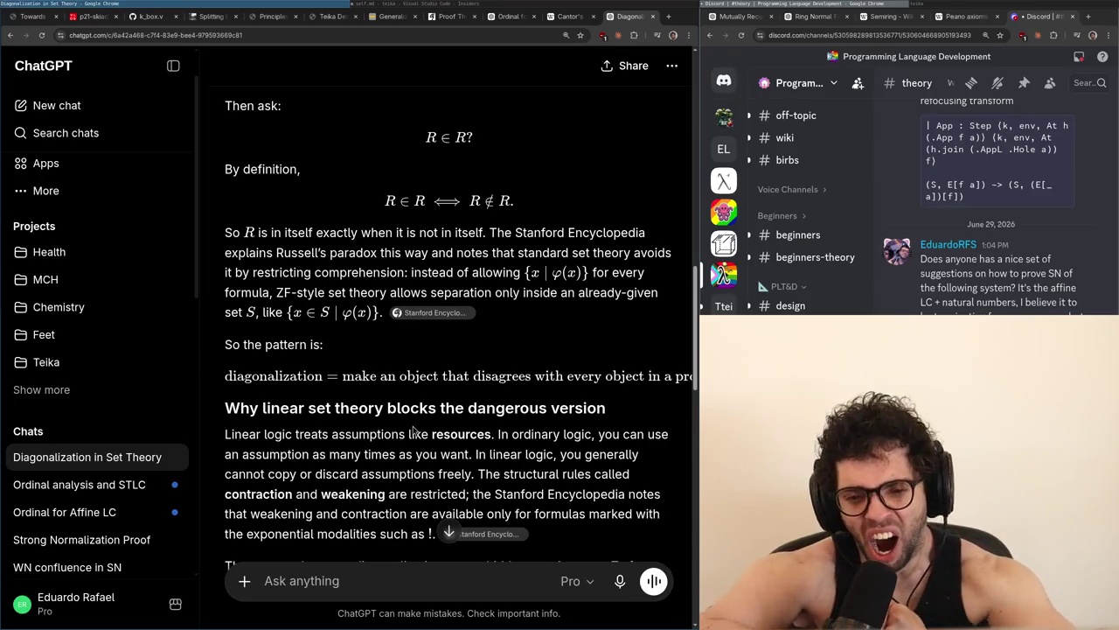
scroll(446, 416, down, 2)
scroll(444, 415, down, 3)
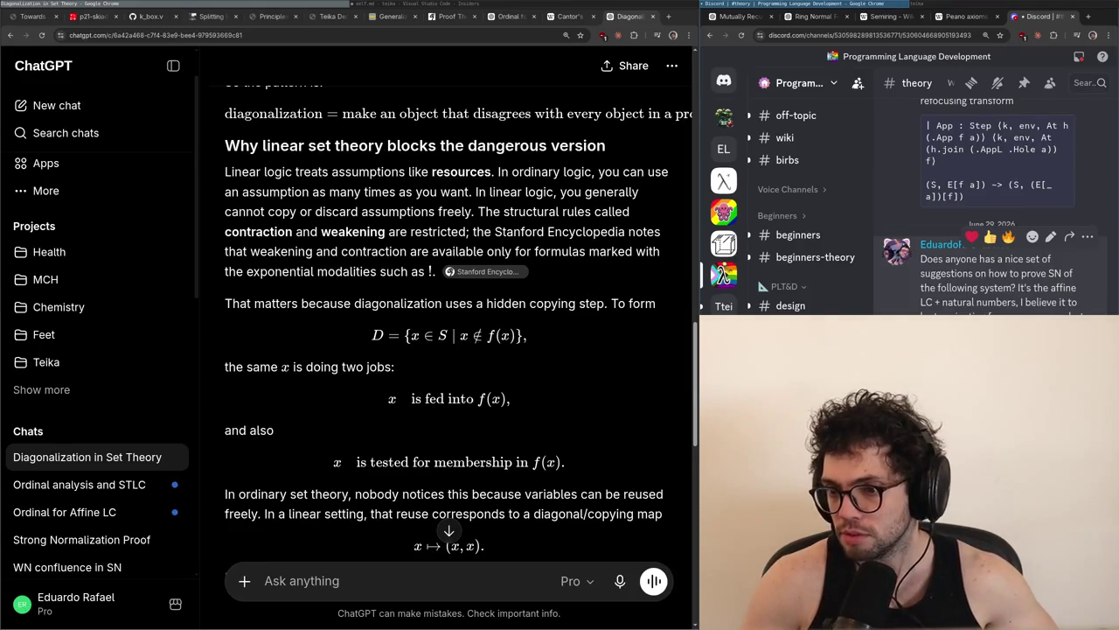
click(65, 512)
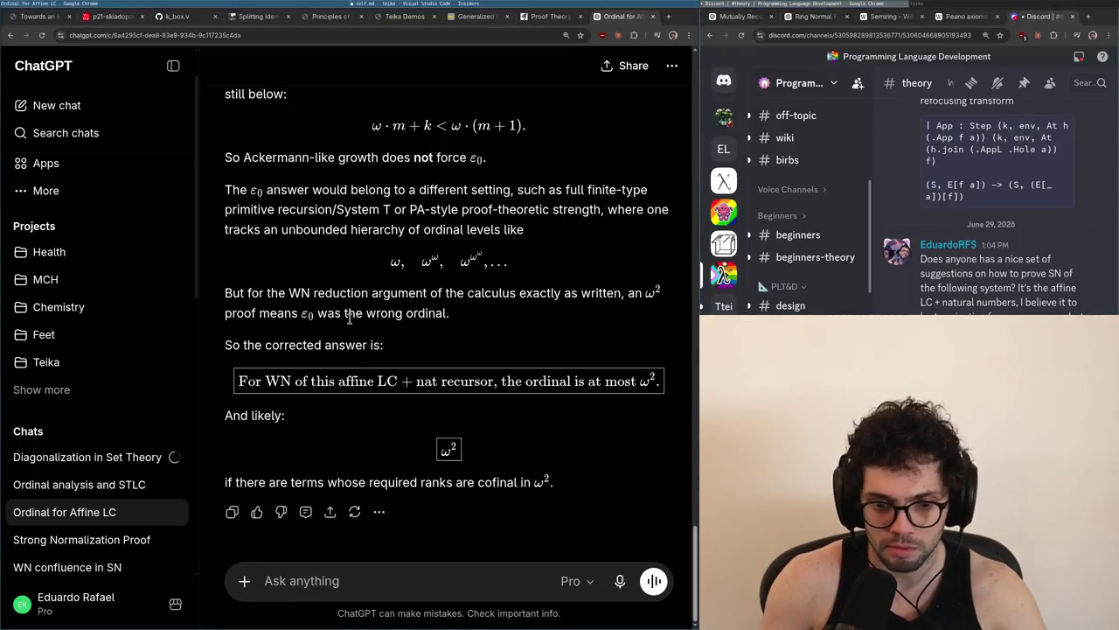
key(alt+Tab)
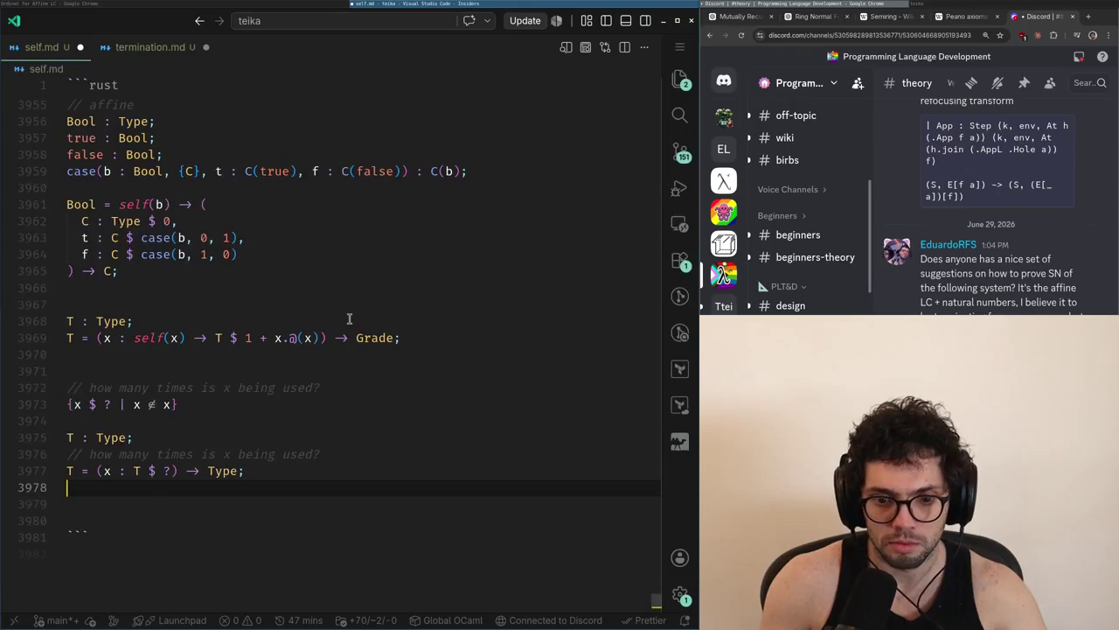
Delete the 'how many times is x being used?' draft lines 3971–3977 from self.md
key(shift+Up)
key(shift+Up)
key(shift+Up)
key(shift+Up)
key(shift+Up)
key(shift+Up)
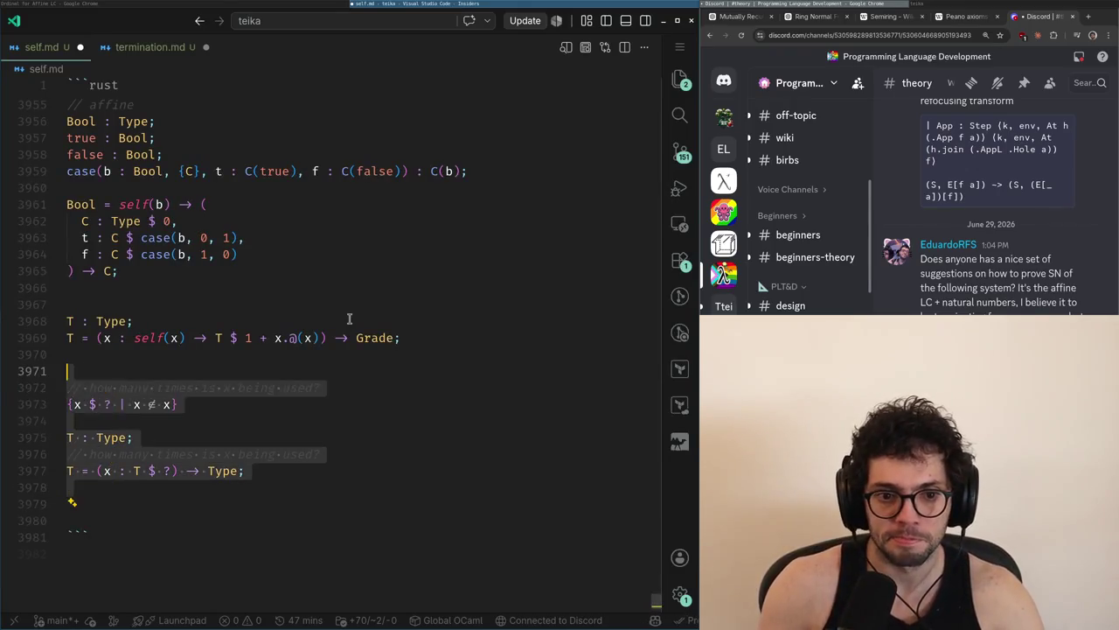
key(alt+Tab)
key(alt+Tab)
key(BackSpace)
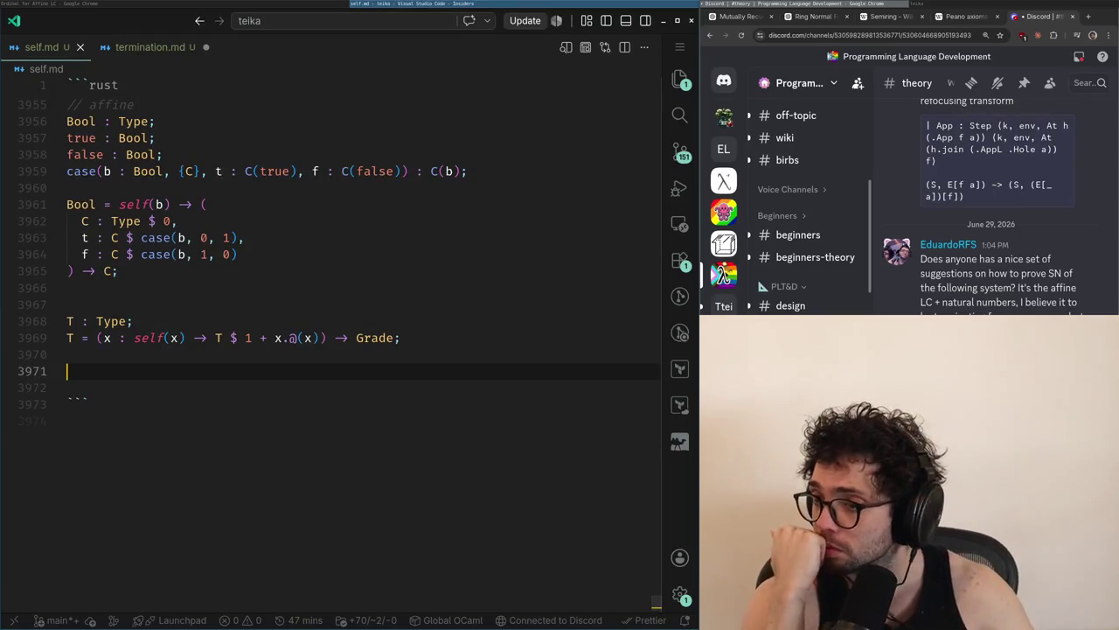
click(725, 613)
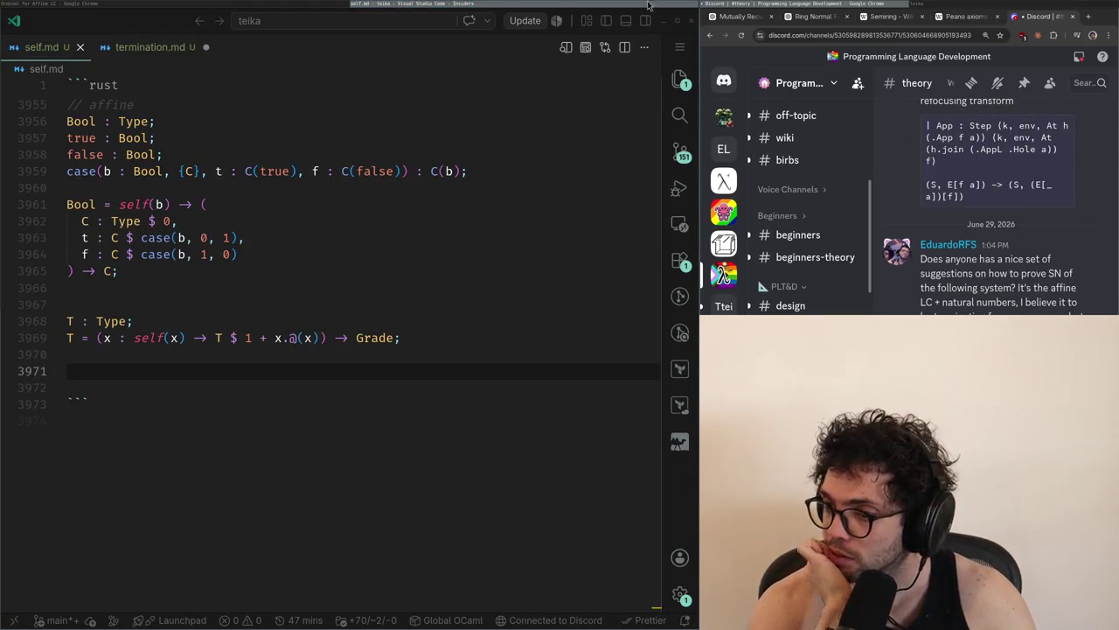
Check the ChatGPT chat, then switch to termination.md and save it
key(alt+Tab)
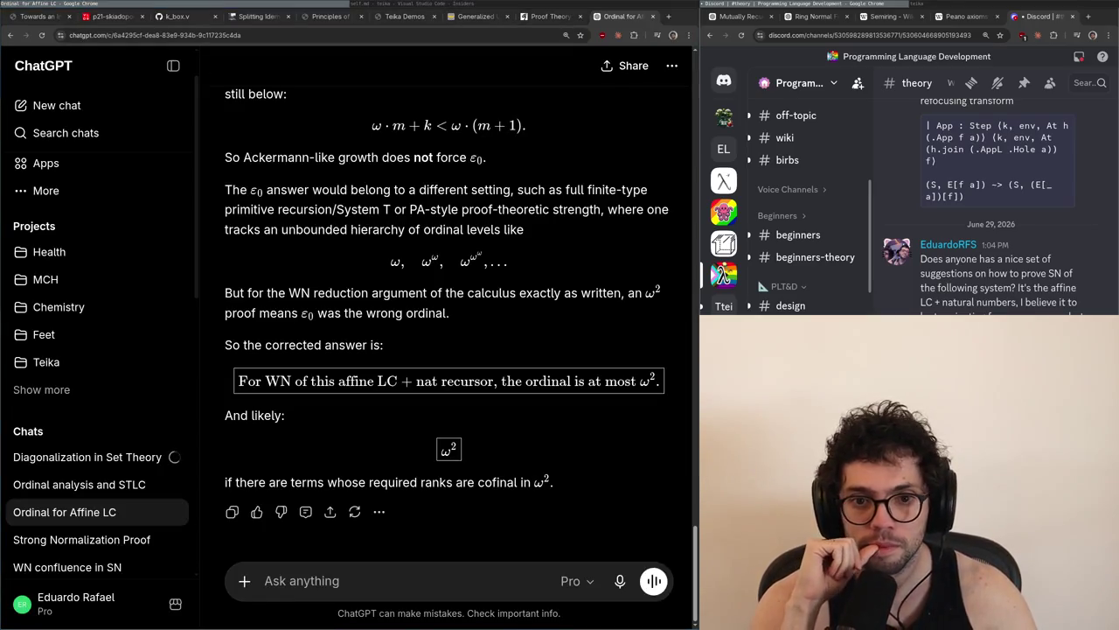
key(alt+Tab)
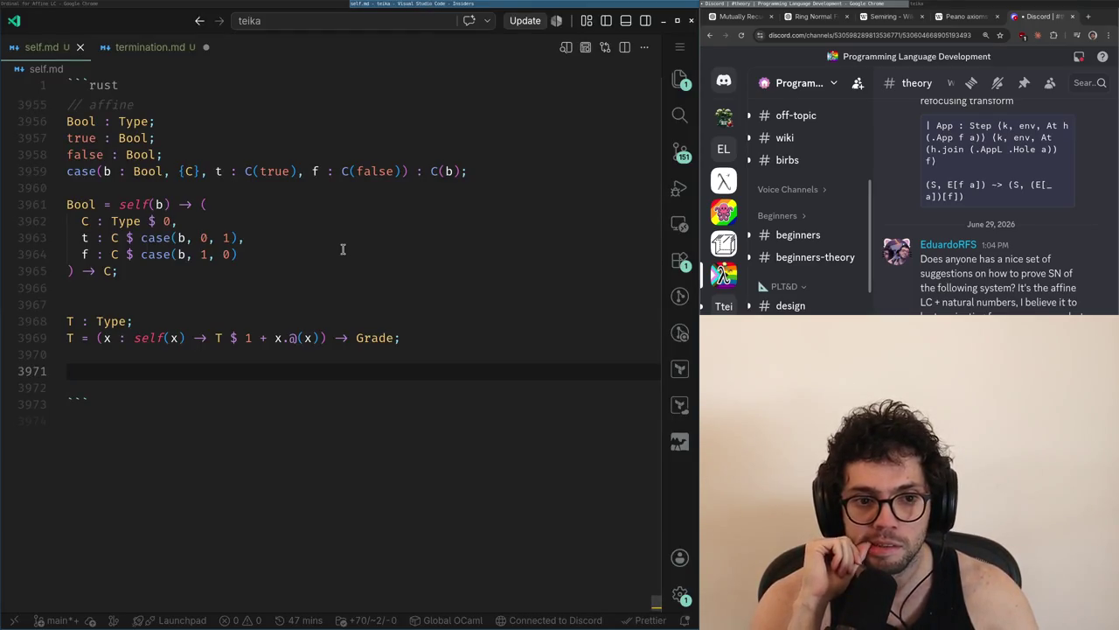
key(ctrl+Tab)
key(ctrl+Tab)
key(ctrl+Tab)
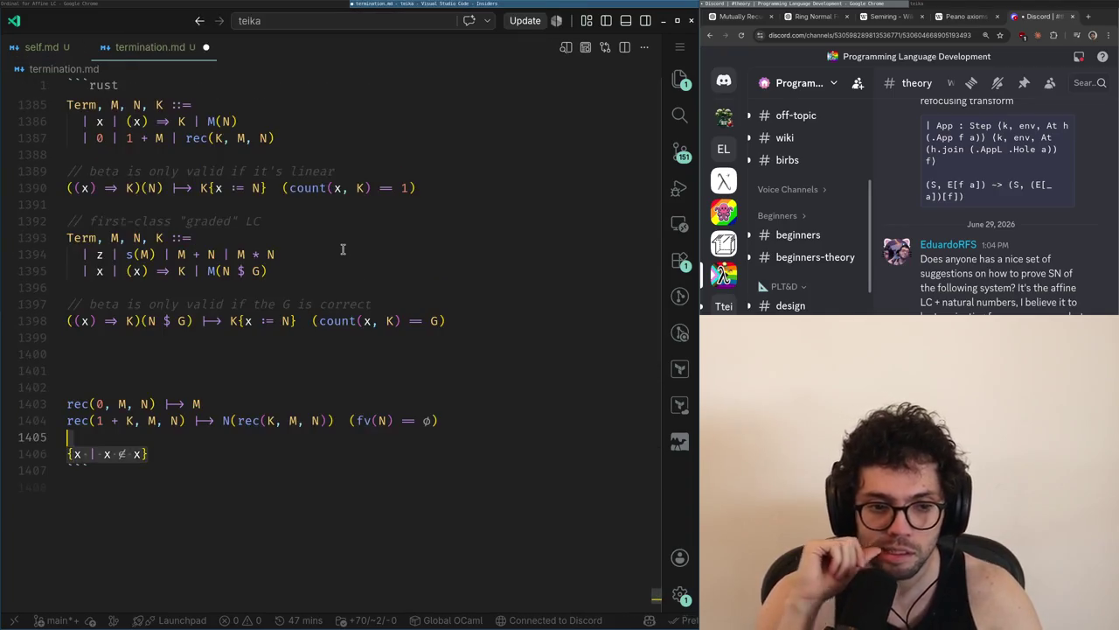
key(ctrl+s)
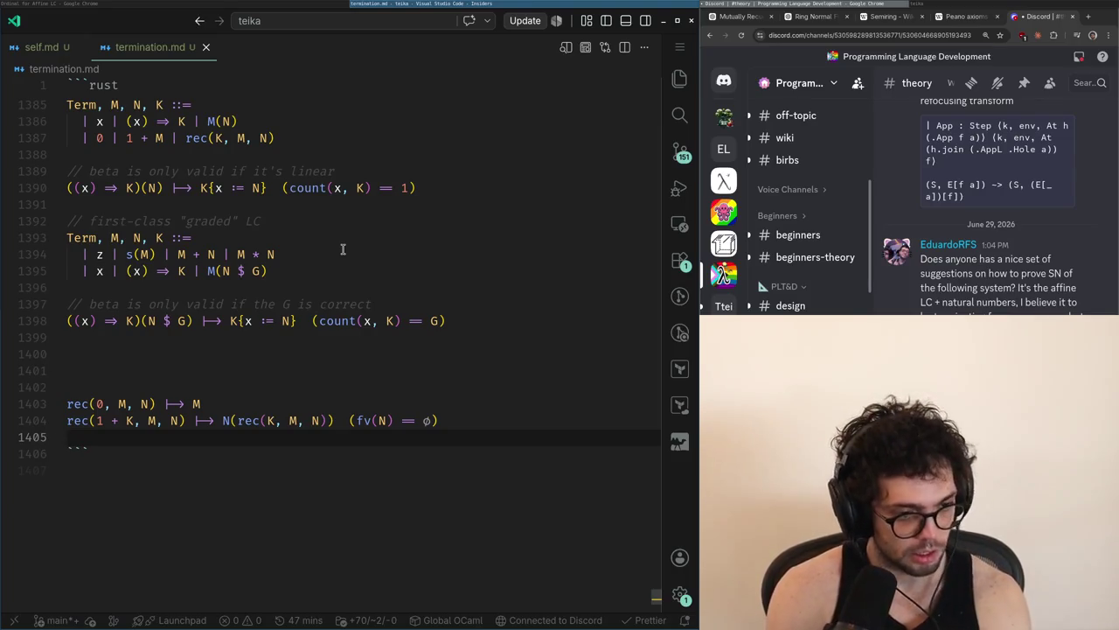
Reread the Ordinal for Affine LC chat and come back to termination.md
key(ctrl+Tab)
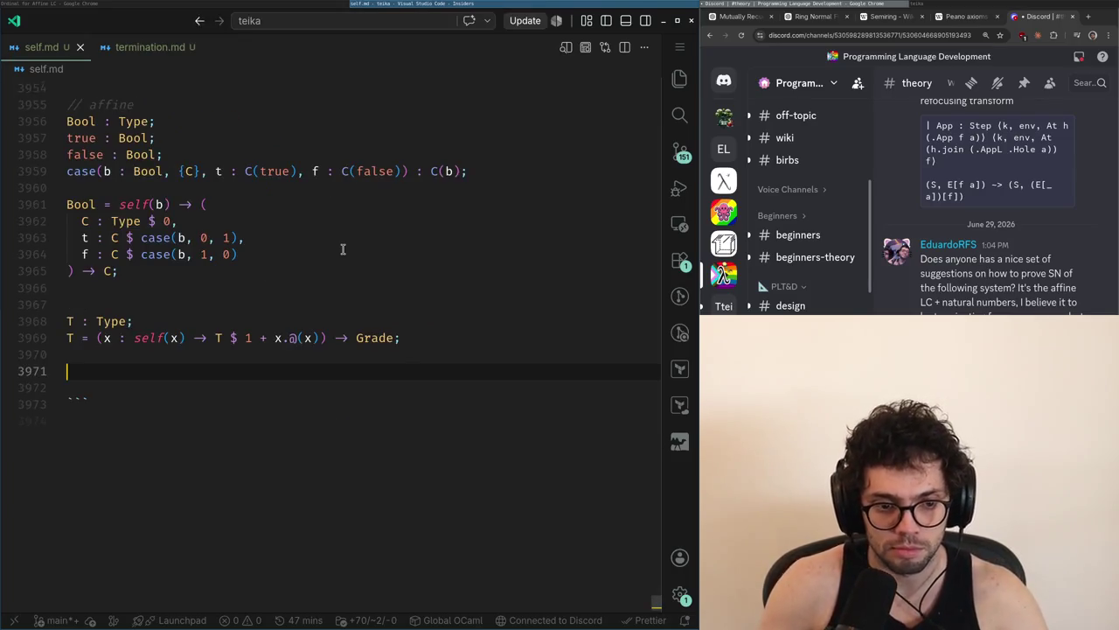
key(alt+Tab)
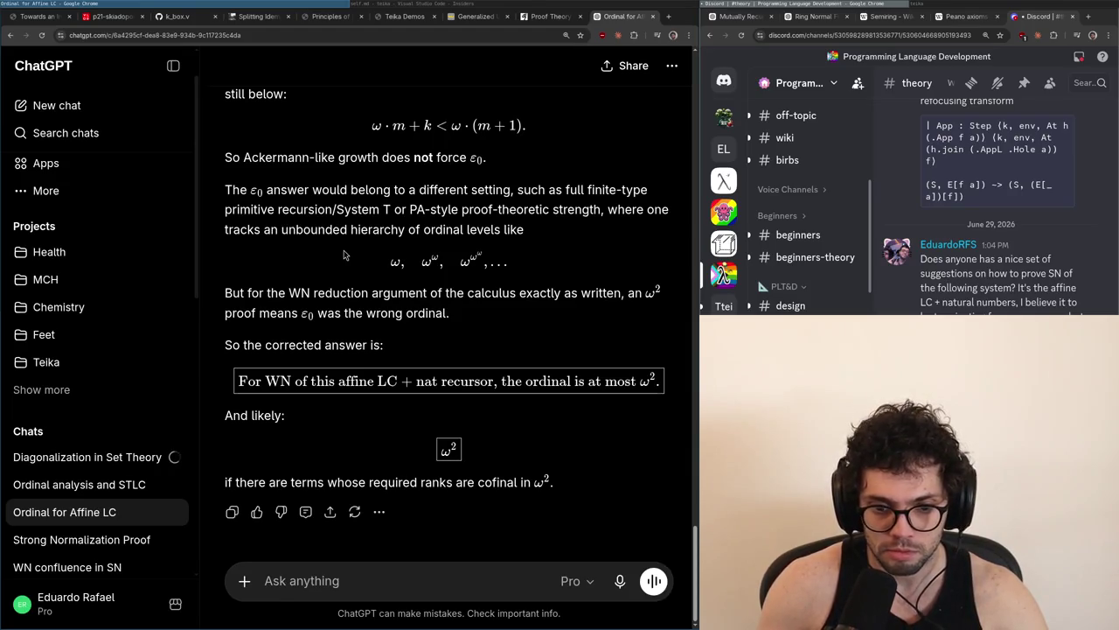
scroll(339, 267, up, 2)
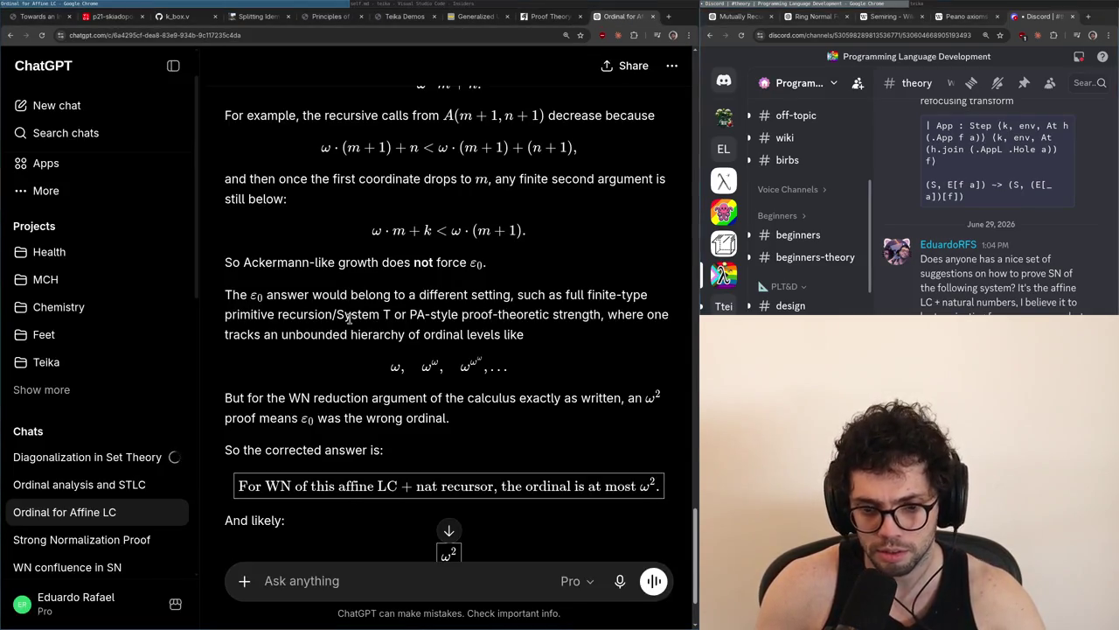
scroll(321, 510, down, 2)
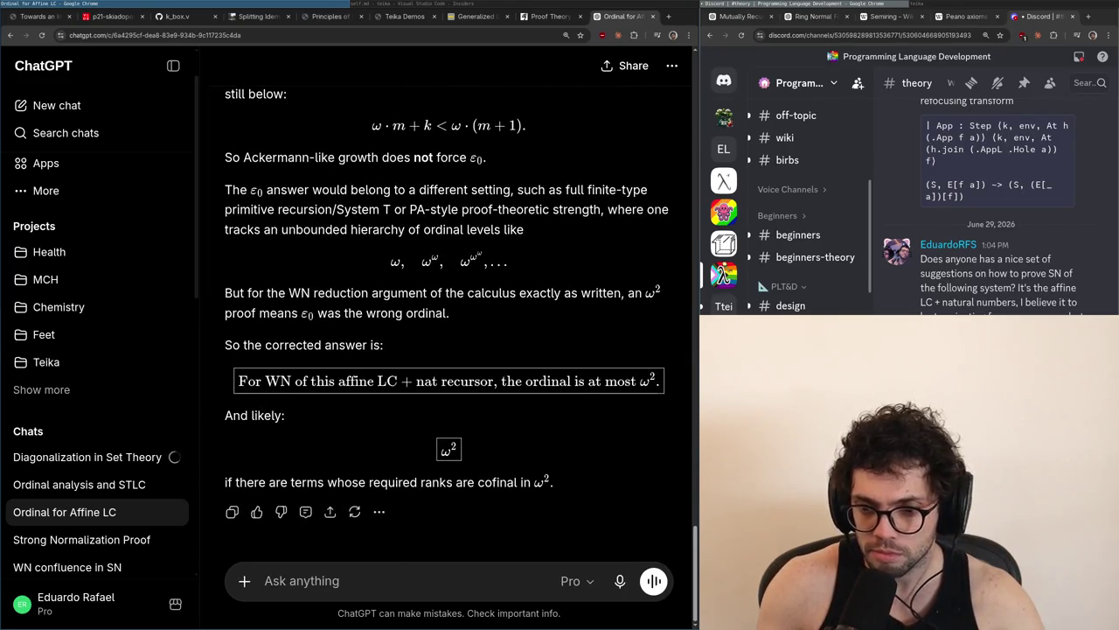
scroll(809, 214, down, 5)
key(alt+Tab)
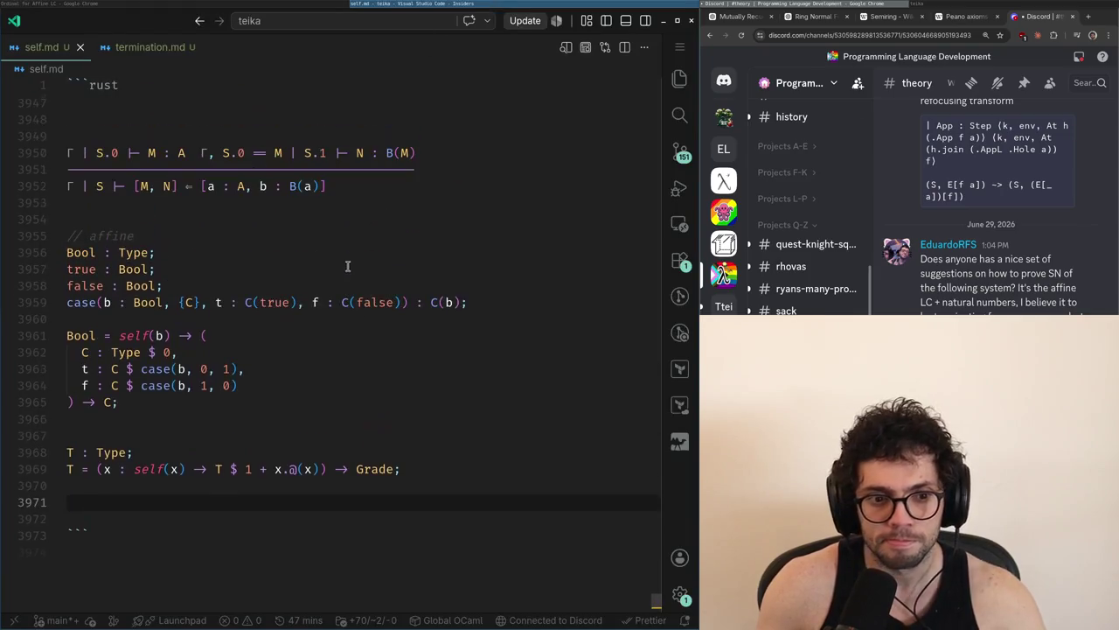
key(ctrl+Tab)
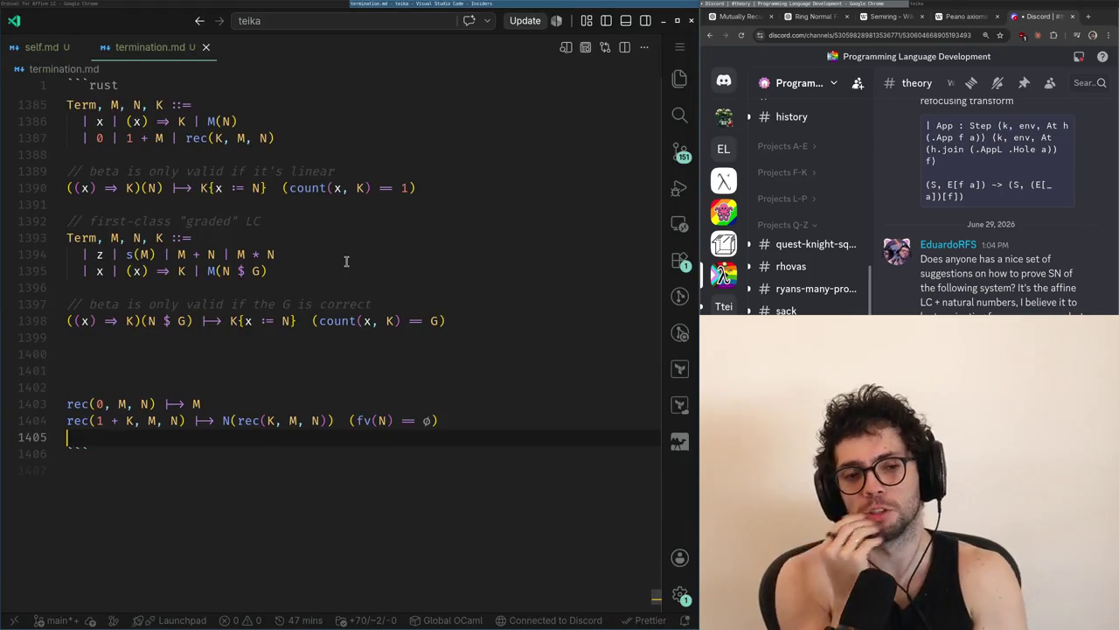
Cut the linear LC grammar and beta rule from lines 1385–1390 of termination.md
scroll(346, 261, up, 7)
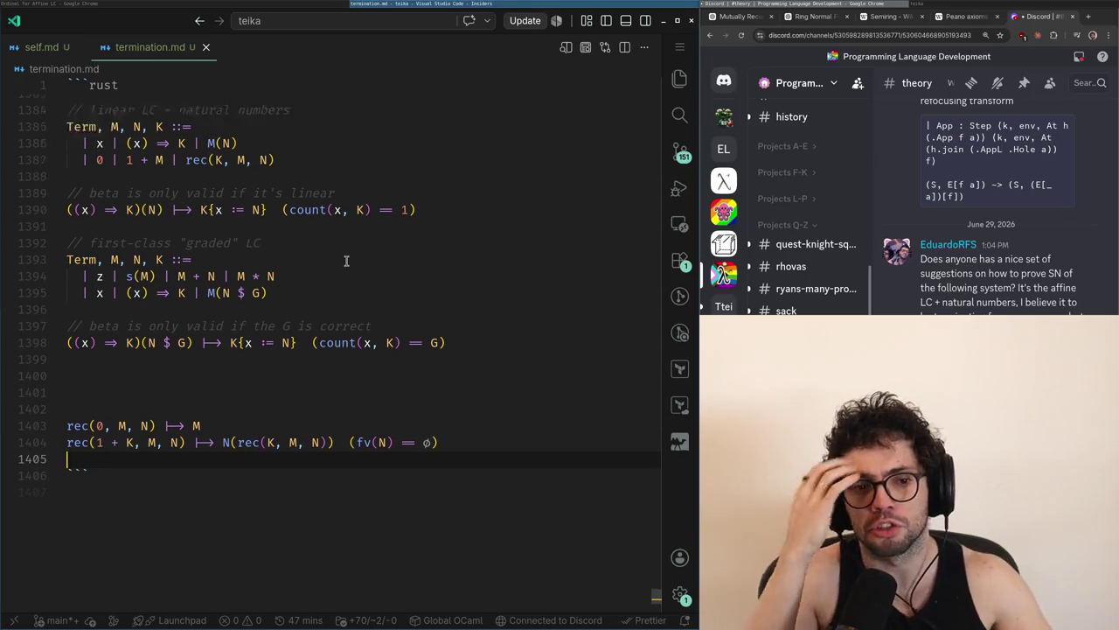
click(256, 427)
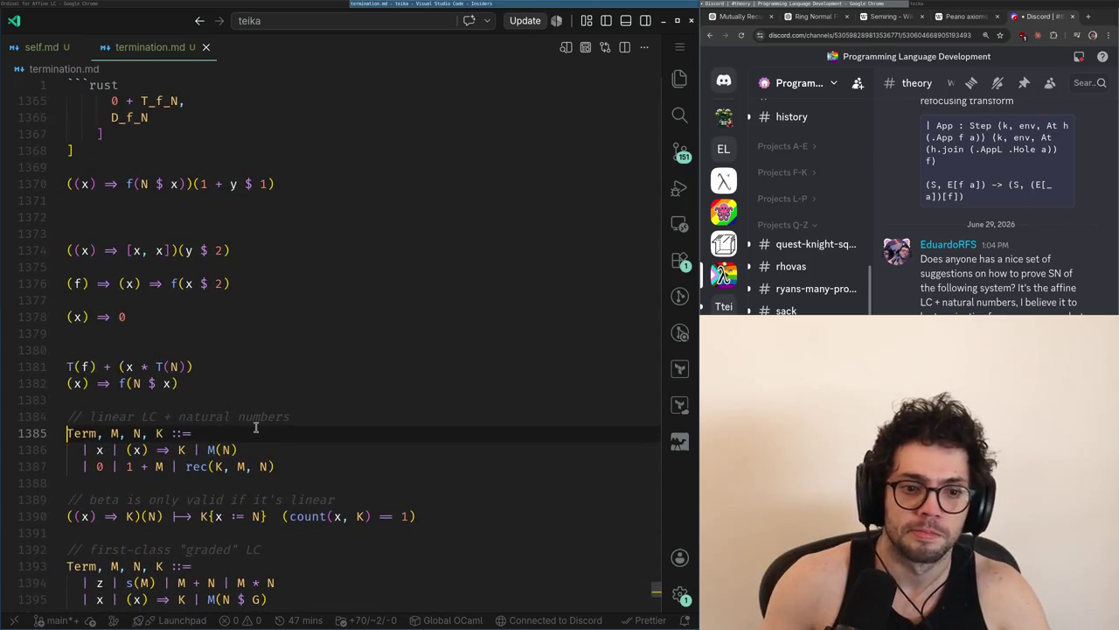
key(Home)
key(shift+Down)
key(shift+Down)
key(shift+End)
key(shift+Down)
key(shift+Down)
key(shift+Down)
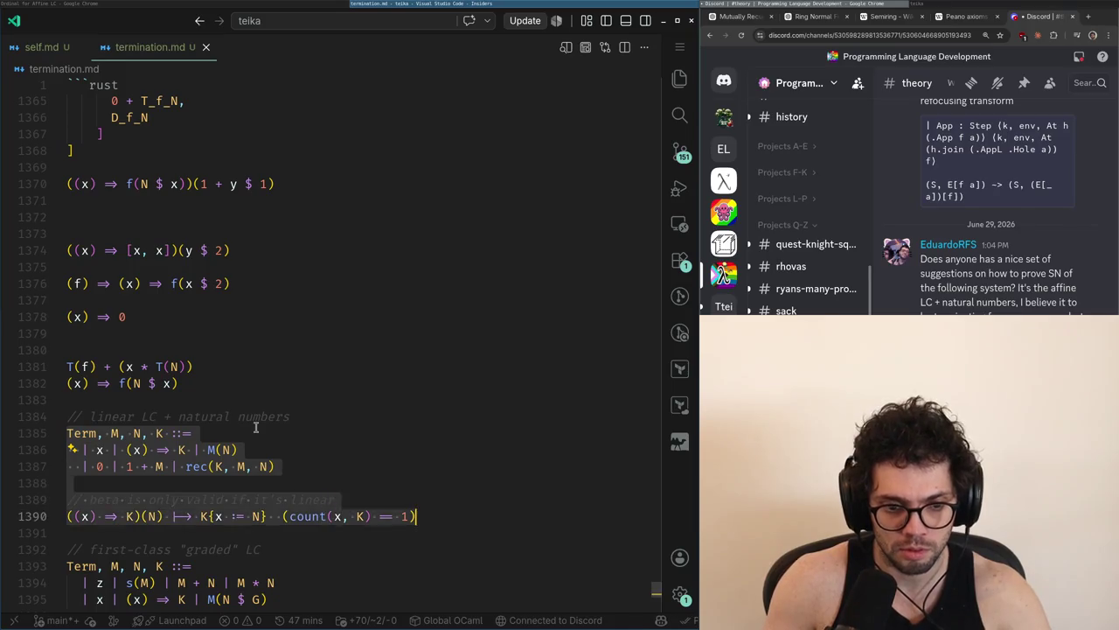
key(BackSpace)
Paste the linear LC block just above the rec rules and add a // line
scroll(255, 426, down, 4)
key(Down)
key(Down)
key(Down)
key(Up)
key(Up)
text(Term, M, N, K ::=   | x | (x) ⇒ K | M(N)   | 0 | 1 + M | rec(K, M, N)  // beta is only valid if it's linear ((x) ⇒ K)(N) ⟼ K{x := N}  (count(x, K) == 1))
key(Up)
key(Up)
key(Up)
key(Return)
key(ctrl+z)
key(alt+Tab)
key(alt+Tab)
key(alt+Tab)
key(alt+Tab)
key(alt+Tab)
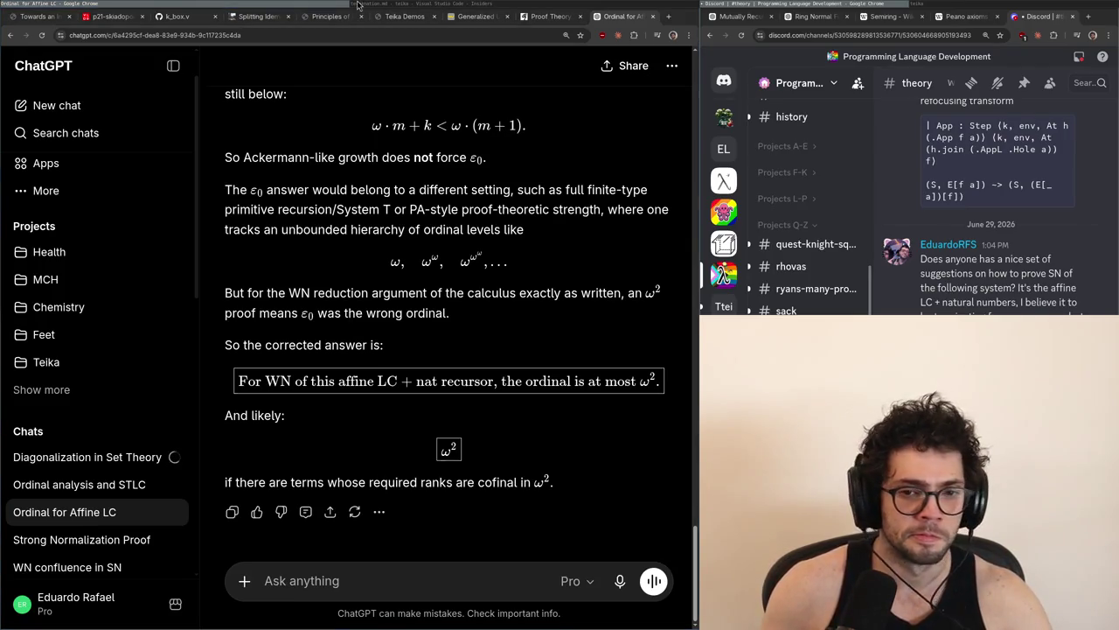
Compare the linear beta comment in termination.md against the ChatGPT chat
key(alt+Tab)
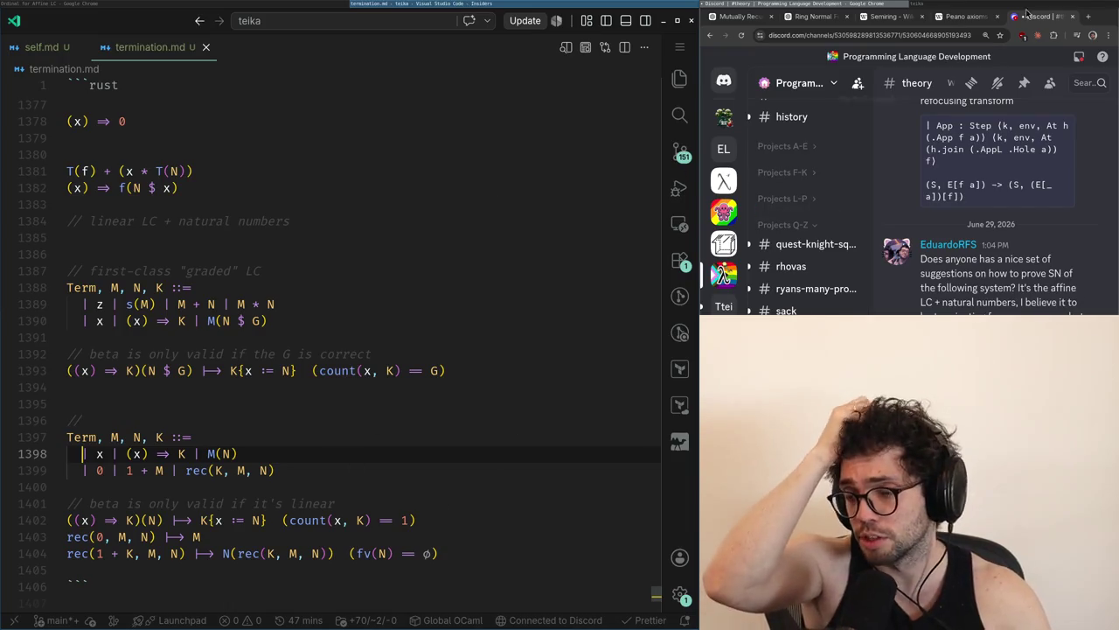
click(725, 274)
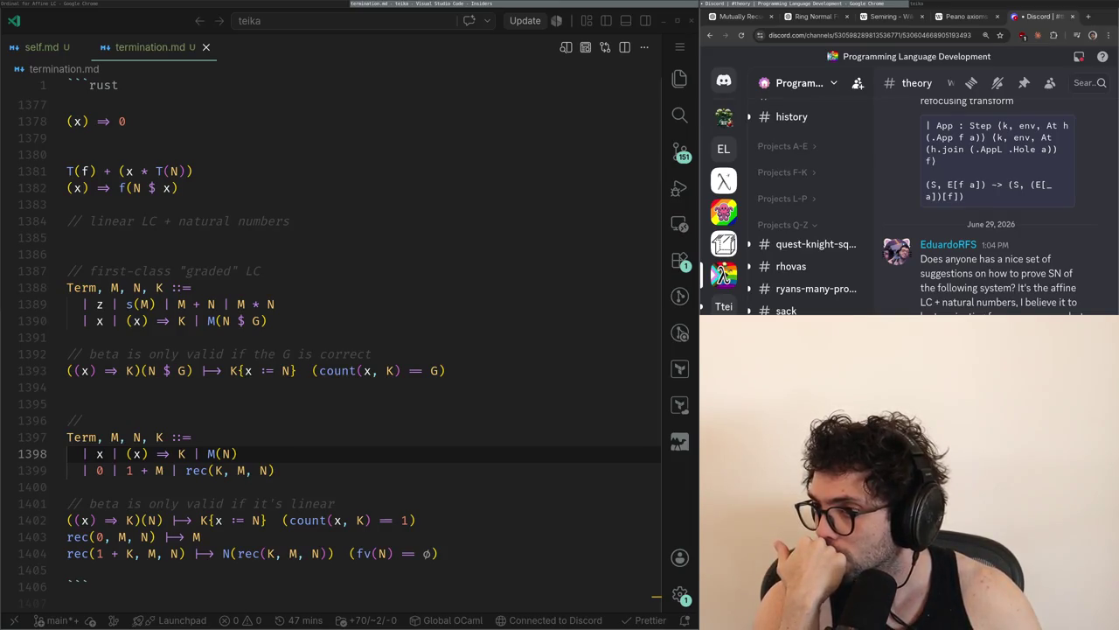
click(130, 622)
click(176, 503)
click(724, 274)
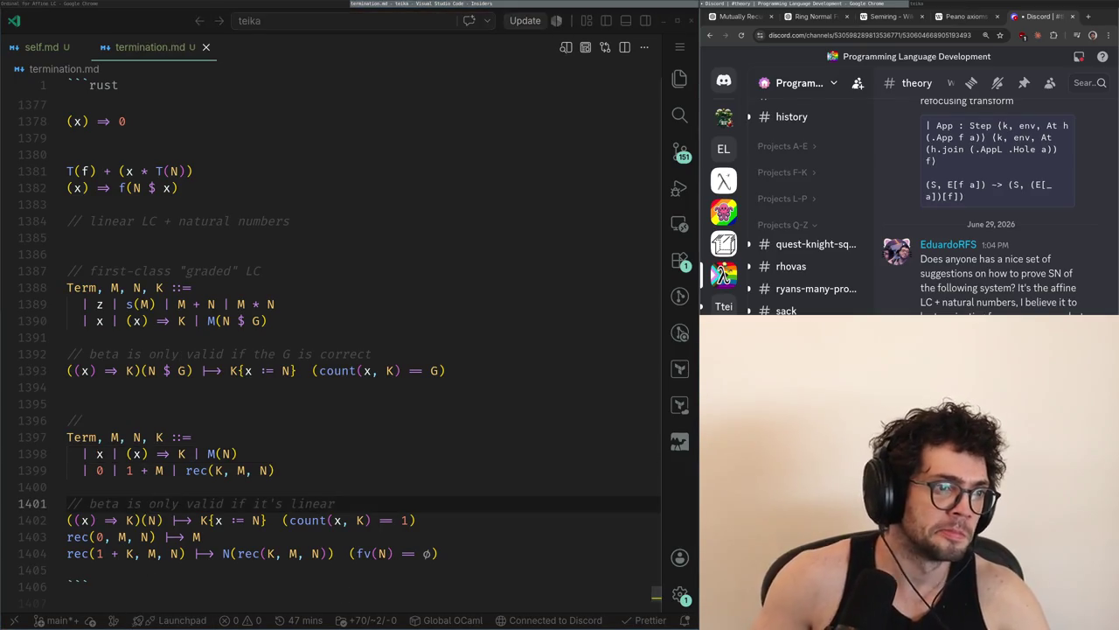
key(alt+Tab)
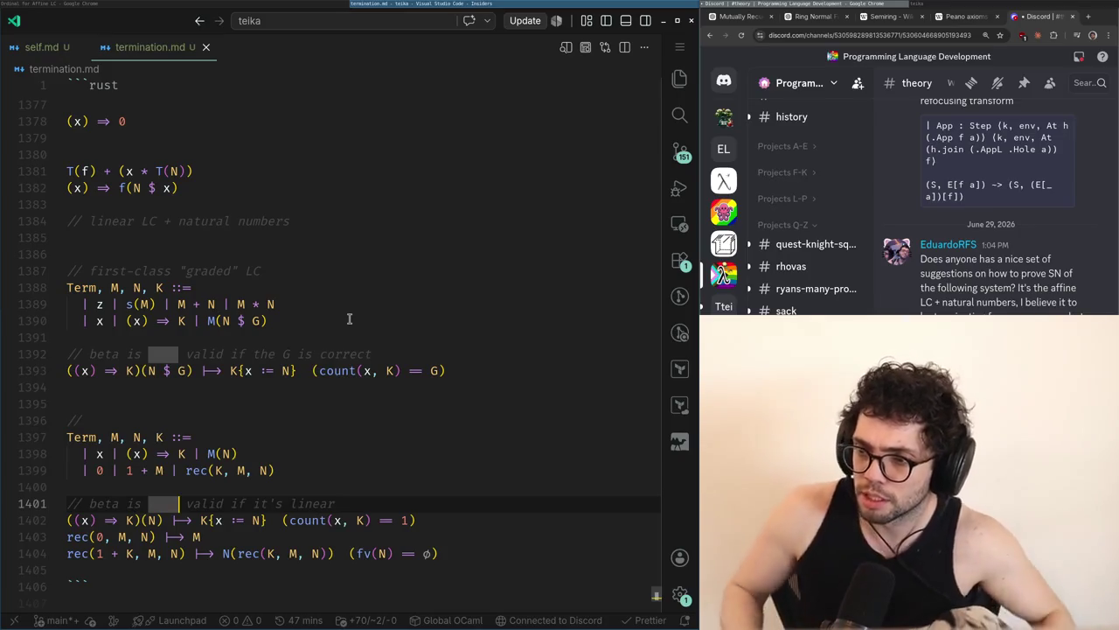
Open a new empty line at 1405 below the rec reduction rules
click(188, 570)
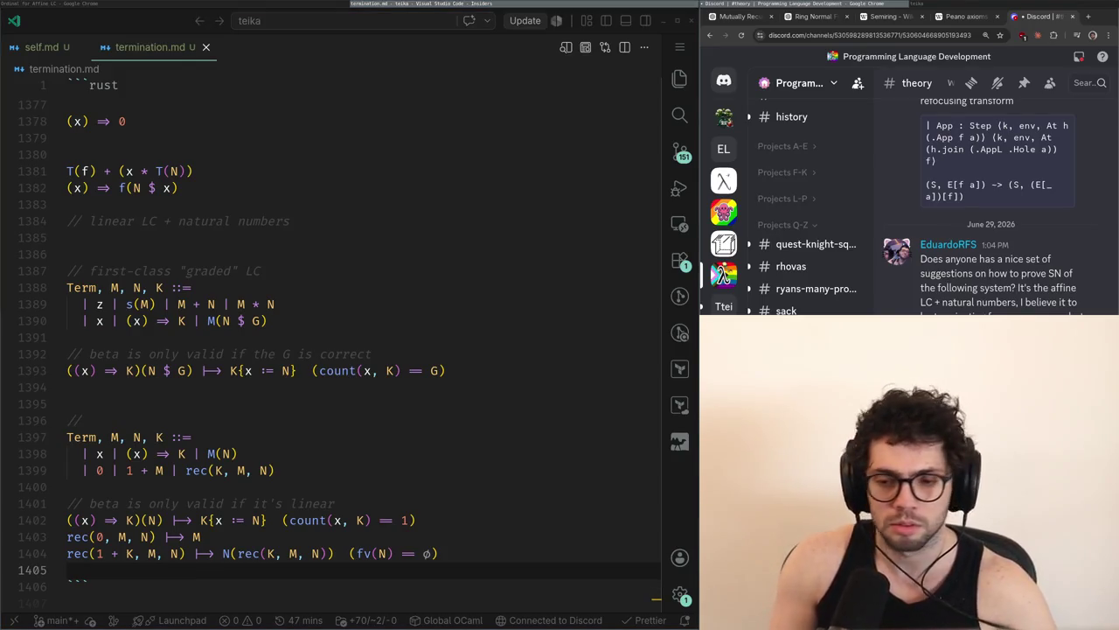
scroll(349, 318, down, 2)
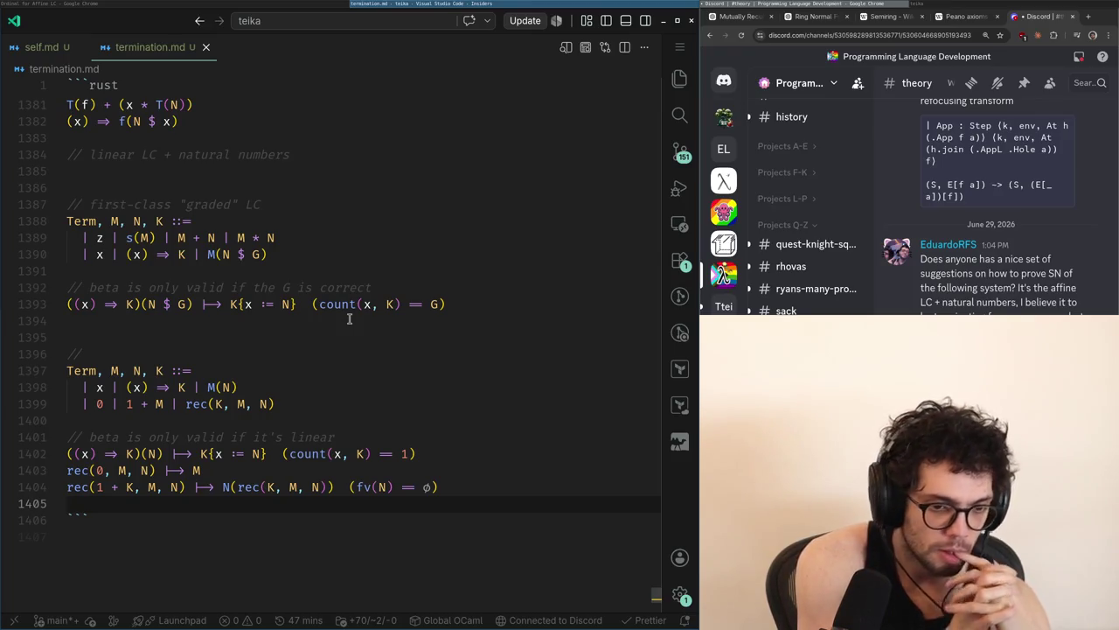
key(shift+Up)
key(shift+Up)
key(Escape)
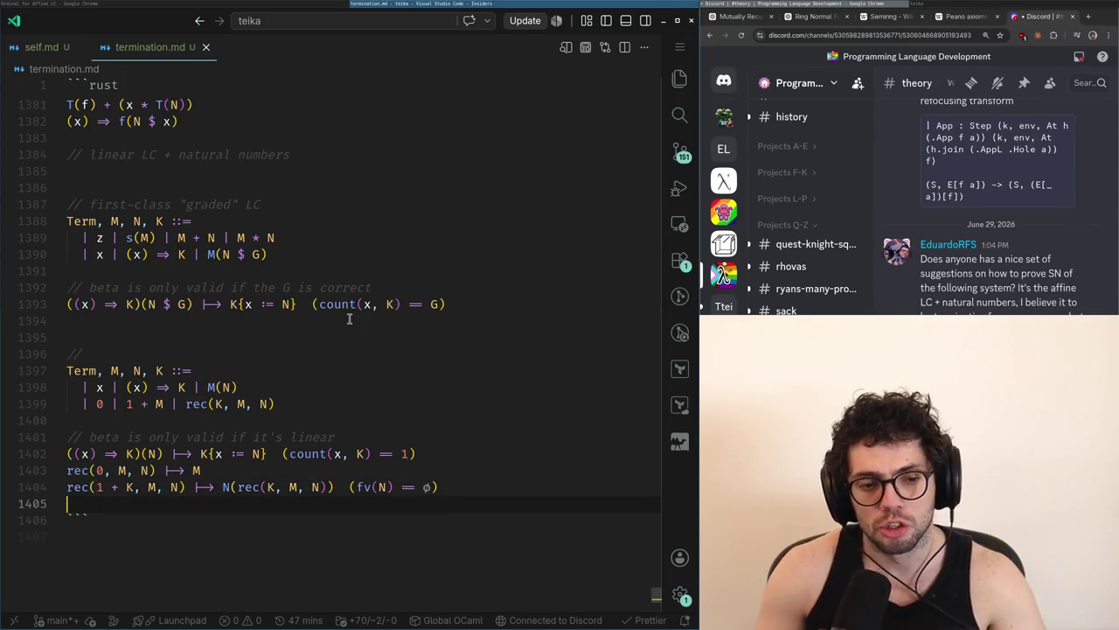
key(alt+Tab)
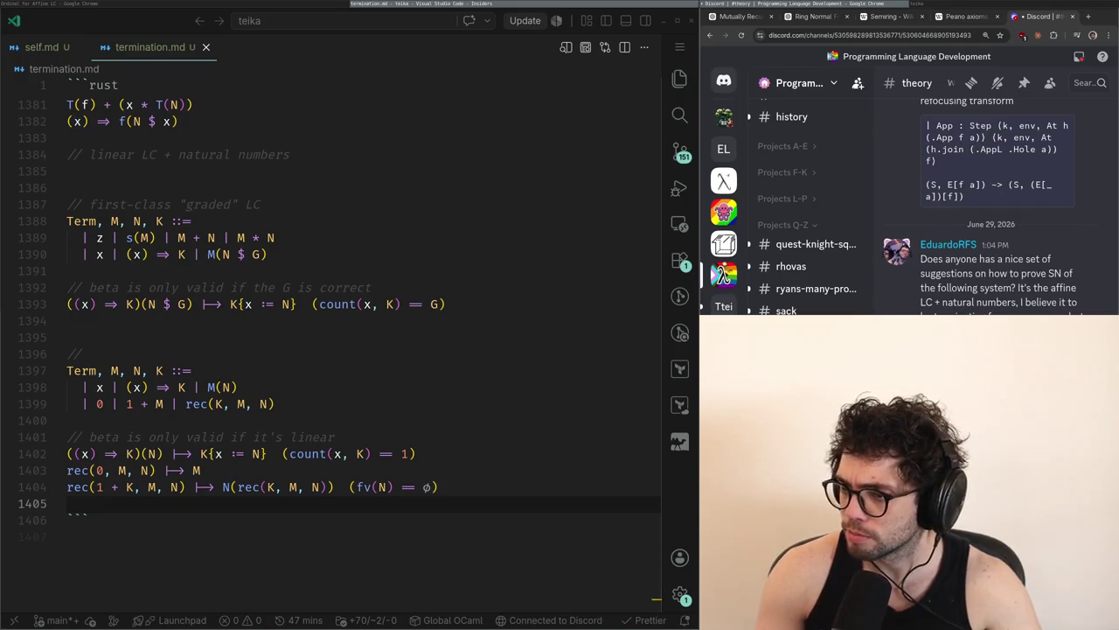
key(alt+Tab)
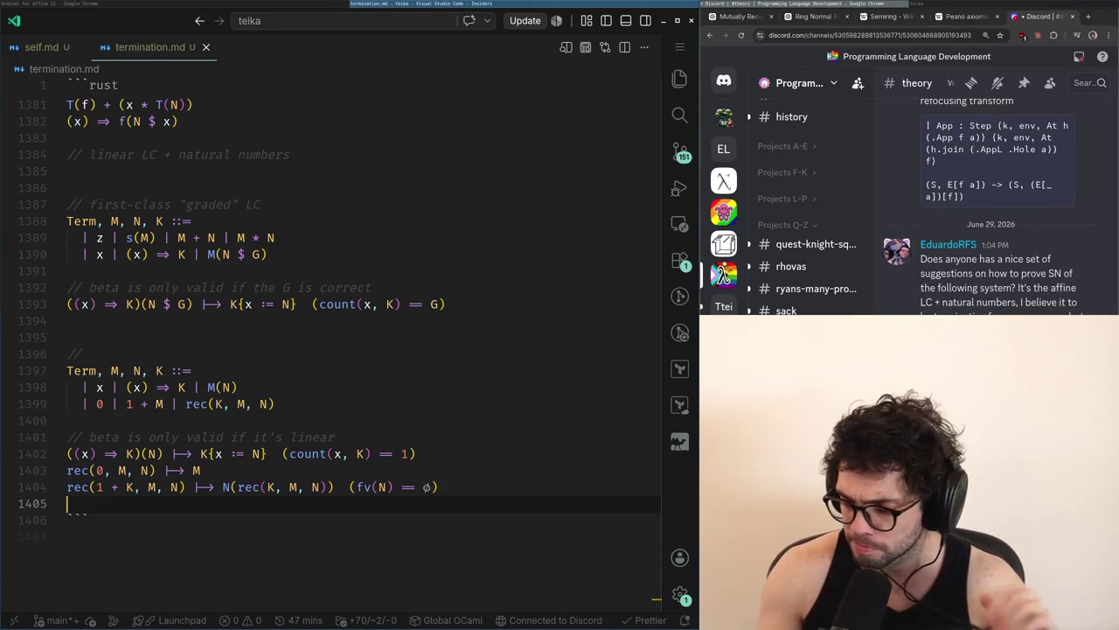
key(Return)
key(Return)
Write the variable case T(x) == 0 below the rec rules
text(T(x) ==)
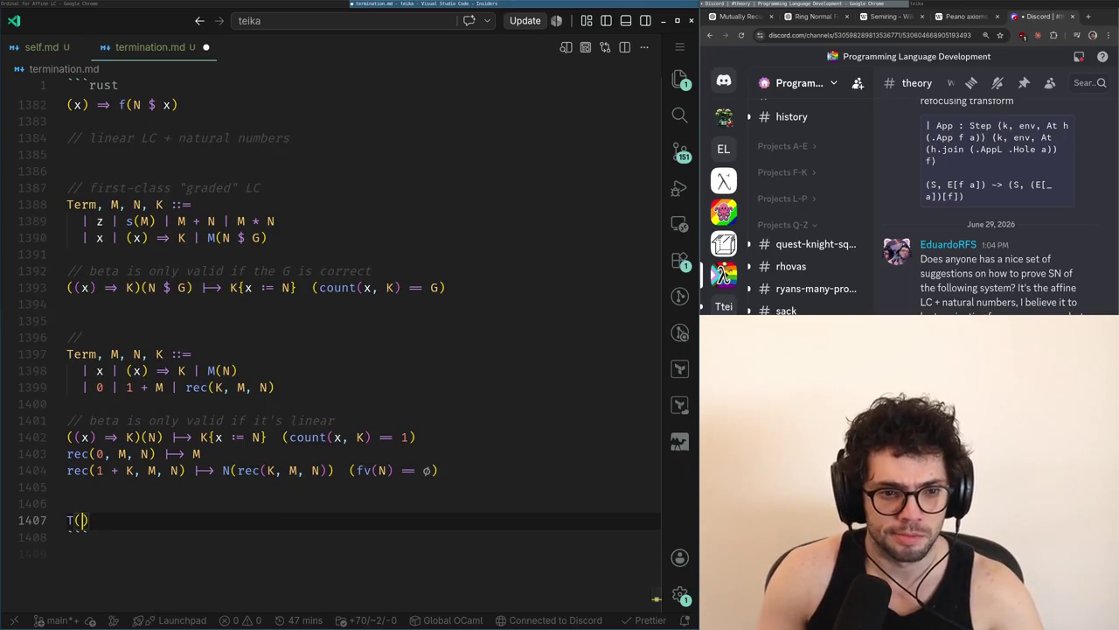
text( 0)
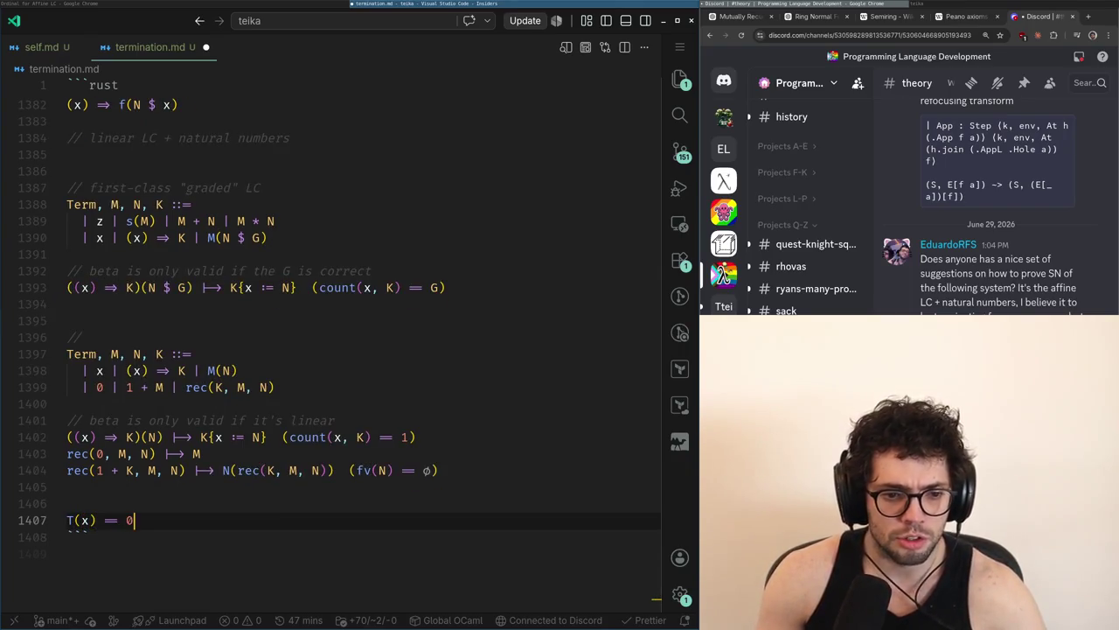
key(Return)
key(alt+Tab)
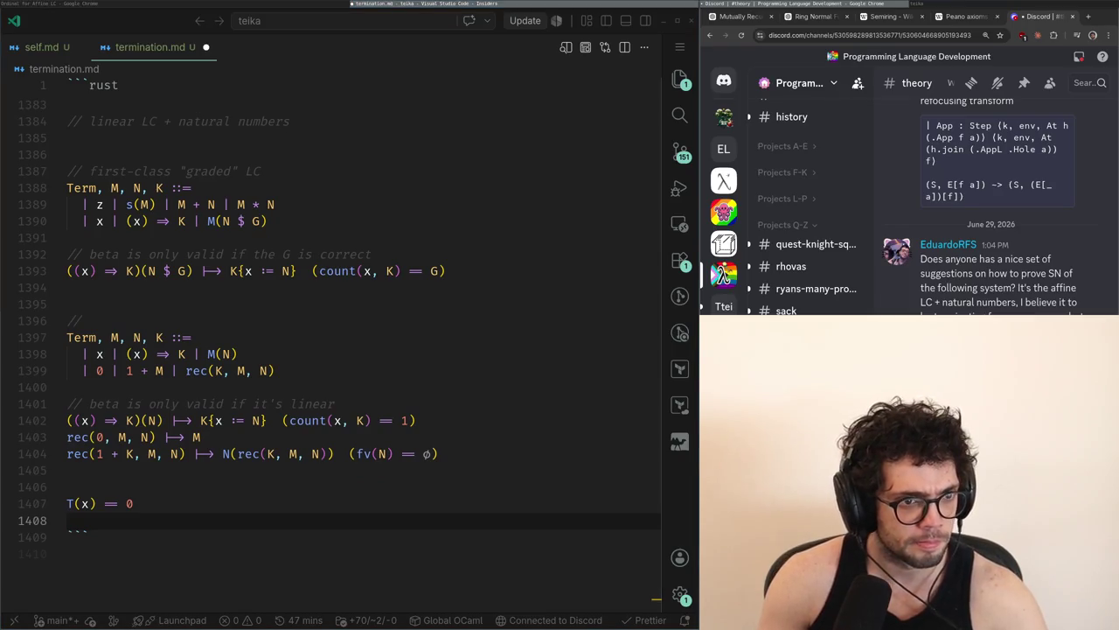
key(alt+Tab)
Add the abstraction case of T, settling on the right side 1 + T(K)
text(T((x)
key(Tab)
key(ctrl+shift+Left)
key(ctrl+shift+Left)
key(BackSpace)
key(ctrl+z)
key(BackSpace)
key(Up)
key(Down)
key(Return)
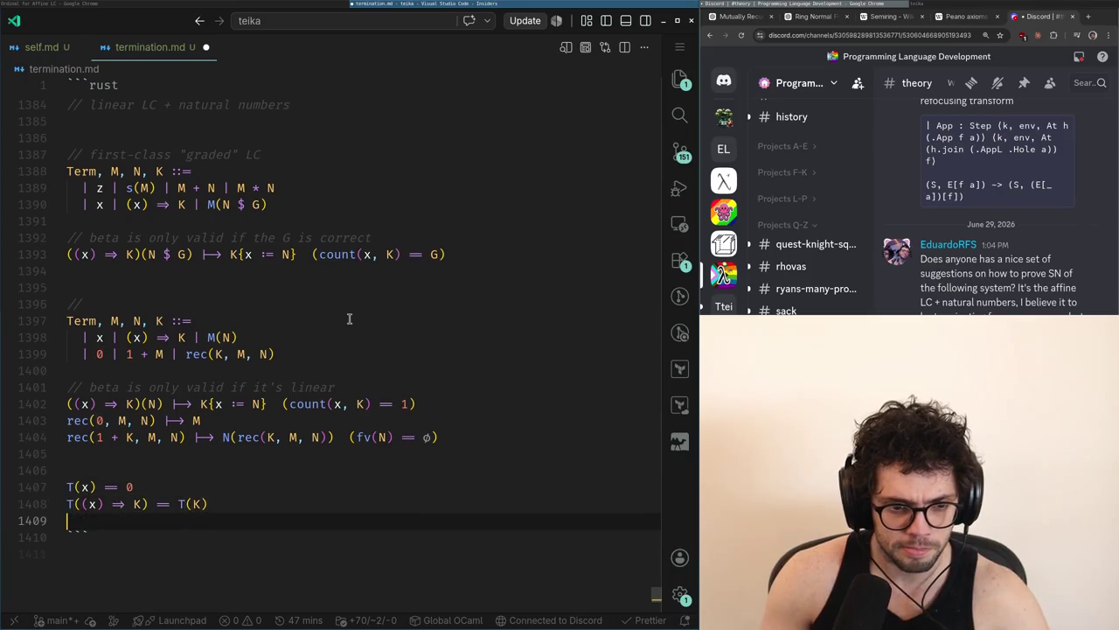
key(BackSpace)
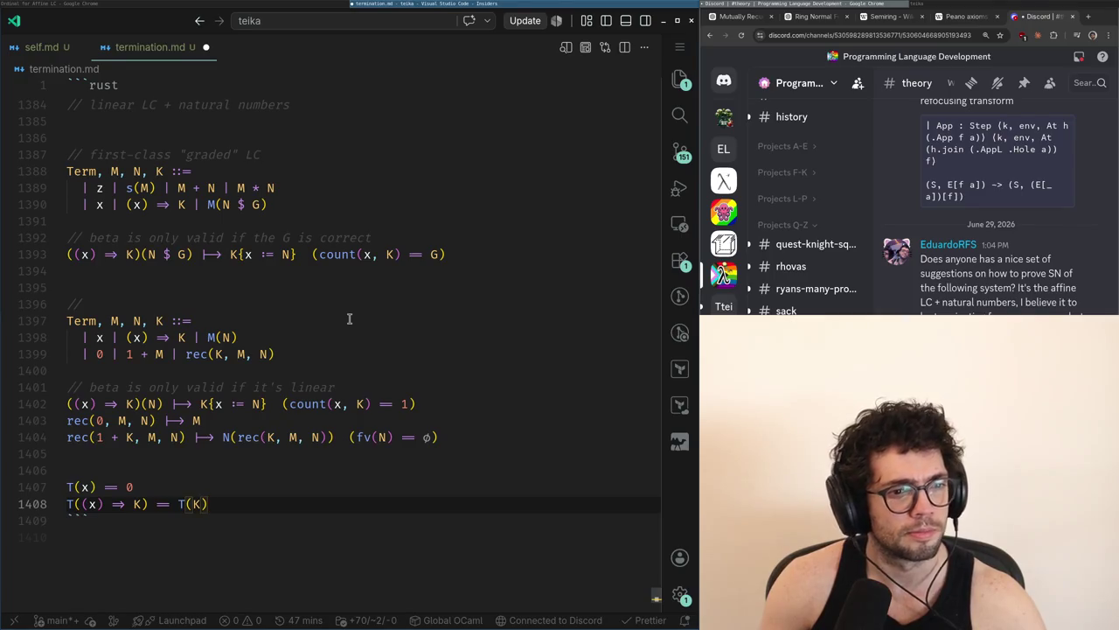
key(alt+Tab)
key(alt+Tab)
key(Left)
key(Left)
key(Left)
key(Left)
text(1 +)
key(End)
Add the application, zero and successor cases: T(M) + T(N), 0, and 1 + T(M)
key(Return)
text(T(M(N)) == T(M)
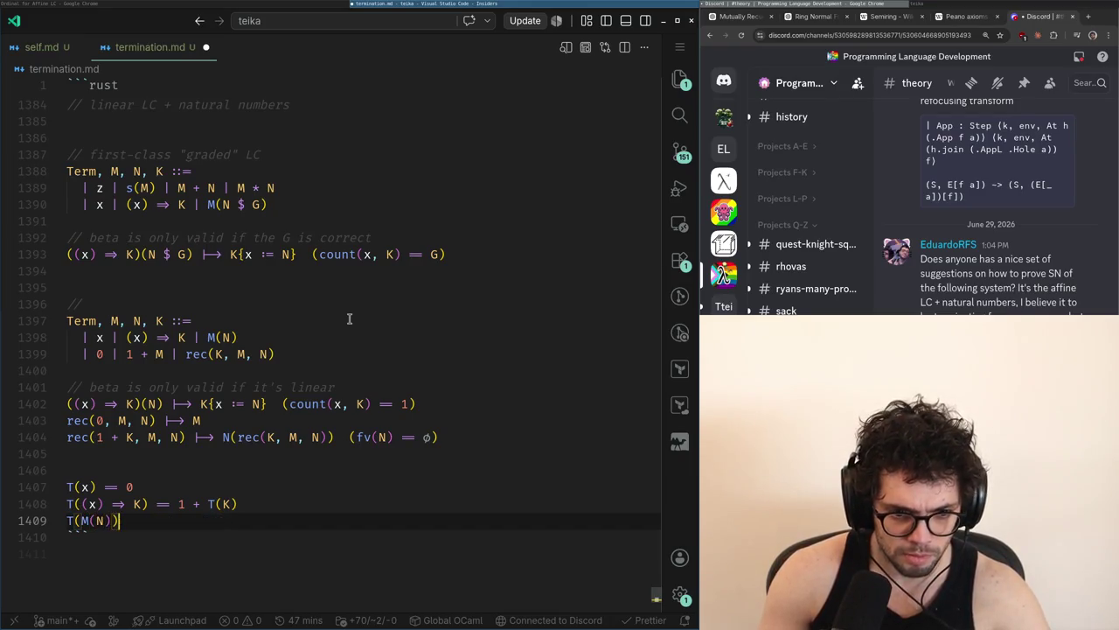
key(Tab)
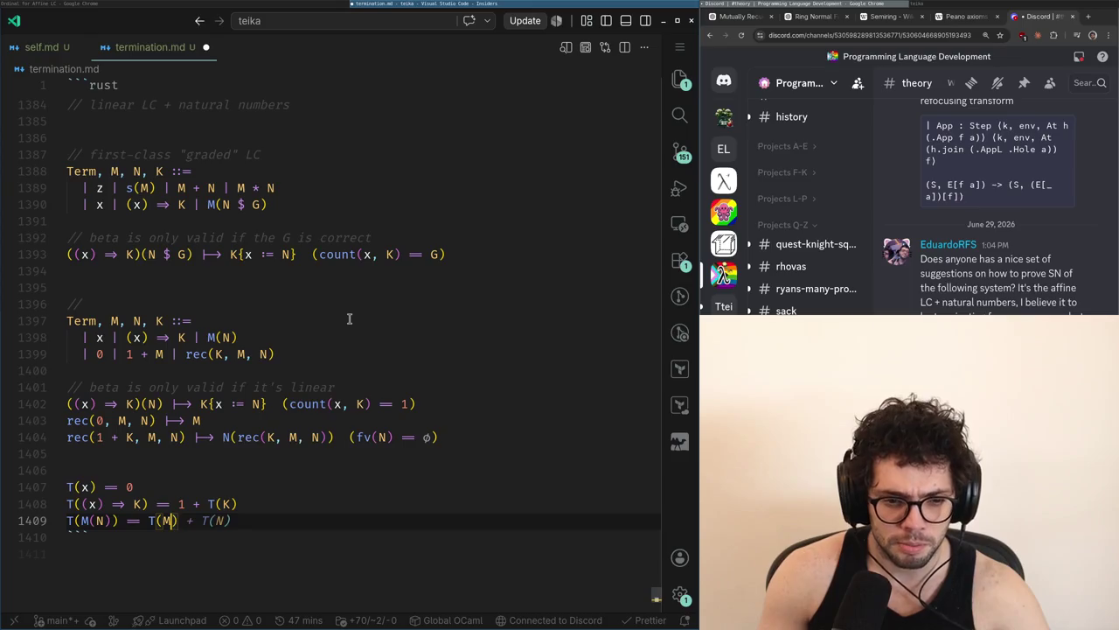
key(Return)
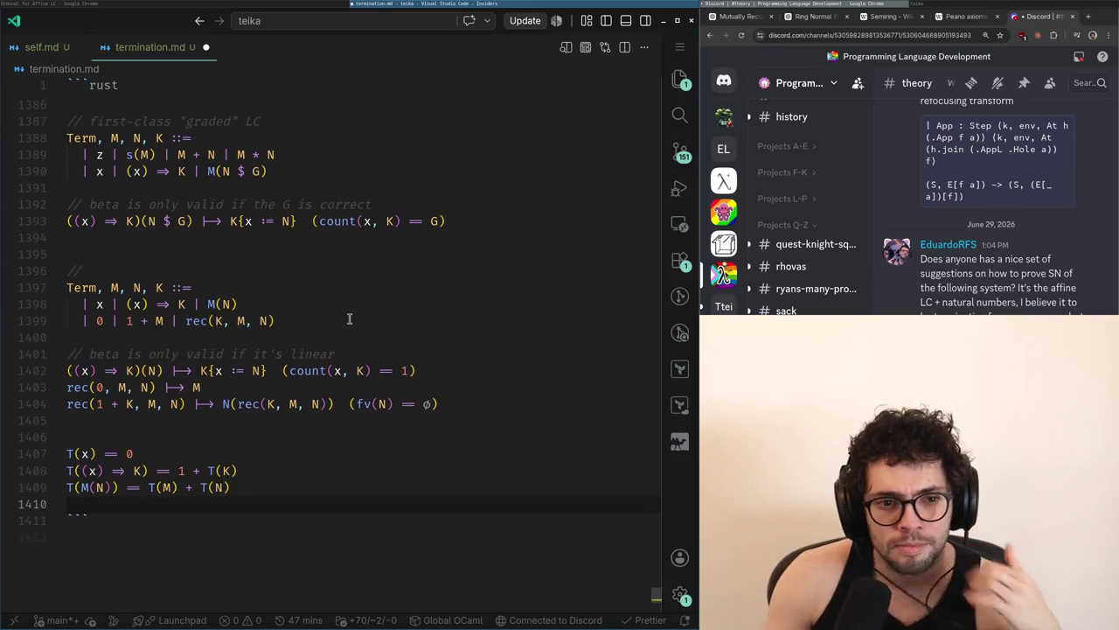
text(T(0) ==)
key(Tab)
key(Return)
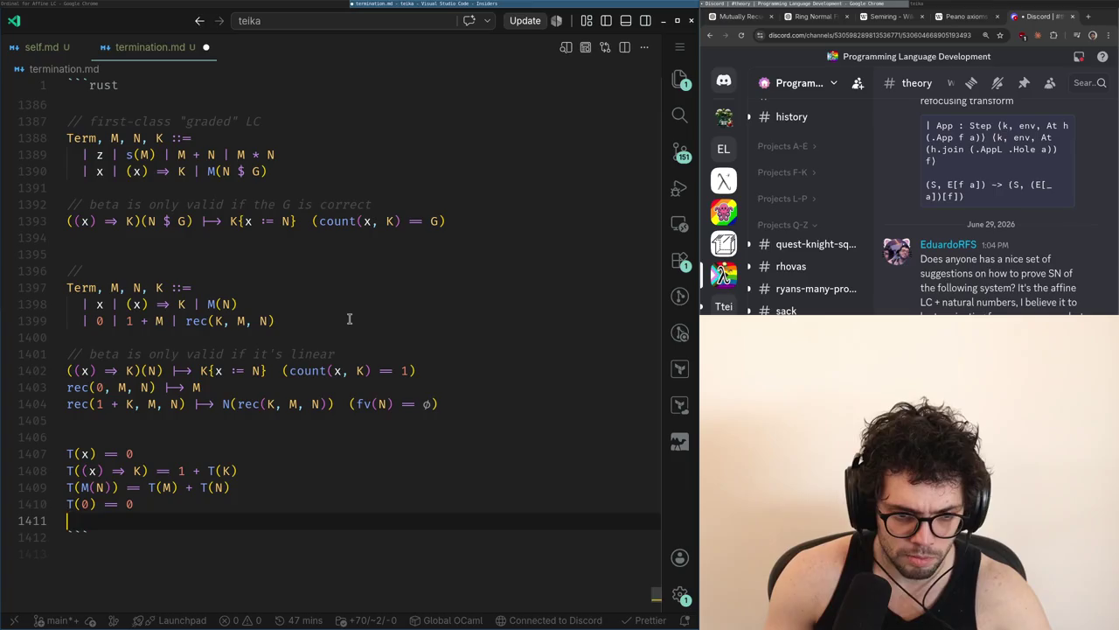
text(T(1 + M) == 1 +)
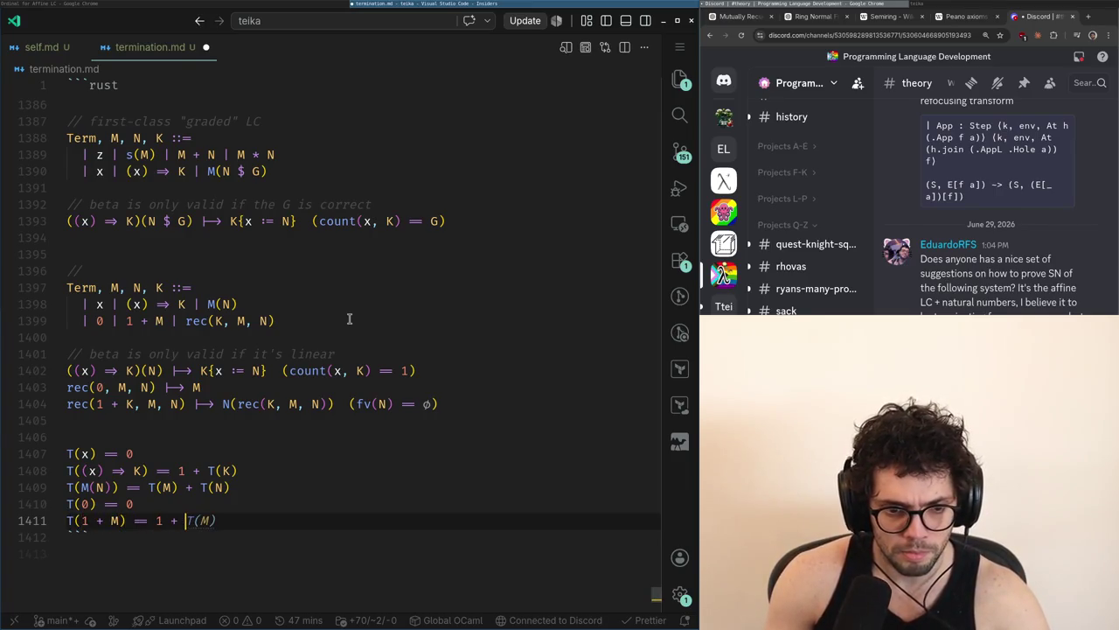
key(Tab)
key(Return)
Add the rec case, trimming its right side to T(rec(K, M, N)) == T(K)
key(Tab)
text(T(rec(K, M, N)) == T(K) + T(M) + (T)
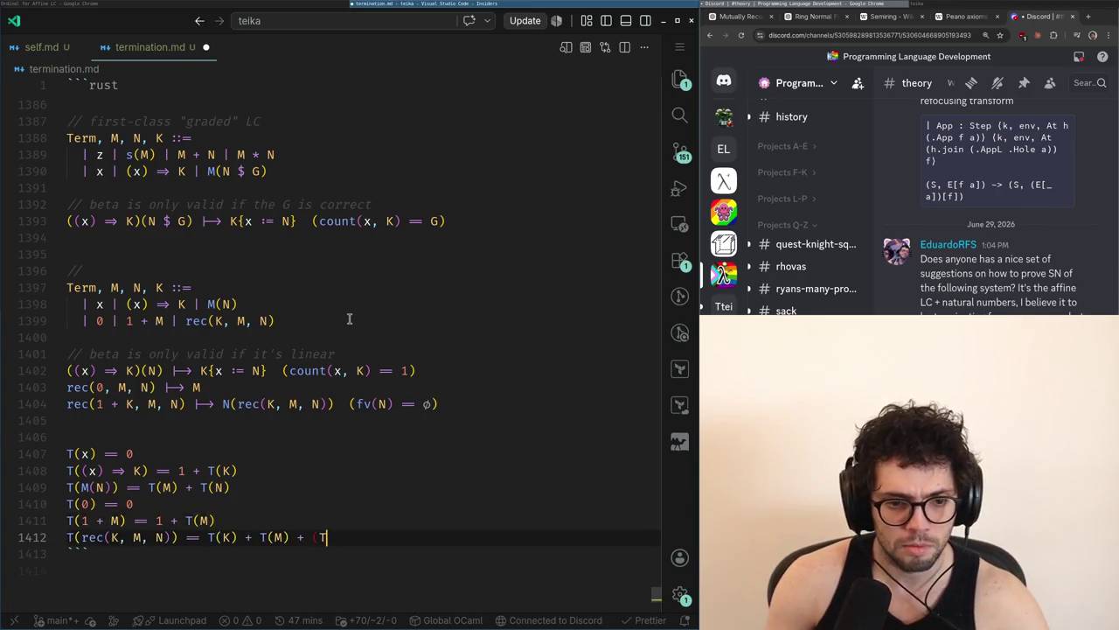
text(()
key(ctrl+z)
key(ctrl+z)
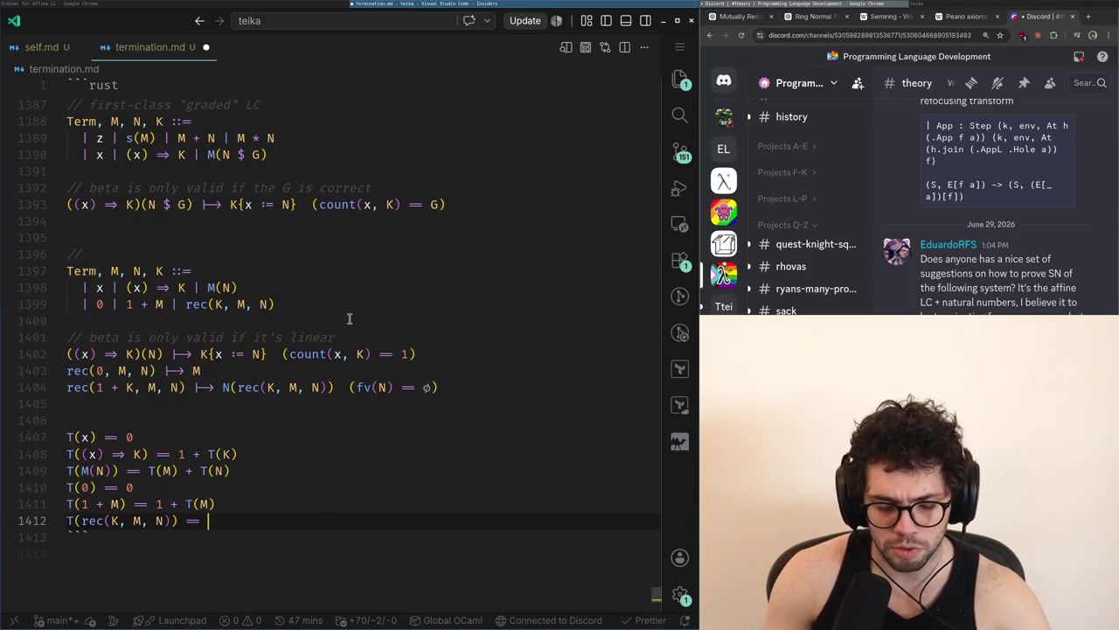
text(T()
key(Left)
key(Left)
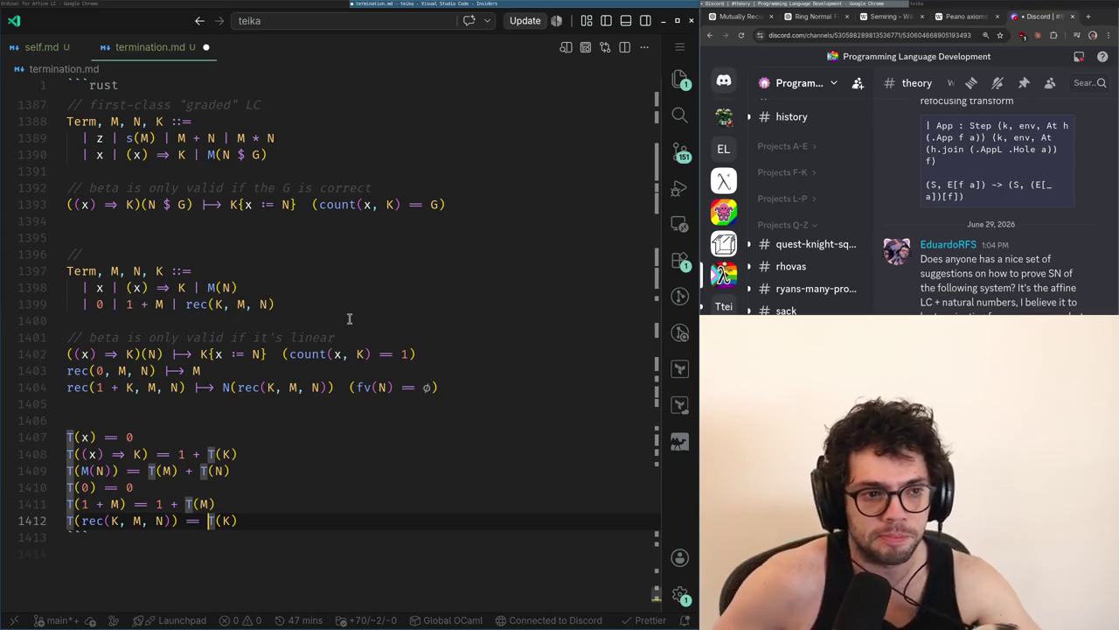
key(alt+Tab)
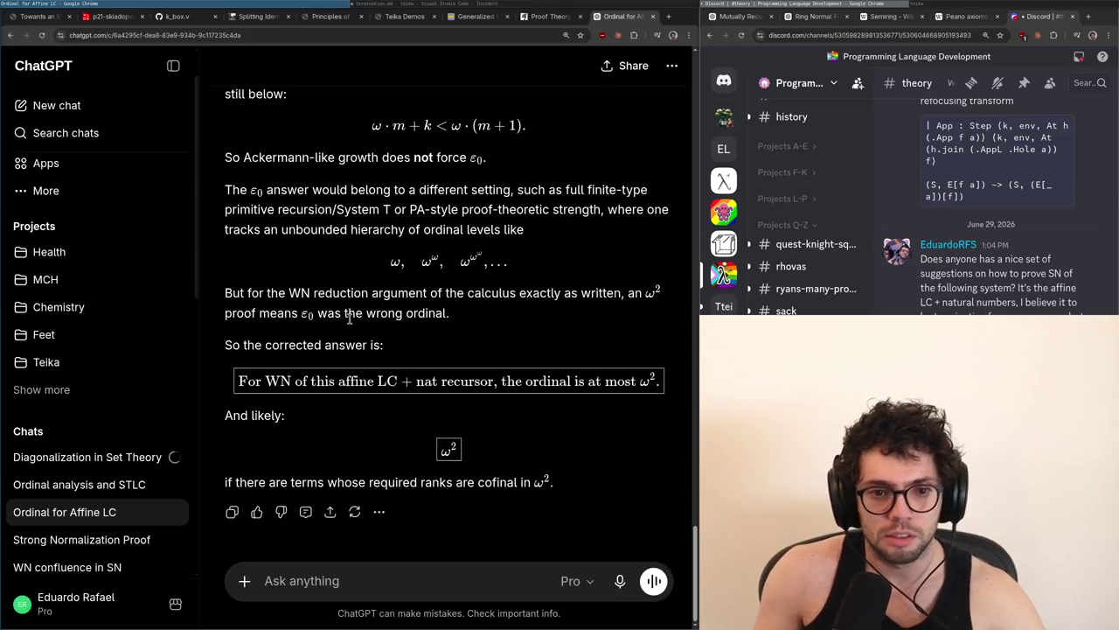
Open the Extreme Sudoku page in a new browser tab
key(ctrl+t)
text(sudoku.com/extreme/)
key(Return)
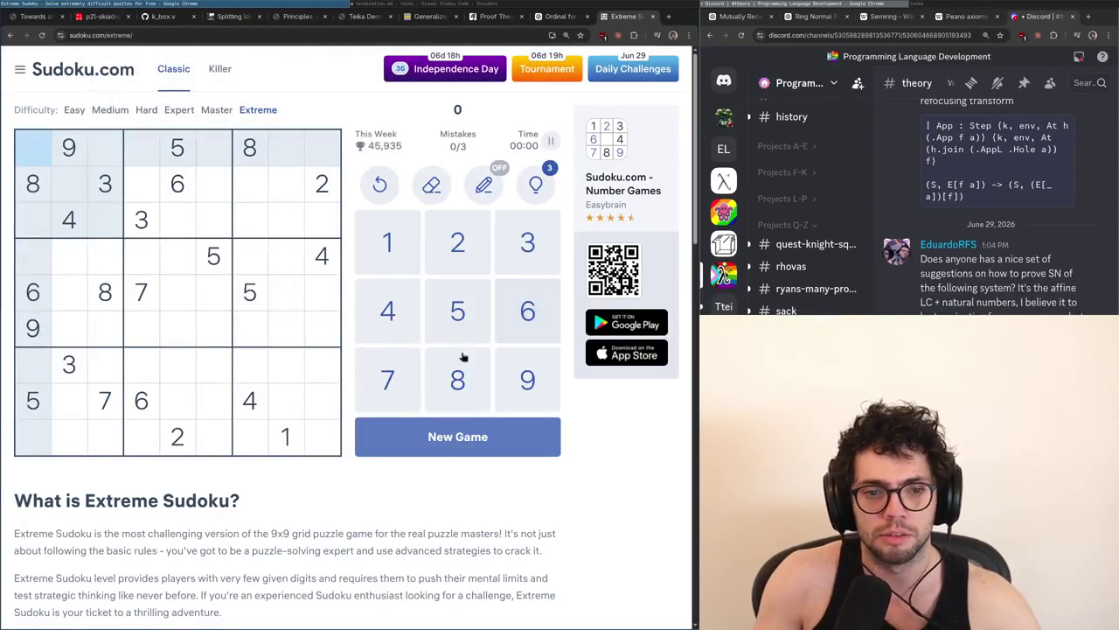
After checking the 1s, 2s and 3s, place a 3 in row 4, column 1
click(283, 434)
click(169, 443)
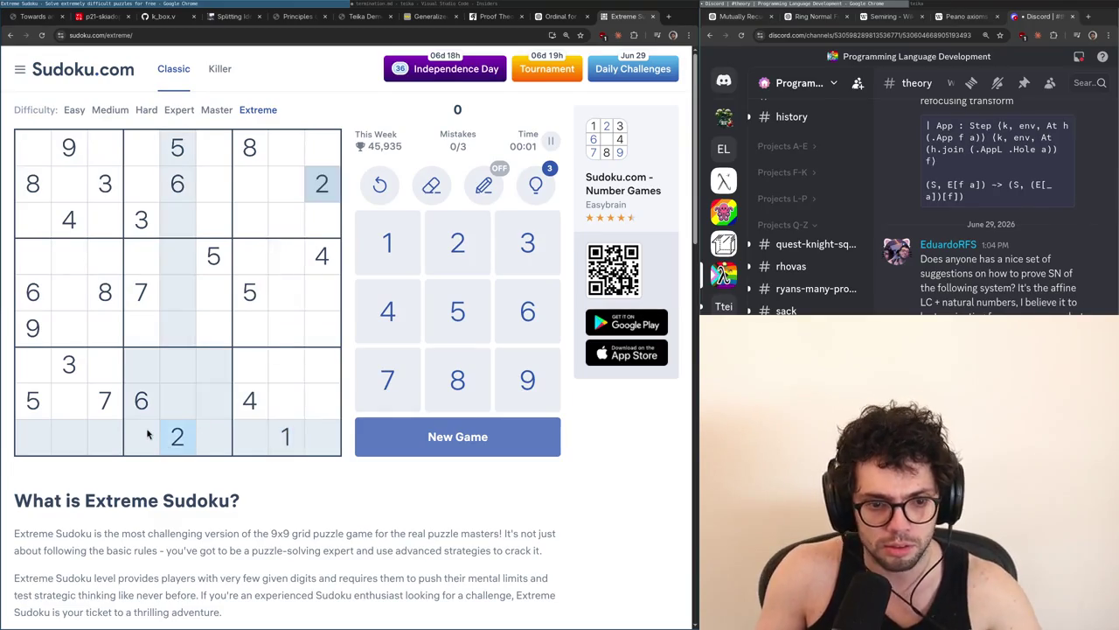
click(63, 382)
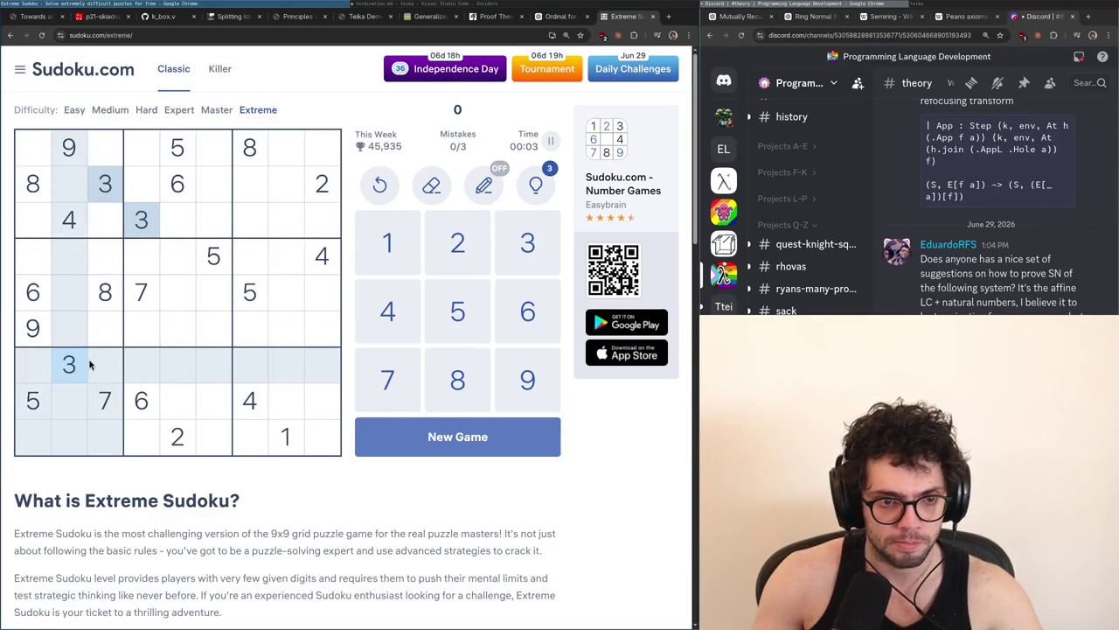
click(37, 267)
text(3)
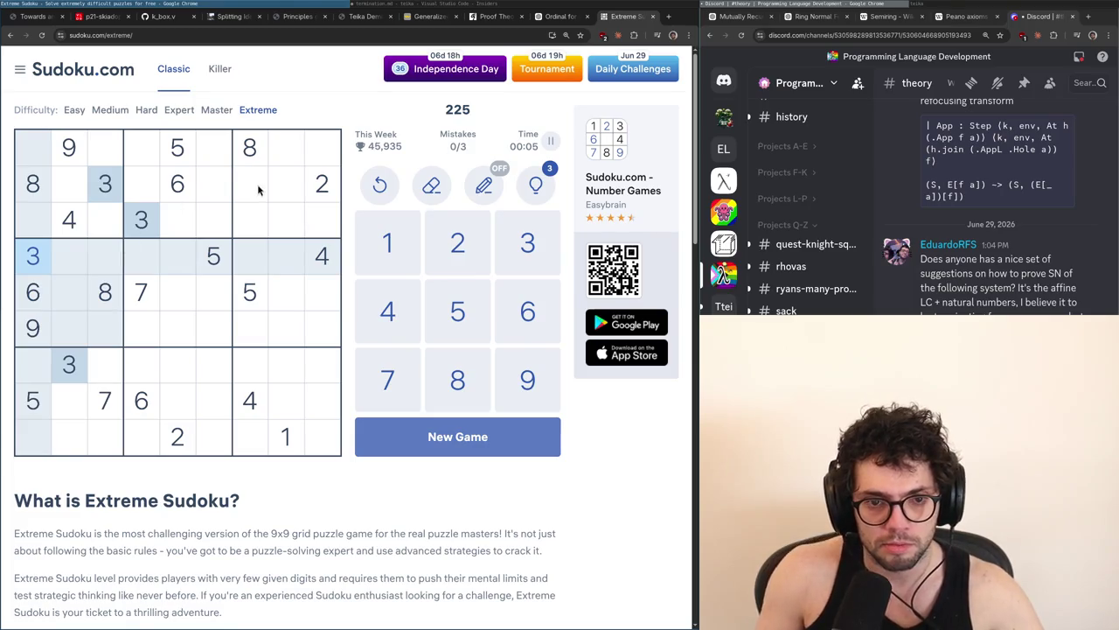
Place a 4 in row 6, column 3
click(324, 264)
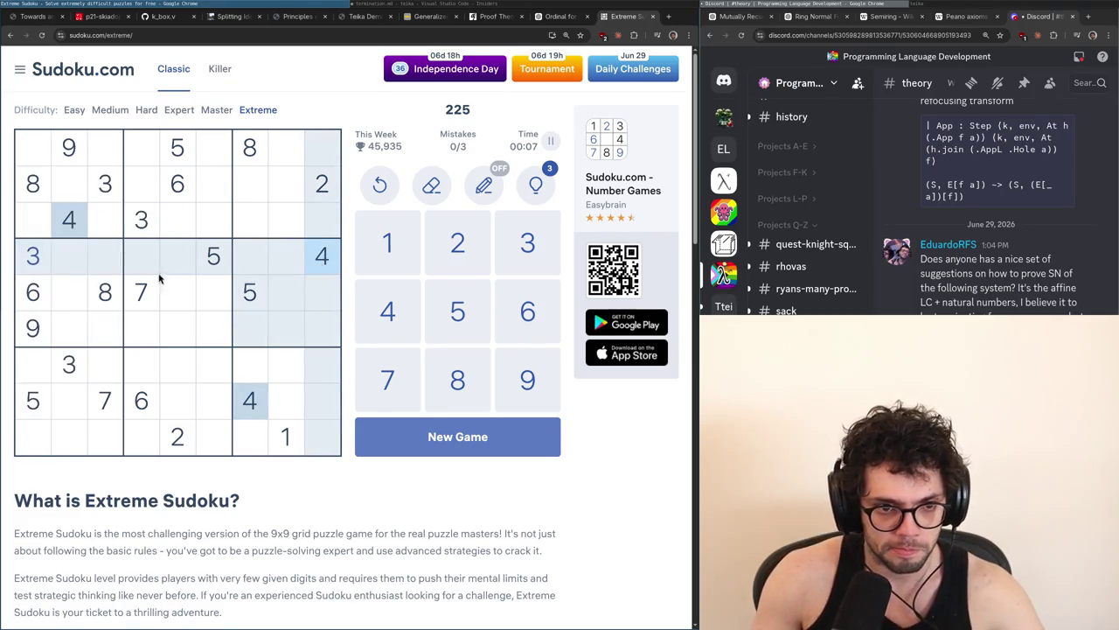
click(137, 325)
click(117, 333)
text(4)
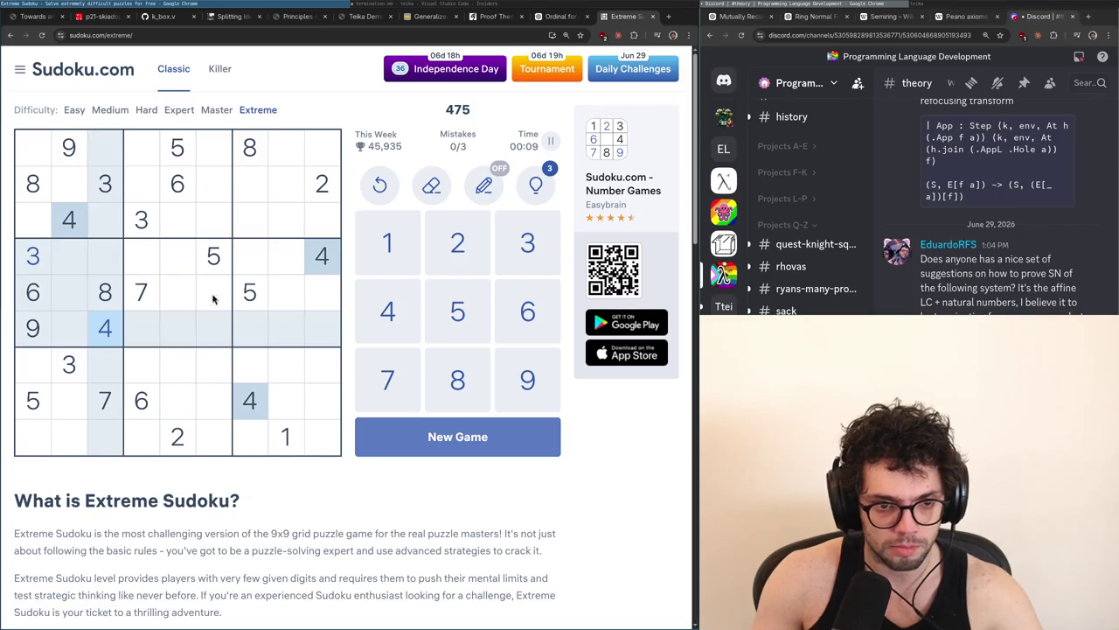
Place 5s in row 6, column 2 and row 3, column 3
click(186, 149)
click(72, 322)
key(5)
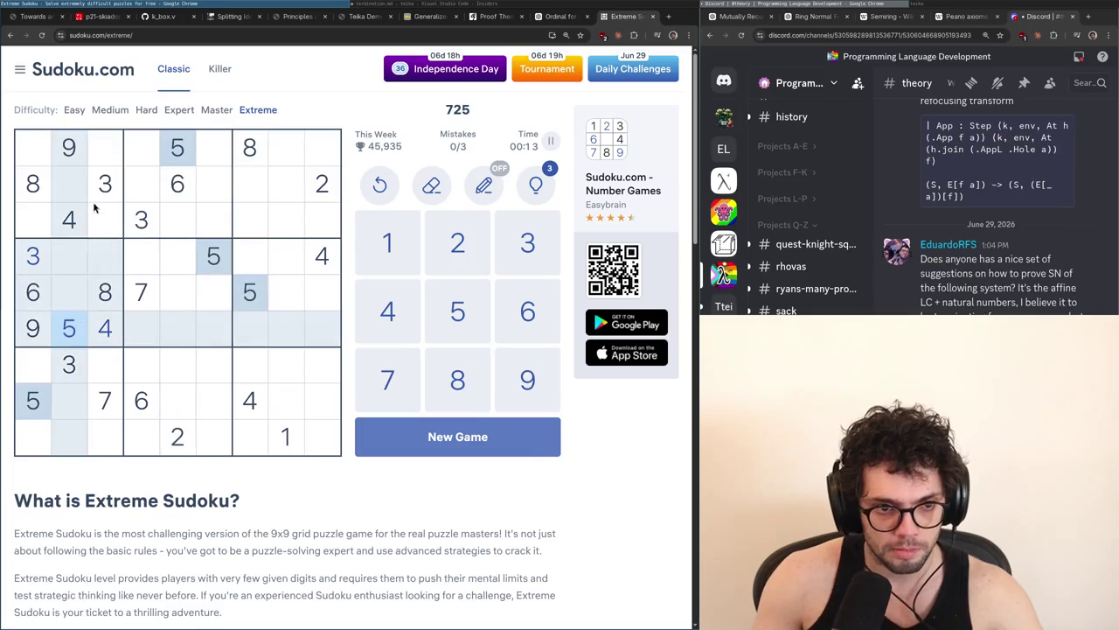
click(105, 218)
key(5)
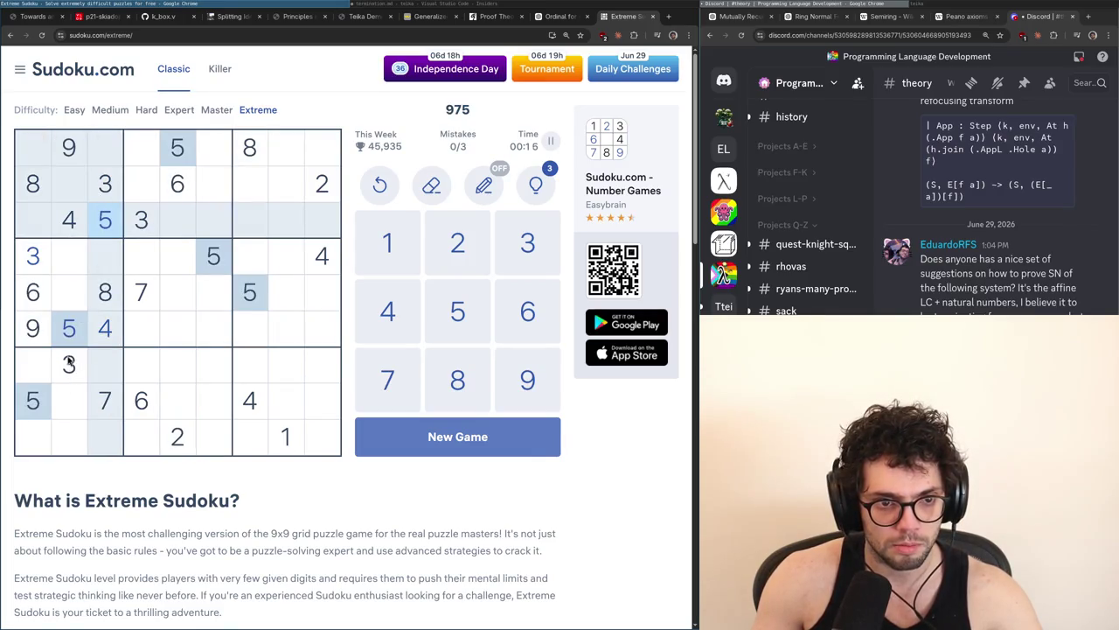
Place 6s in row 1, column 3 and row 9, column 2
click(31, 293)
click(95, 144)
key(6)
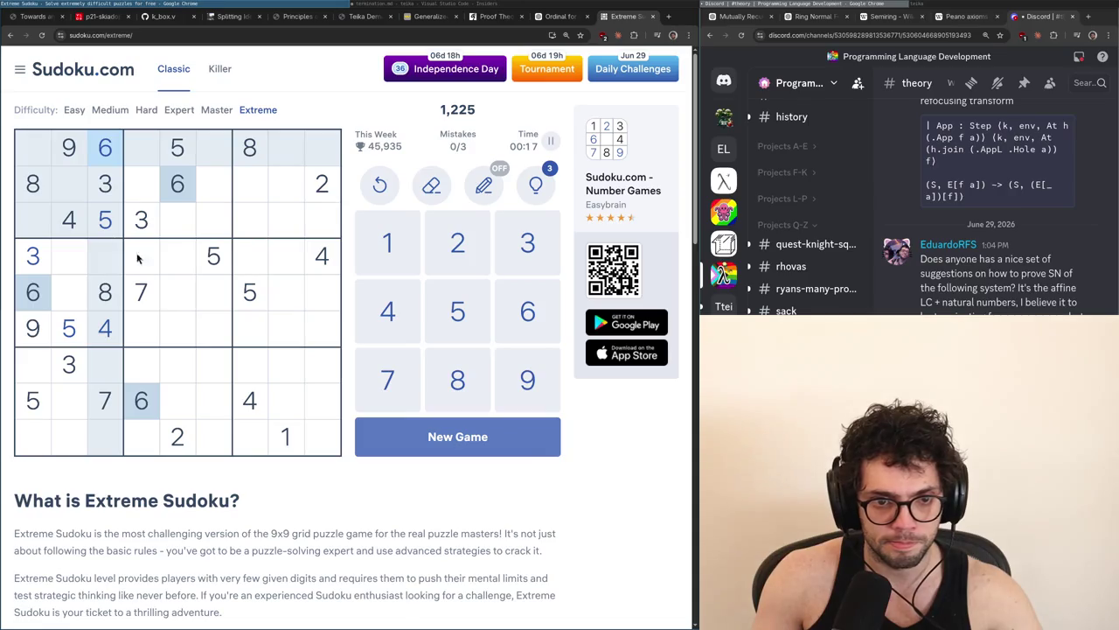
click(74, 437)
key(6)
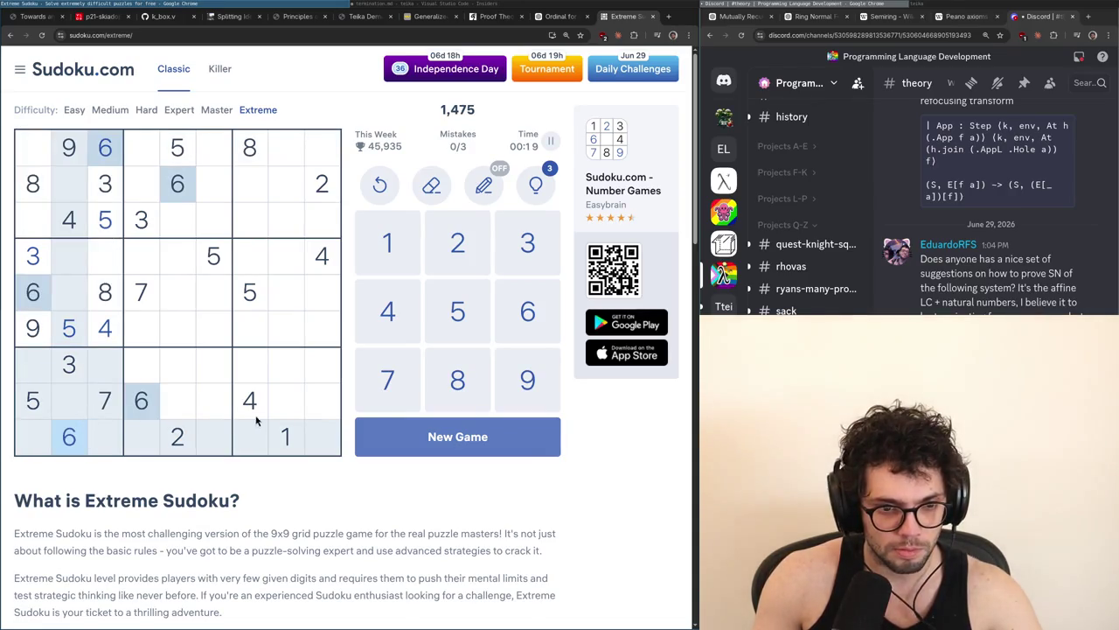
Check the 4, 6, 2 and 1 placements, then put a 7 in row 4, column 2
click(250, 409)
click(141, 400)
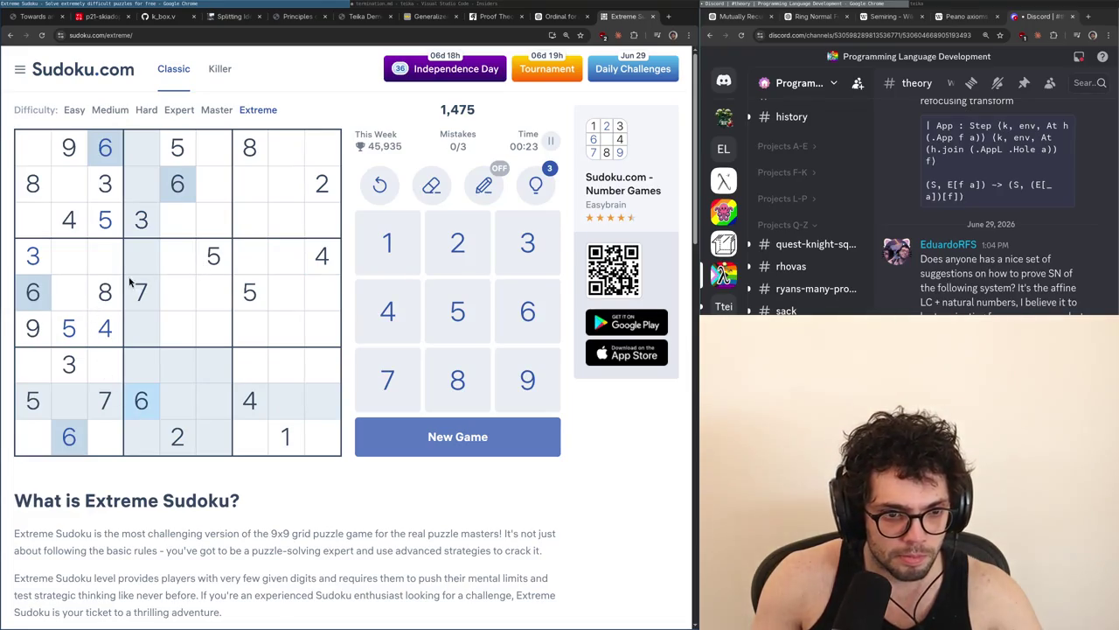
click(320, 184)
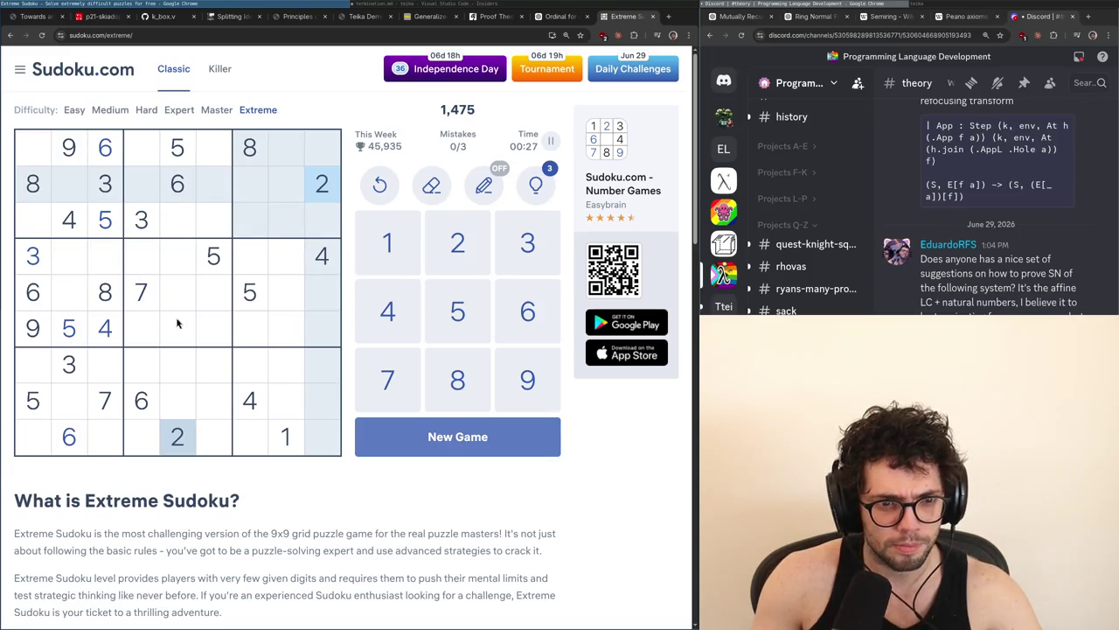
click(285, 436)
click(87, 395)
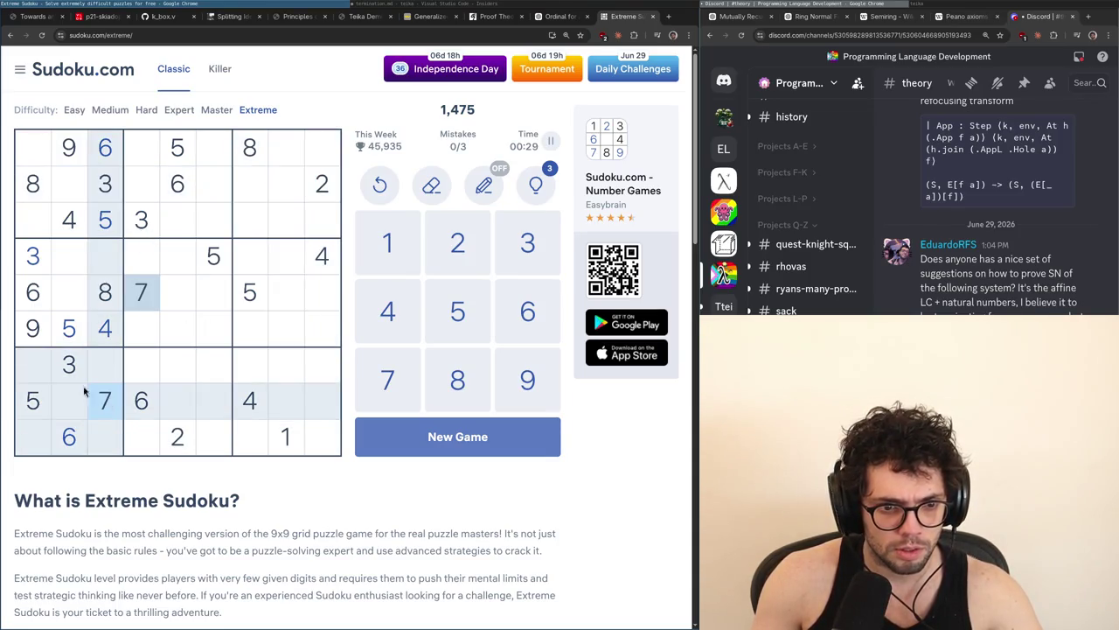
click(68, 258)
text(7)
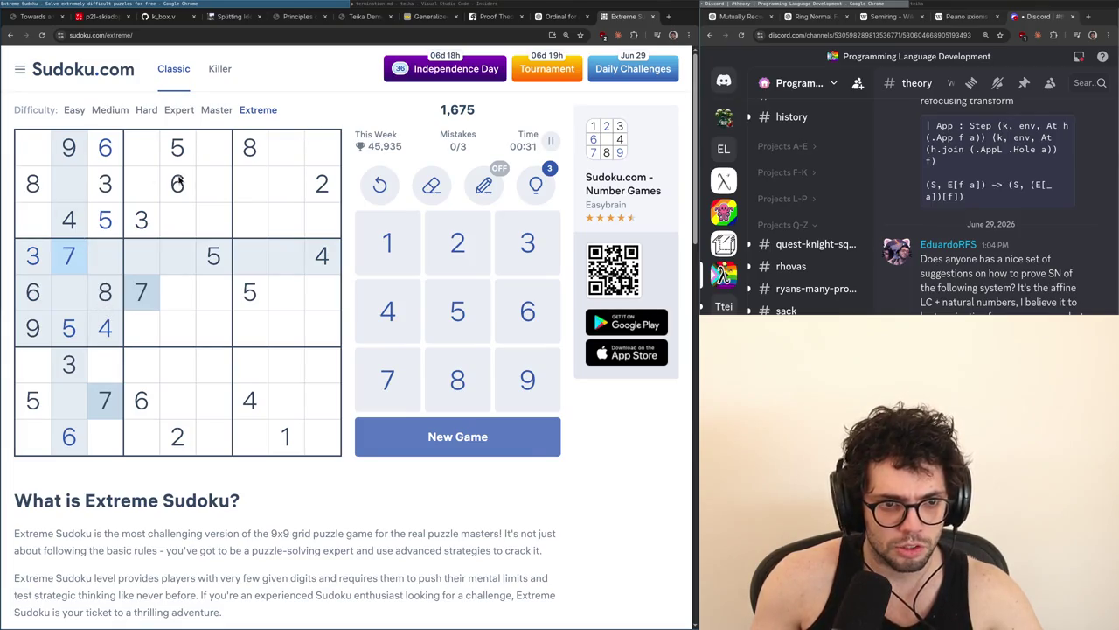
Place 1s in row 2, column 2 and row 4, column 3
click(69, 193)
text(1)
click(93, 259)
text(1)
Place 2s in row 5 column 2, row 7 column 3, and row 8 column 8
click(68, 291)
text(2)
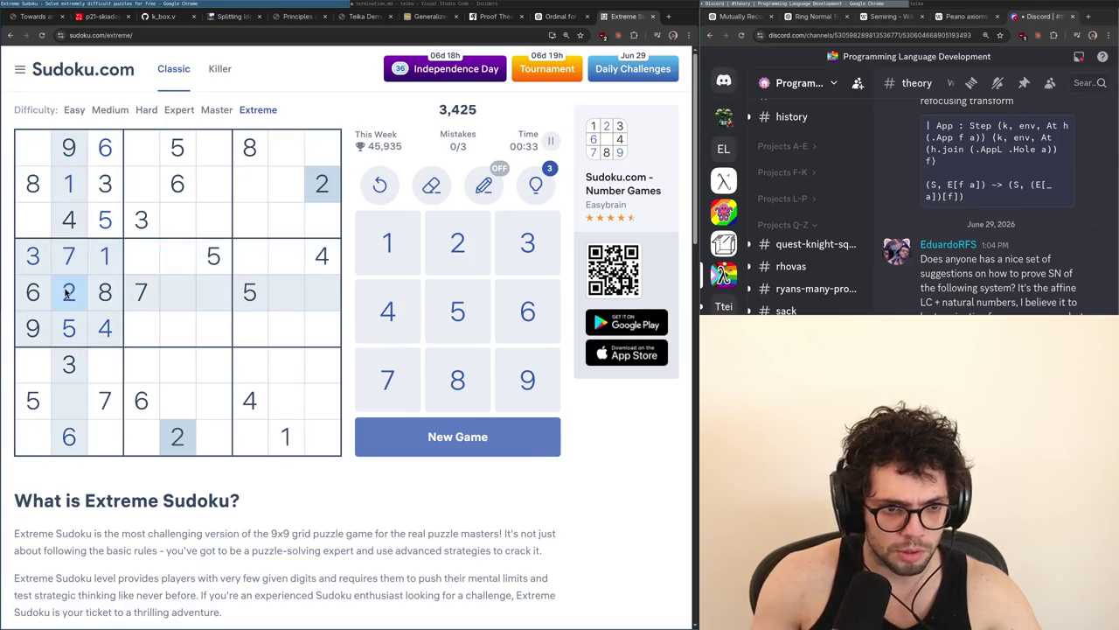
click(92, 376)
text(2)
click(280, 398)
text(2)
Place a 1 in row 7, column 1 and a 4 in row 9, column 1
click(72, 182)
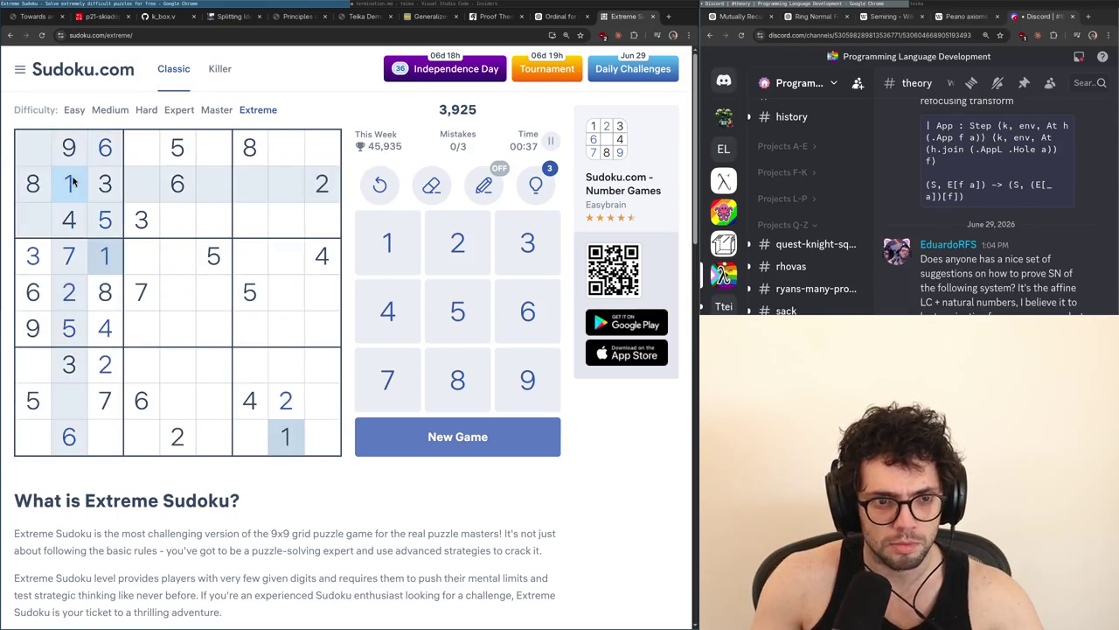
click(35, 371)
text(1)
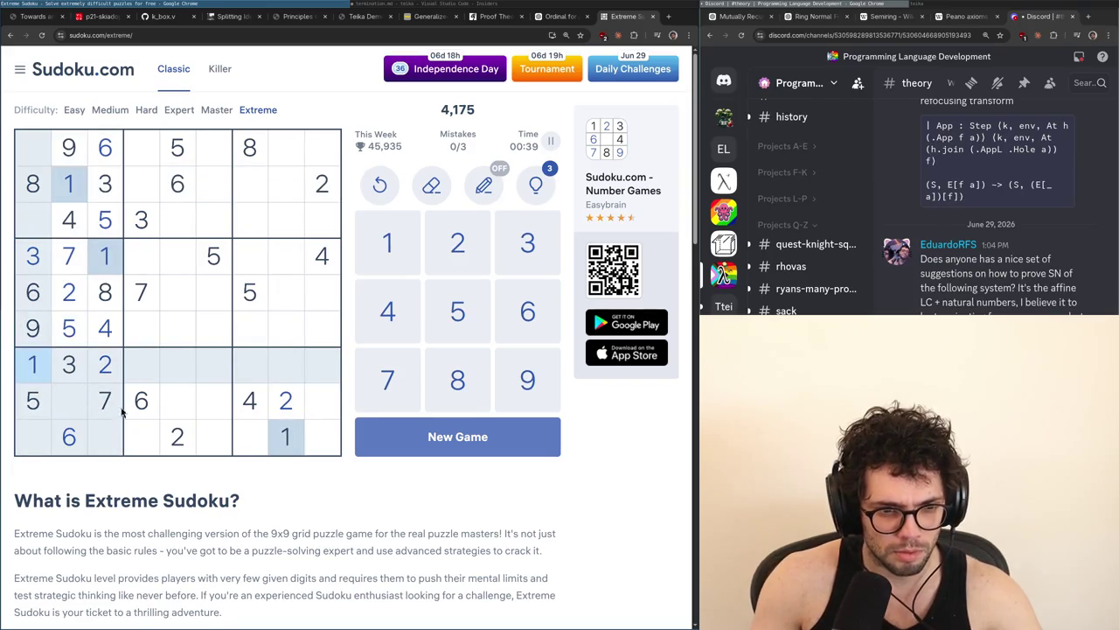
click(250, 399)
click(35, 438)
text(4)
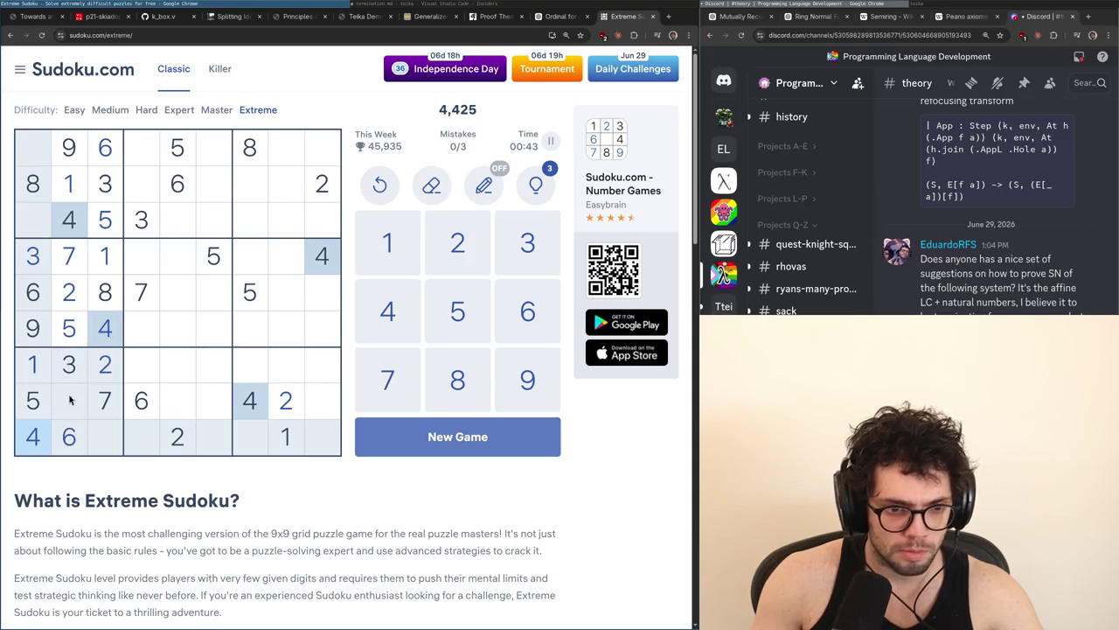
Place an 8 in row 8, column 2 and a 9 in row 9, column 3
click(103, 294)
click(70, 402)
text(8)
click(112, 439)
text(9)
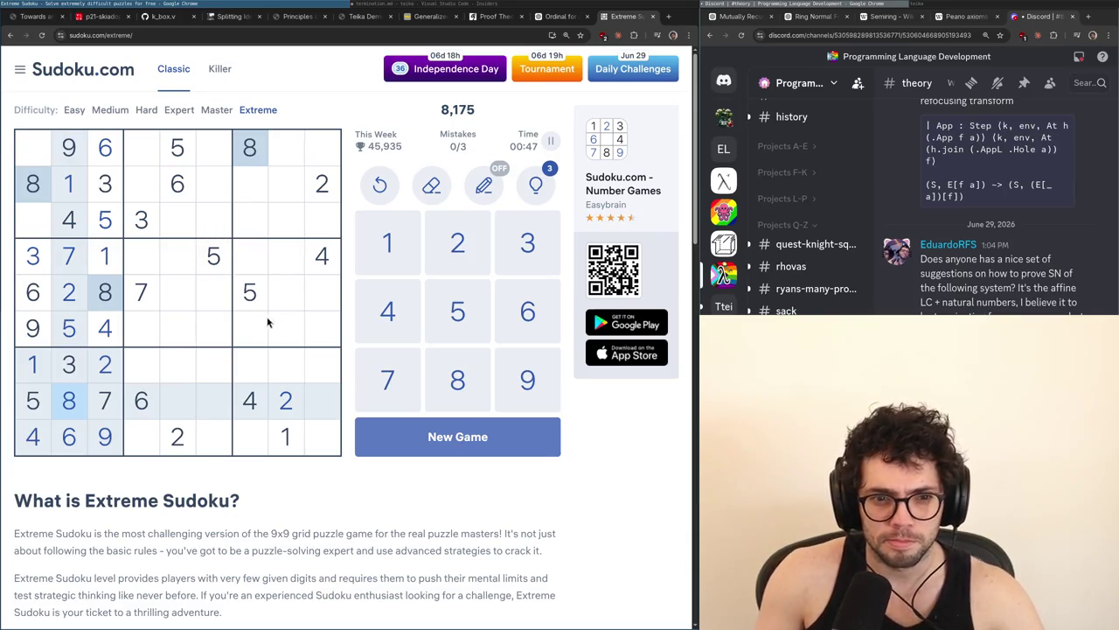
Highlight the 1s, 2s, 3s, 4s and 5s to review their placements
click(287, 437)
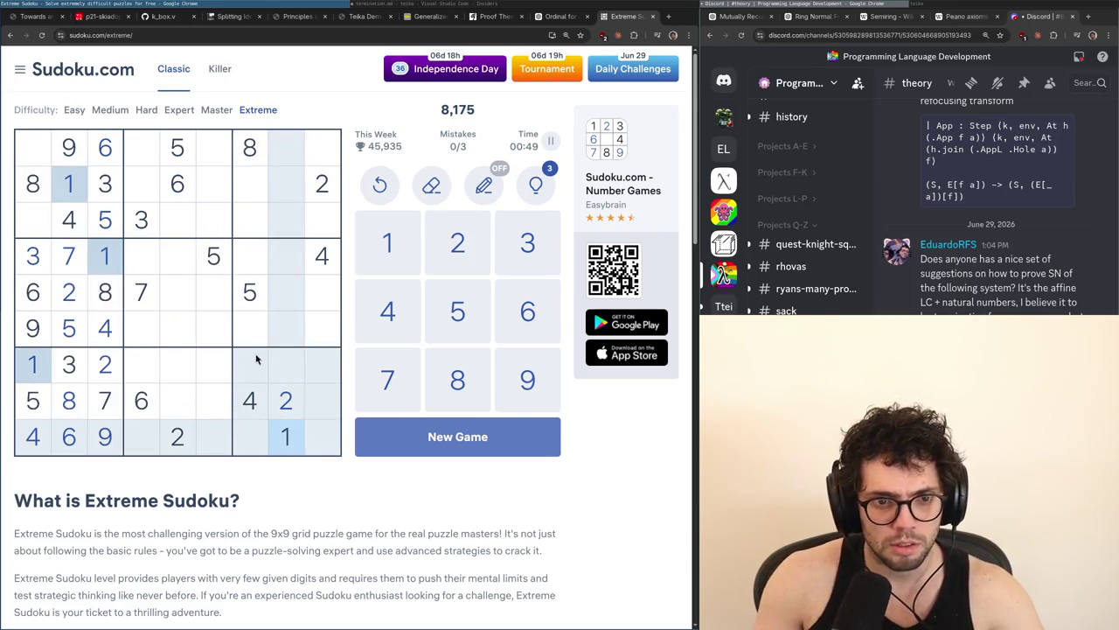
click(294, 406)
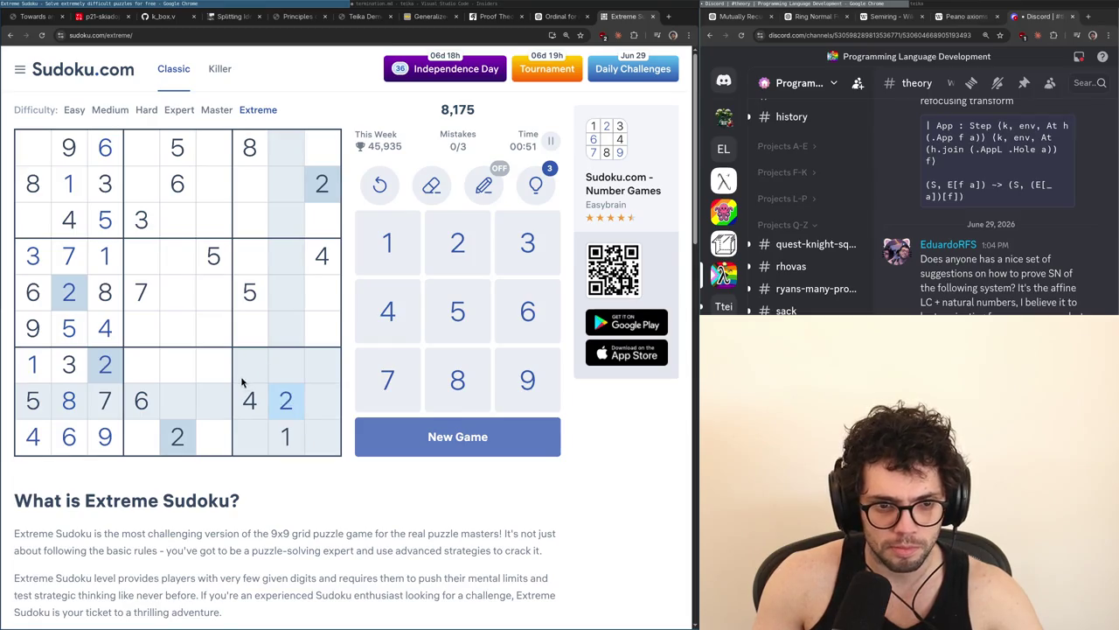
click(106, 193)
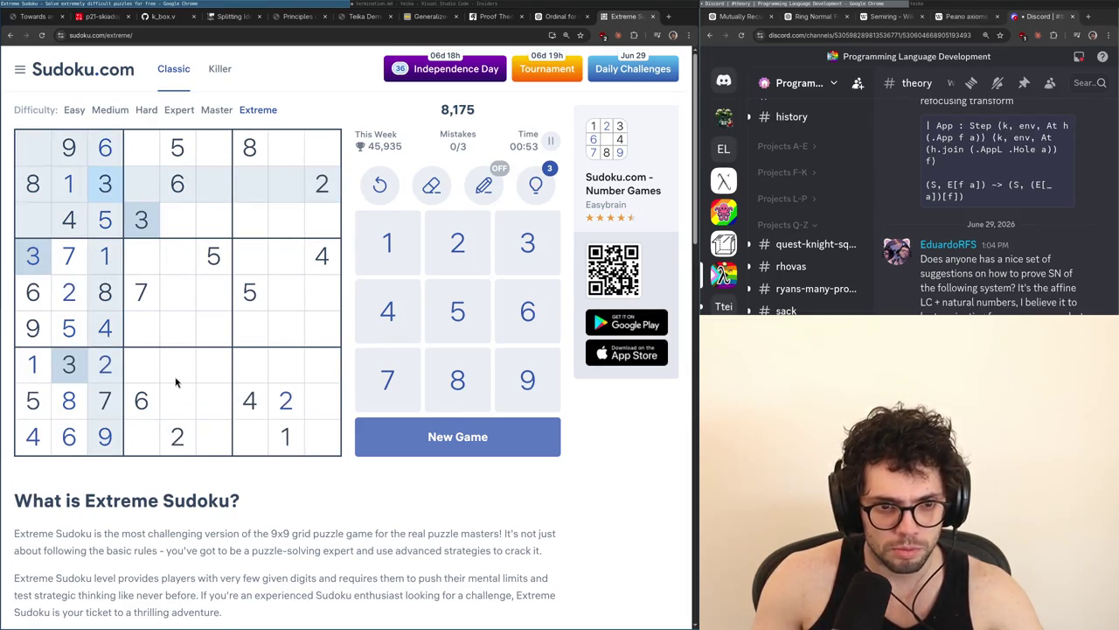
click(251, 402)
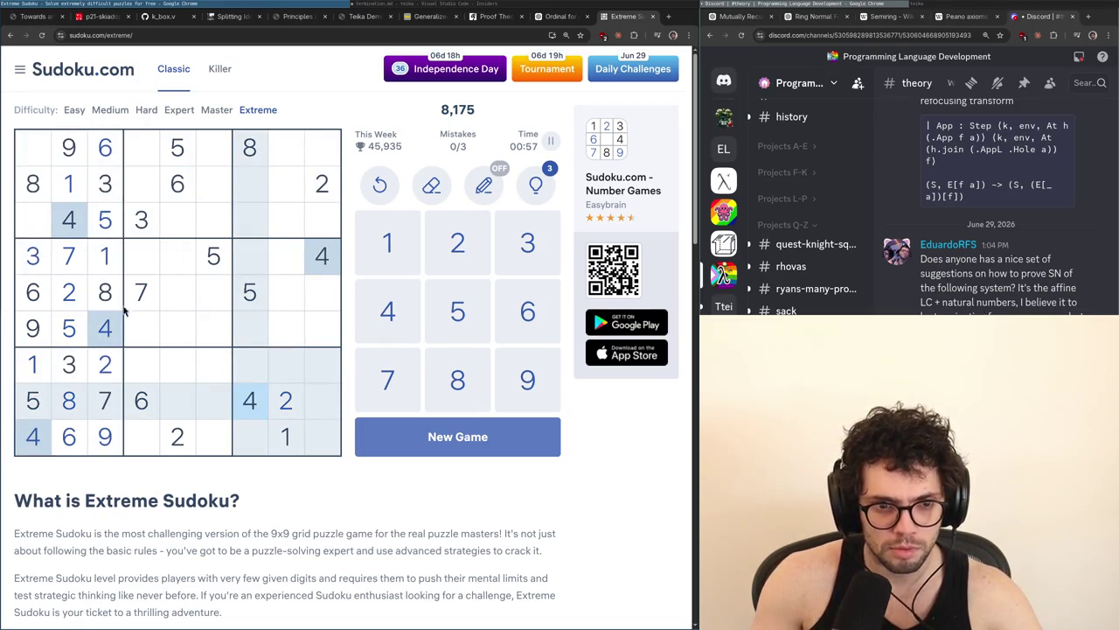
click(103, 264)
click(250, 415)
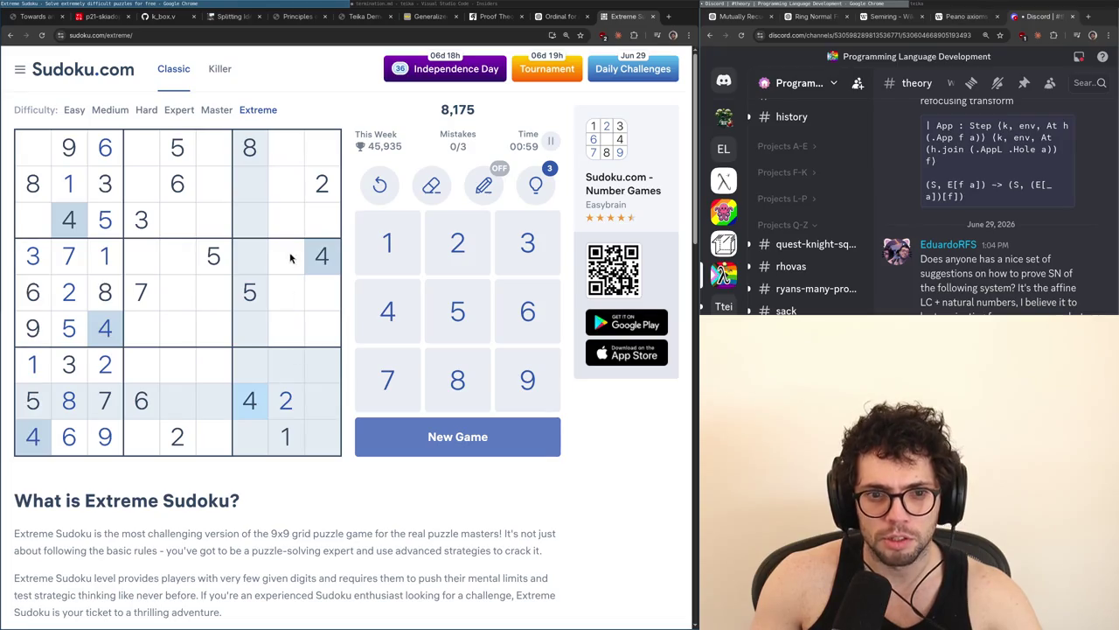
click(171, 162)
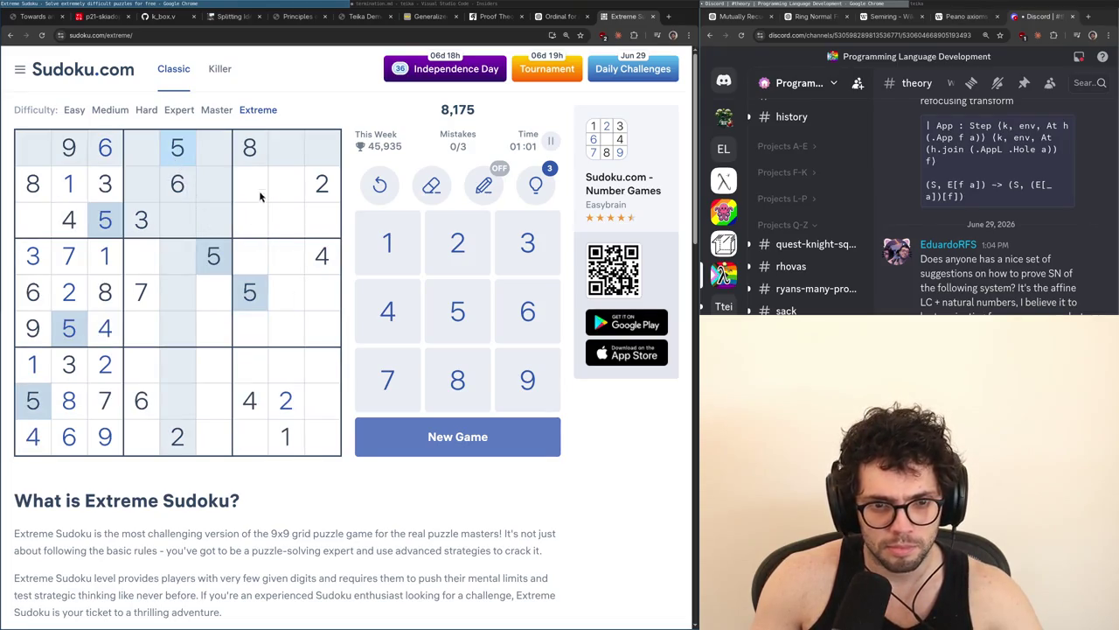
Place a 5 in row 2, column 8 and a 4 in row 1, column 8
key(Down)
key(Right)
key(Right)
key(Right)
text(5)
click(322, 259)
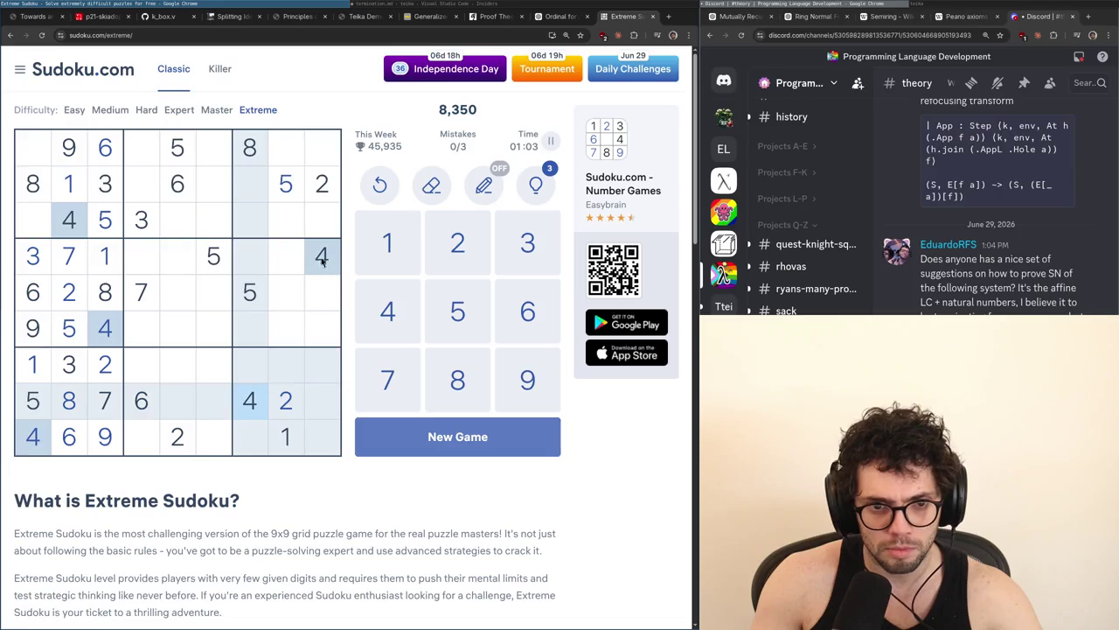
click(282, 149)
text(4)
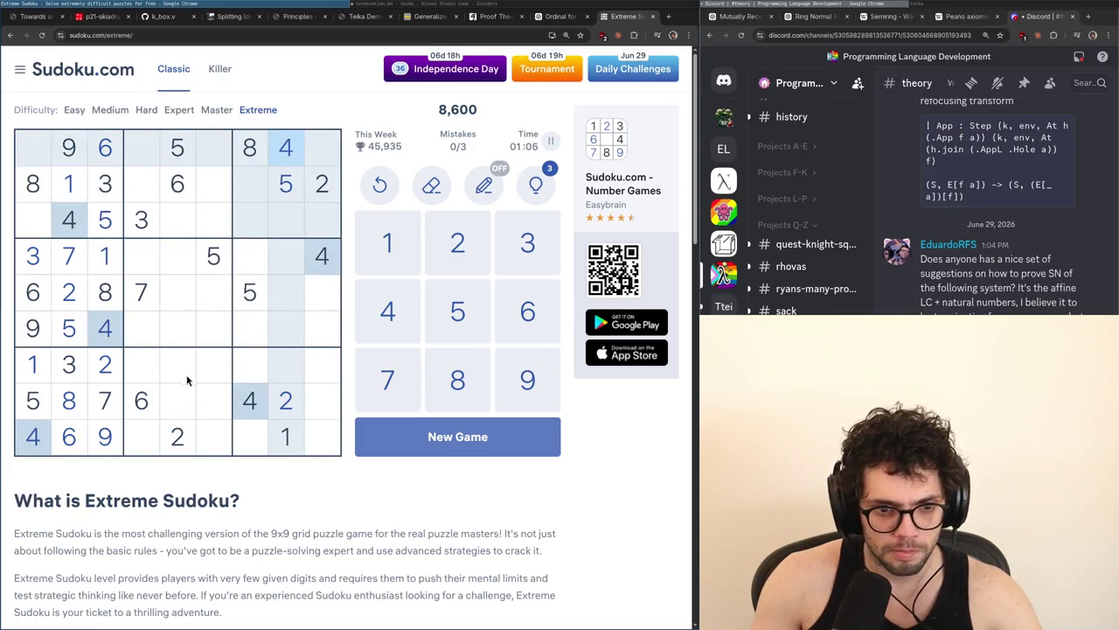
Place a 6 in row 6, column 6
click(292, 185)
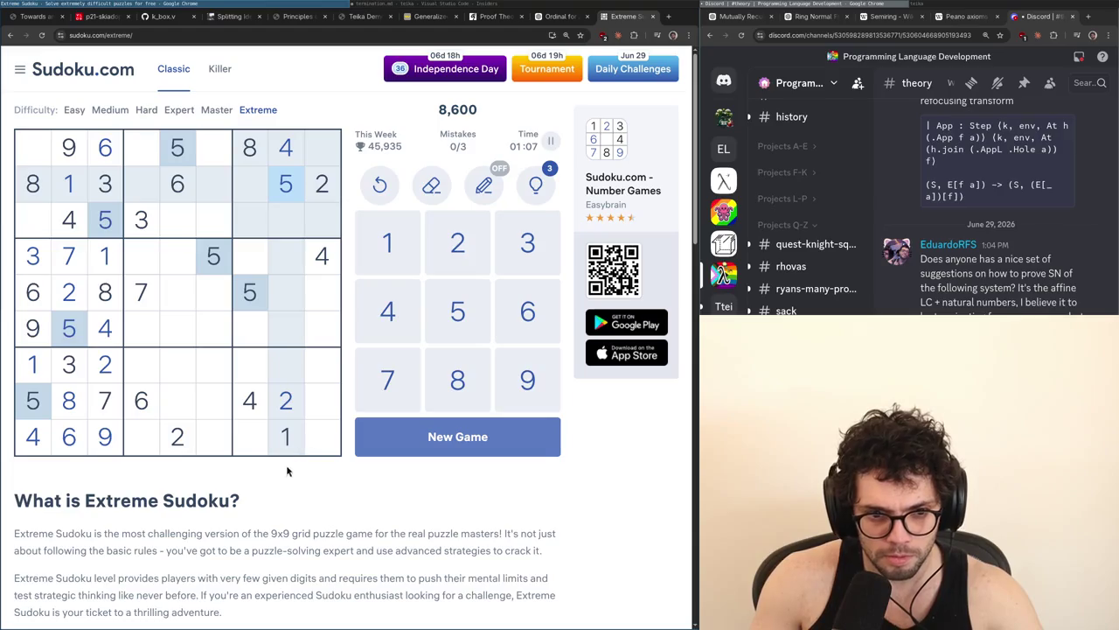
click(147, 401)
click(220, 326)
text(6)
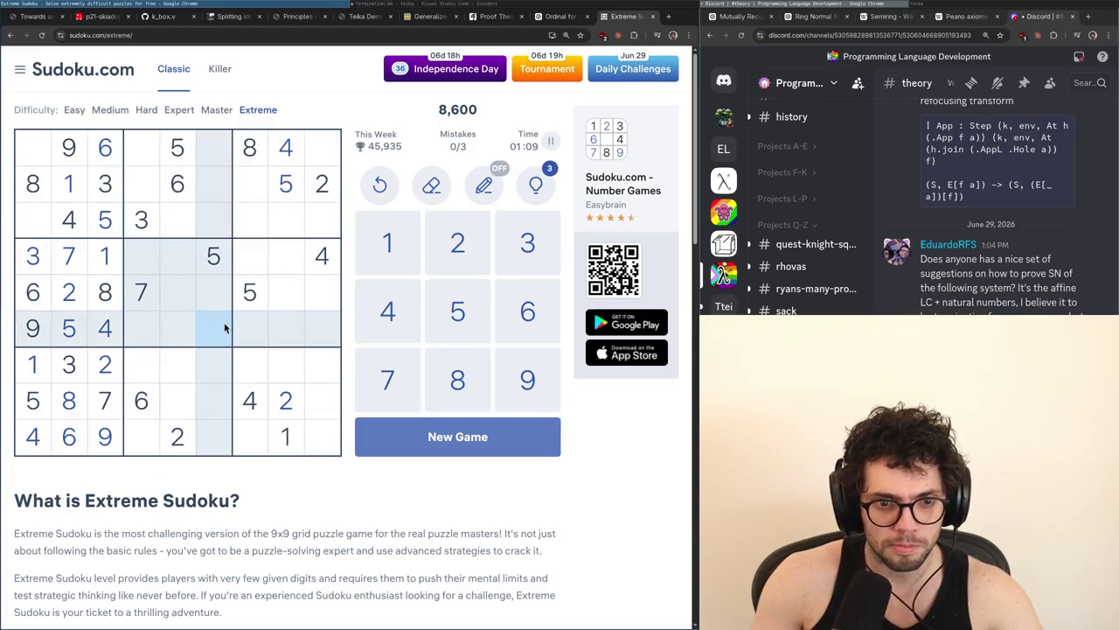
Highlight the 2s, 6s, 7s, 8s, 9s and 1s to look for candidates
click(178, 437)
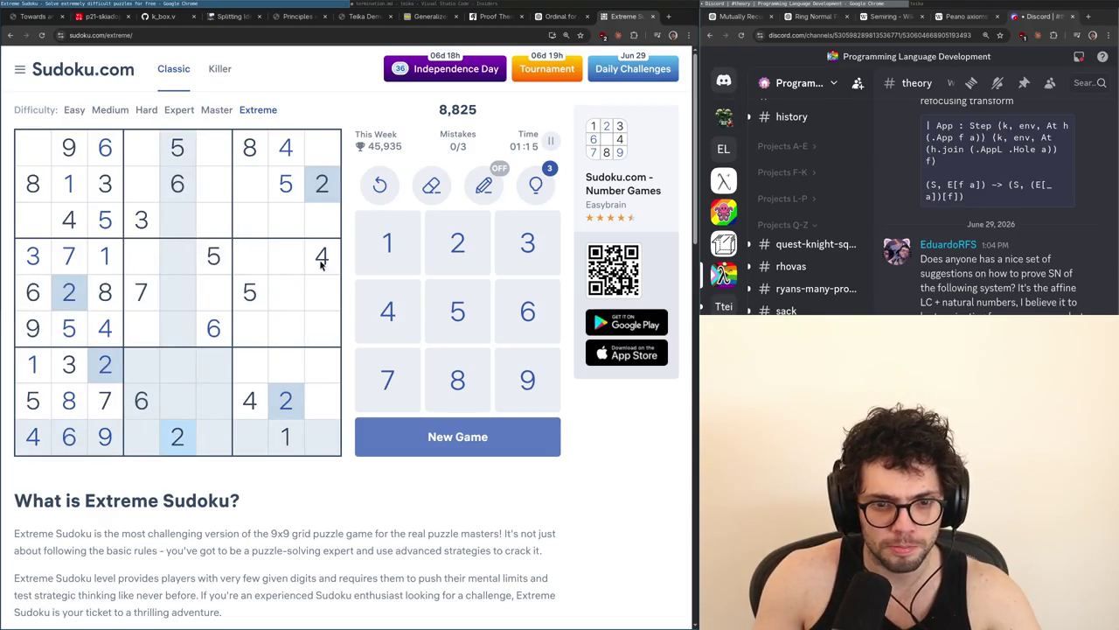
click(143, 404)
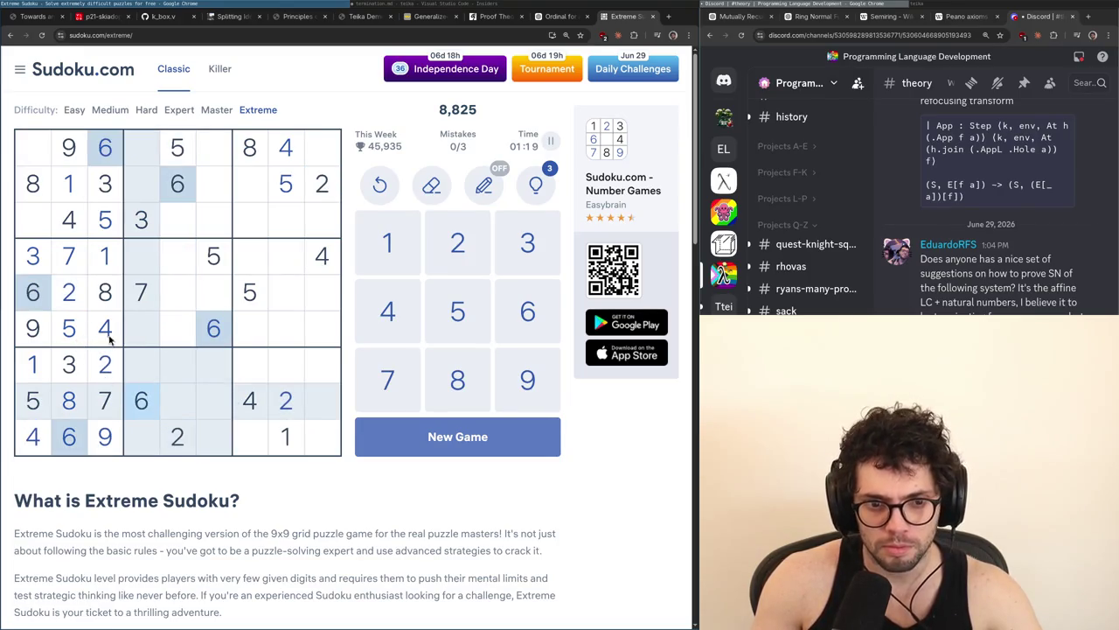
click(152, 294)
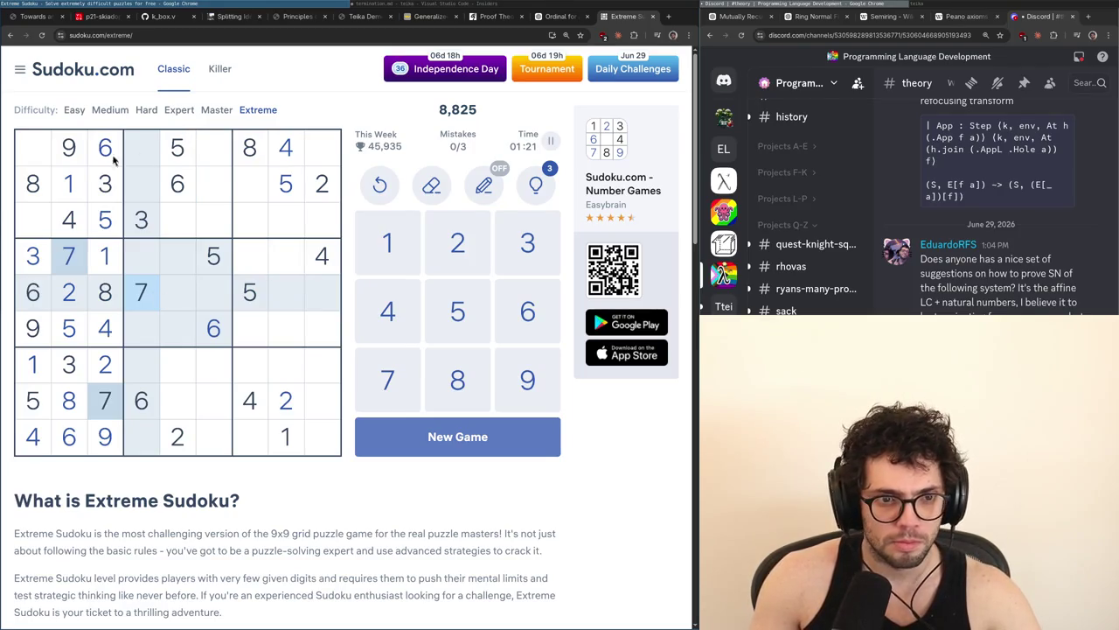
click(31, 188)
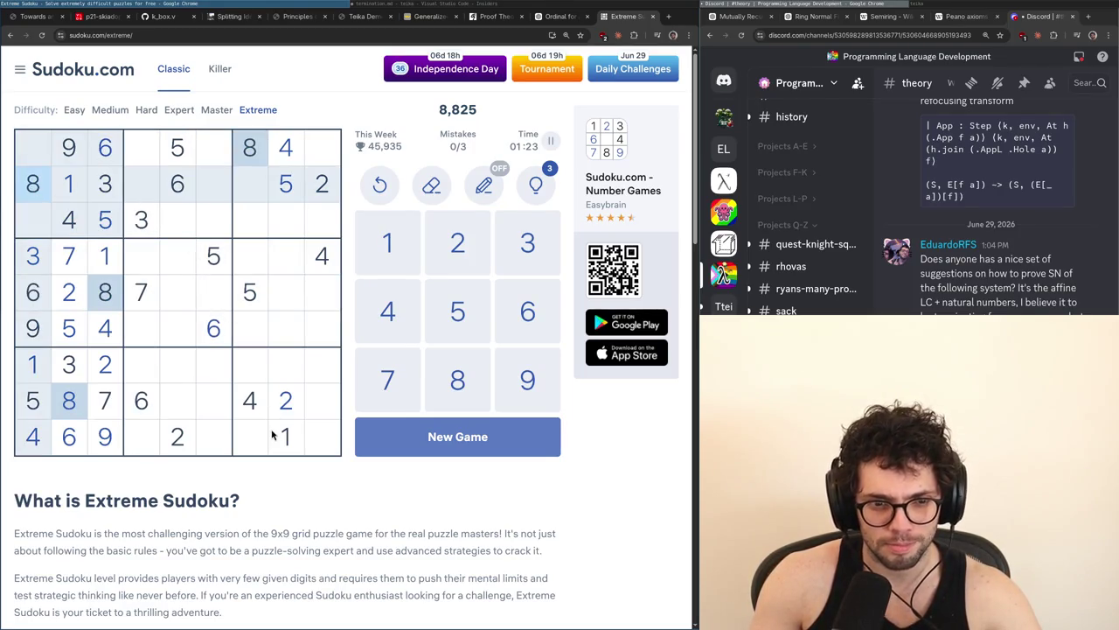
click(73, 146)
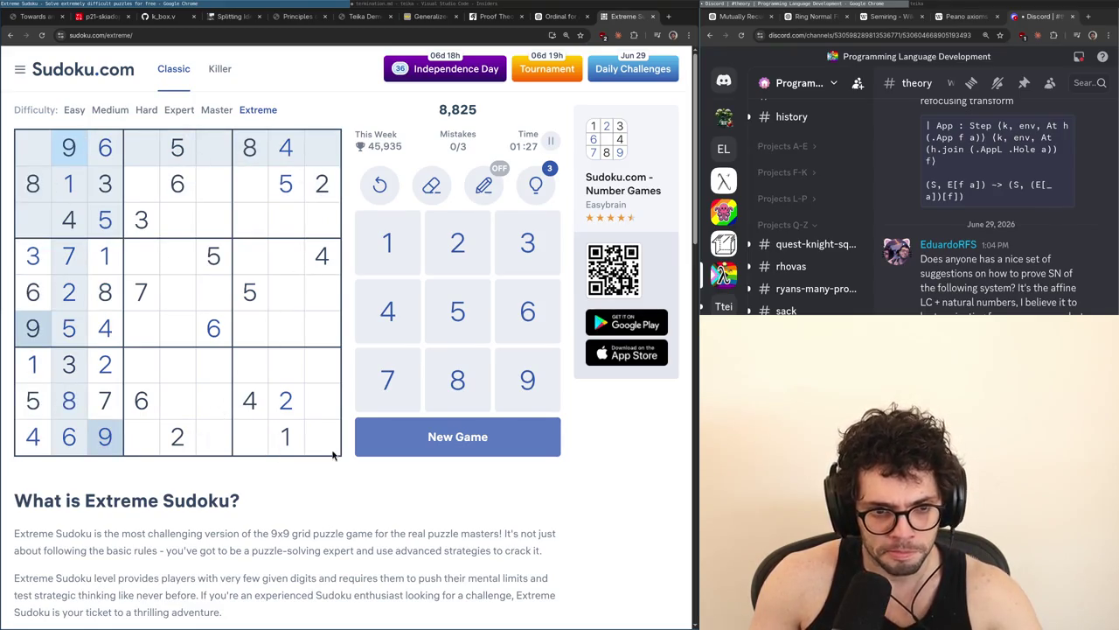
click(289, 434)
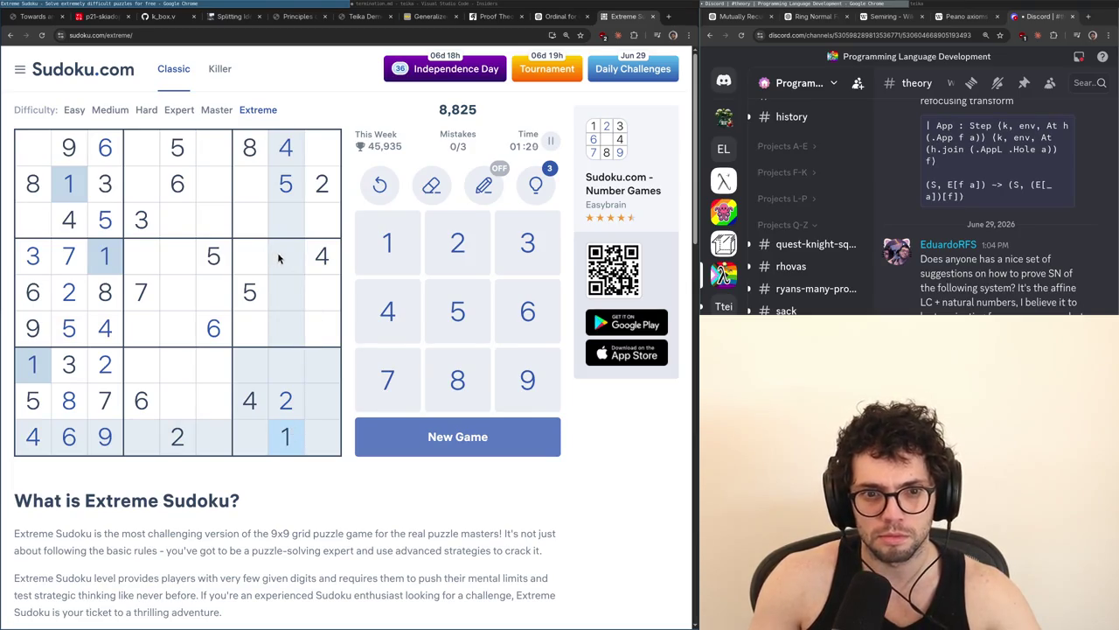
click(324, 187)
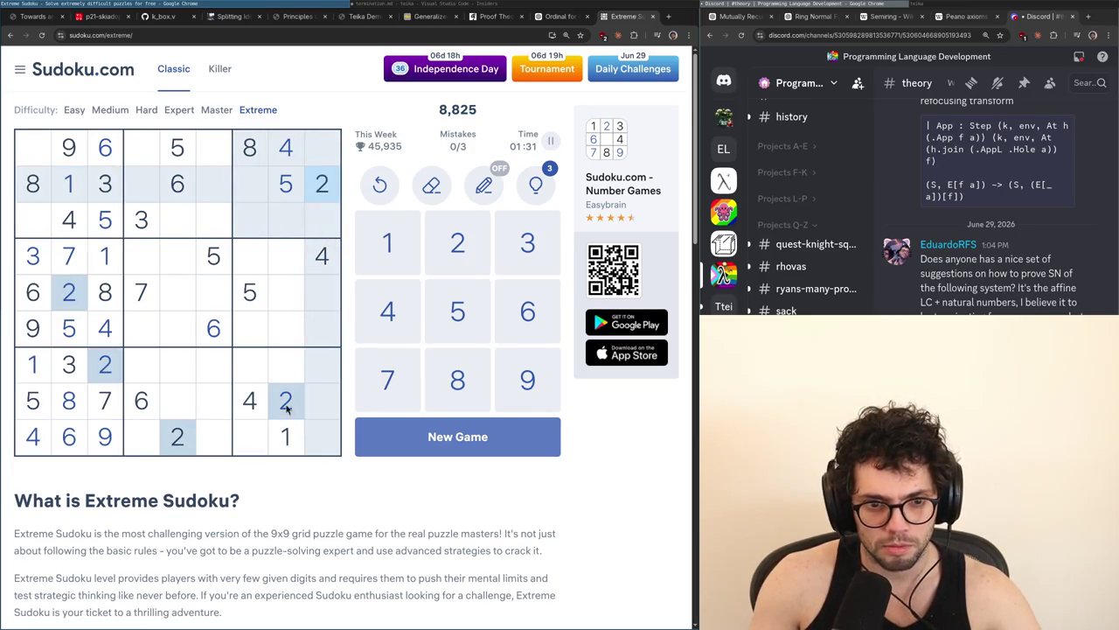
Recheck the 1s and 2s, then place a 3 in row 1, column 9
click(285, 434)
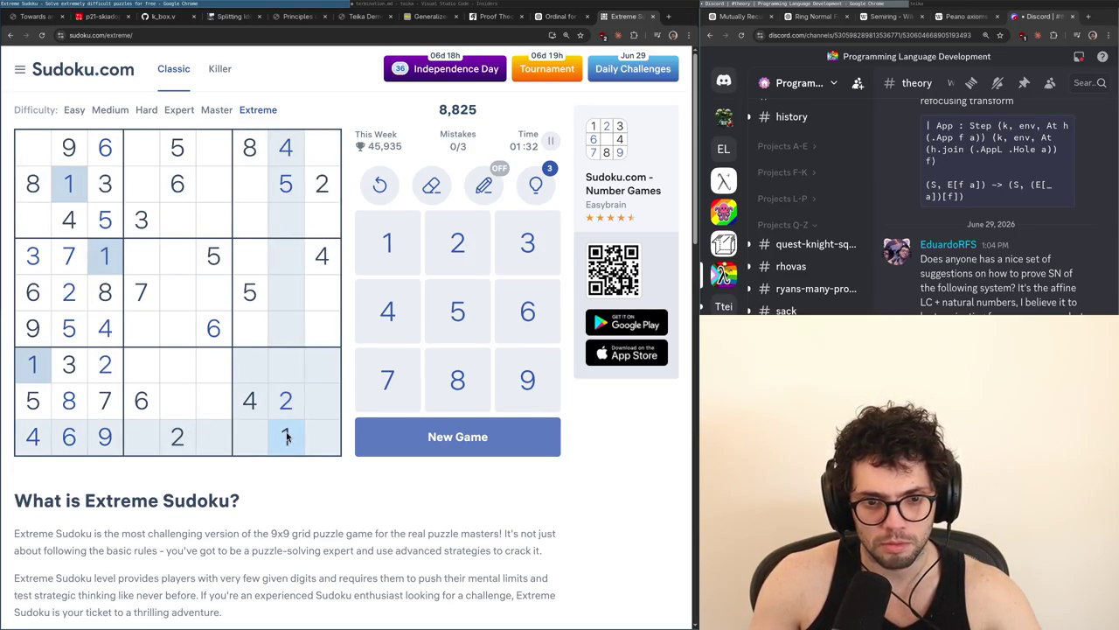
click(321, 184)
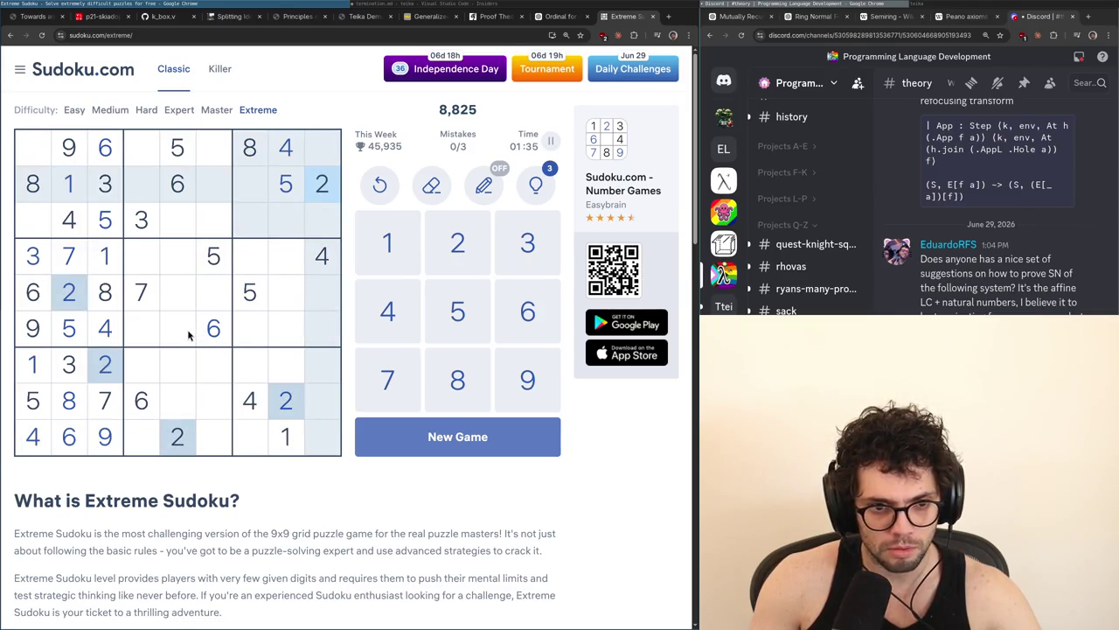
click(145, 220)
click(322, 145)
text(3)
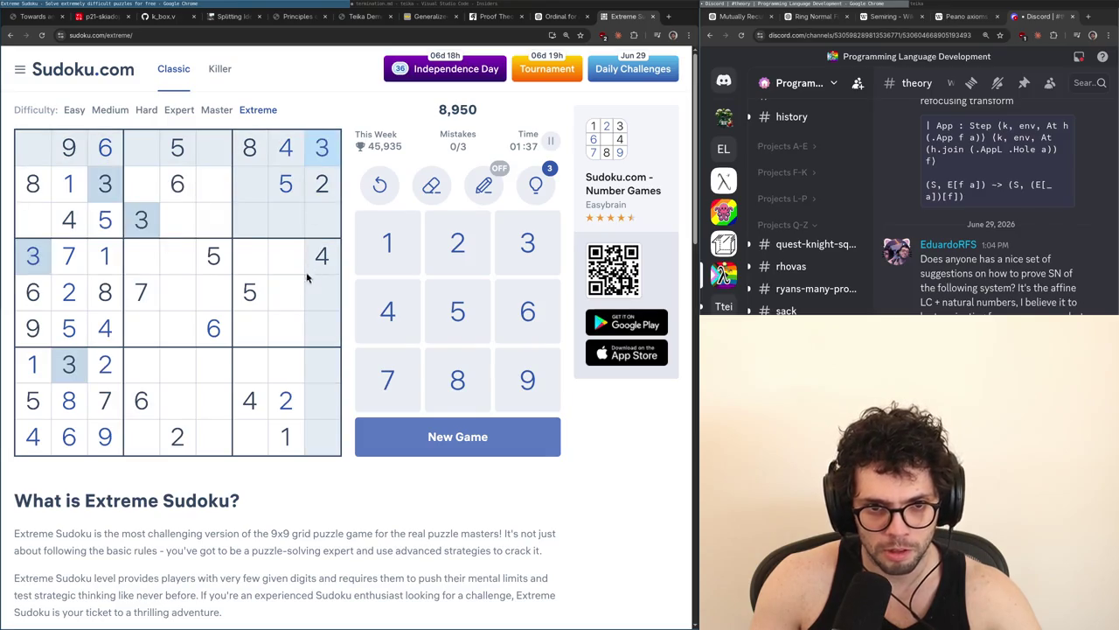
Place a 3 in row 9, column 7
click(72, 182)
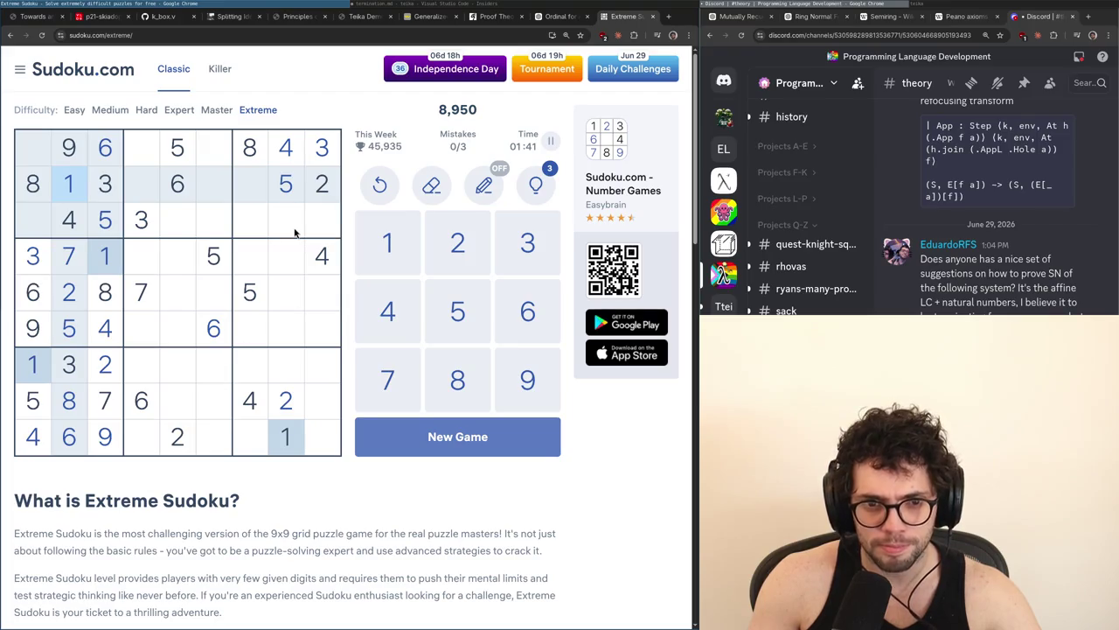
click(325, 151)
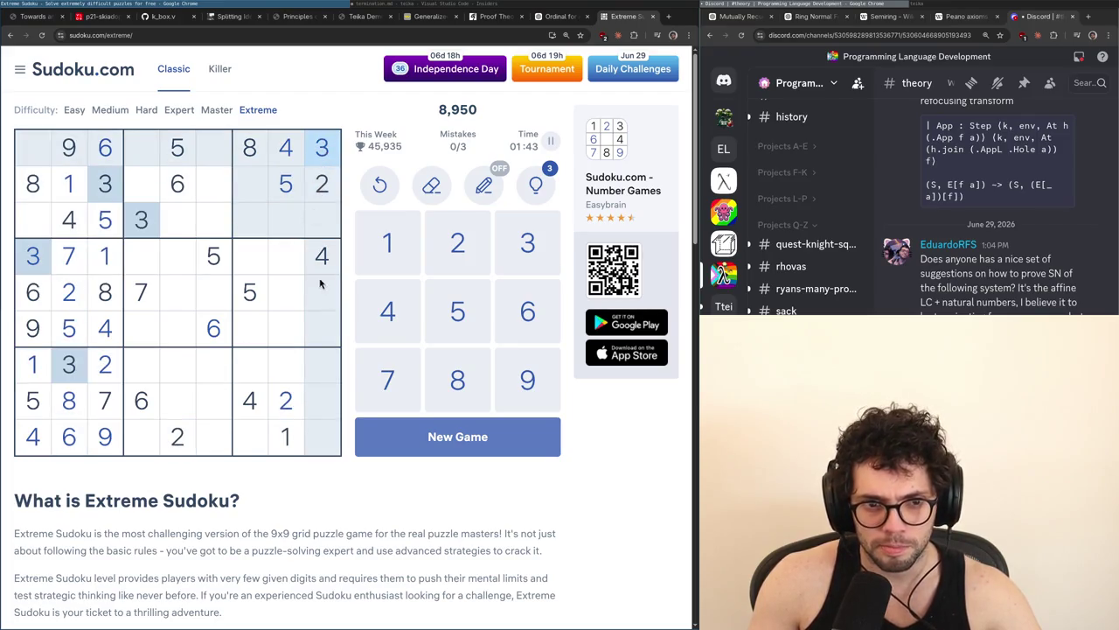
click(253, 442)
key(3)
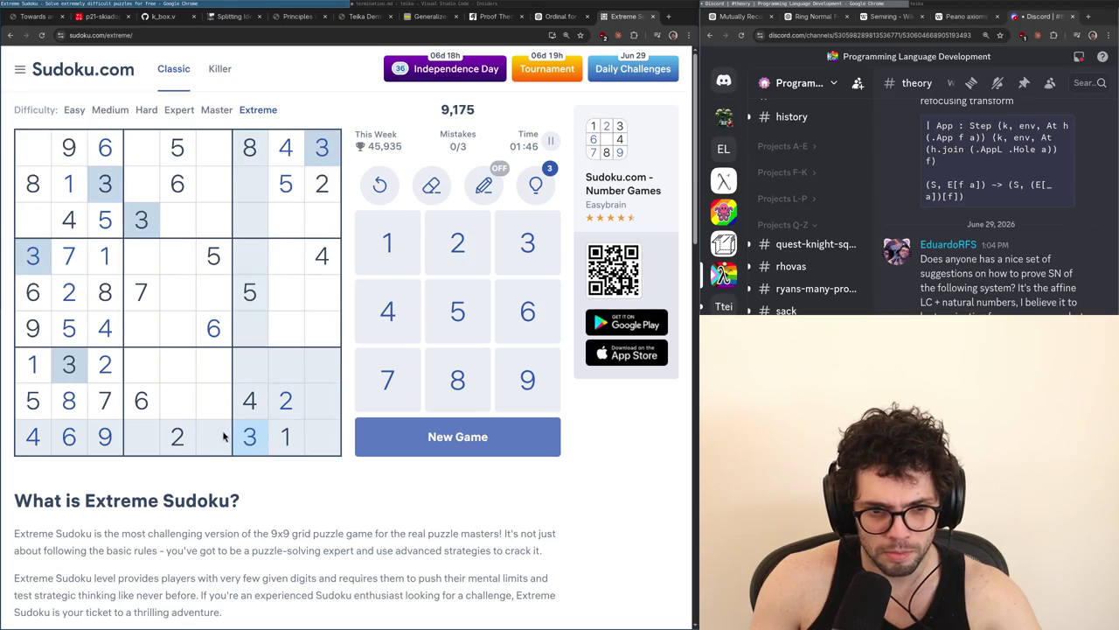
Highlight the 1s, 6s, 4s, 5s, 7s and 8s to review the bottom rows
click(280, 448)
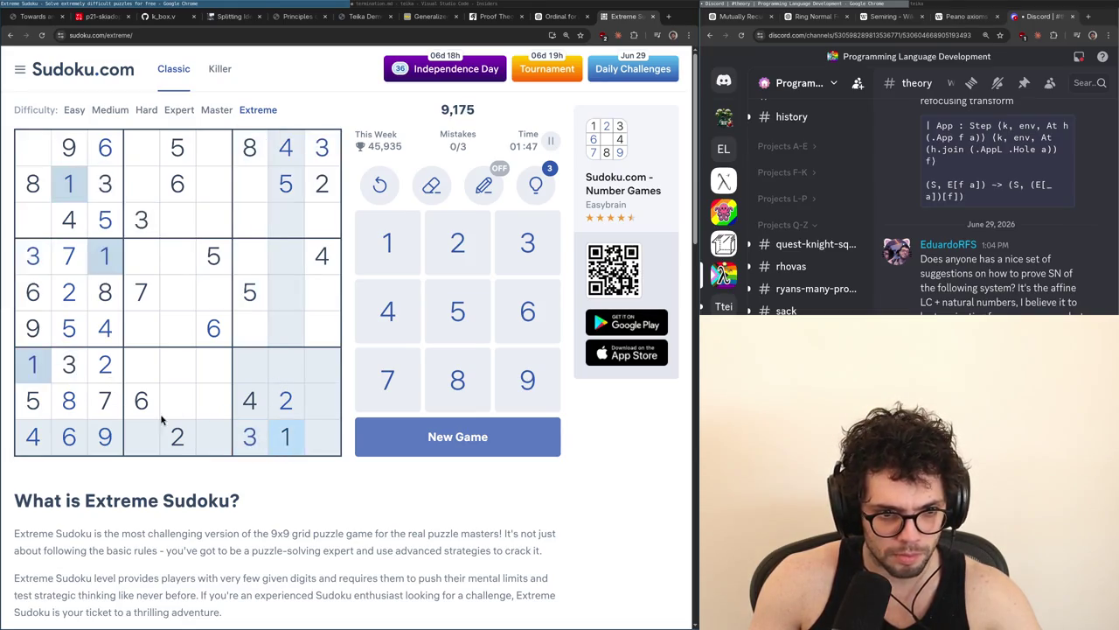
click(163, 415)
click(216, 414)
click(67, 446)
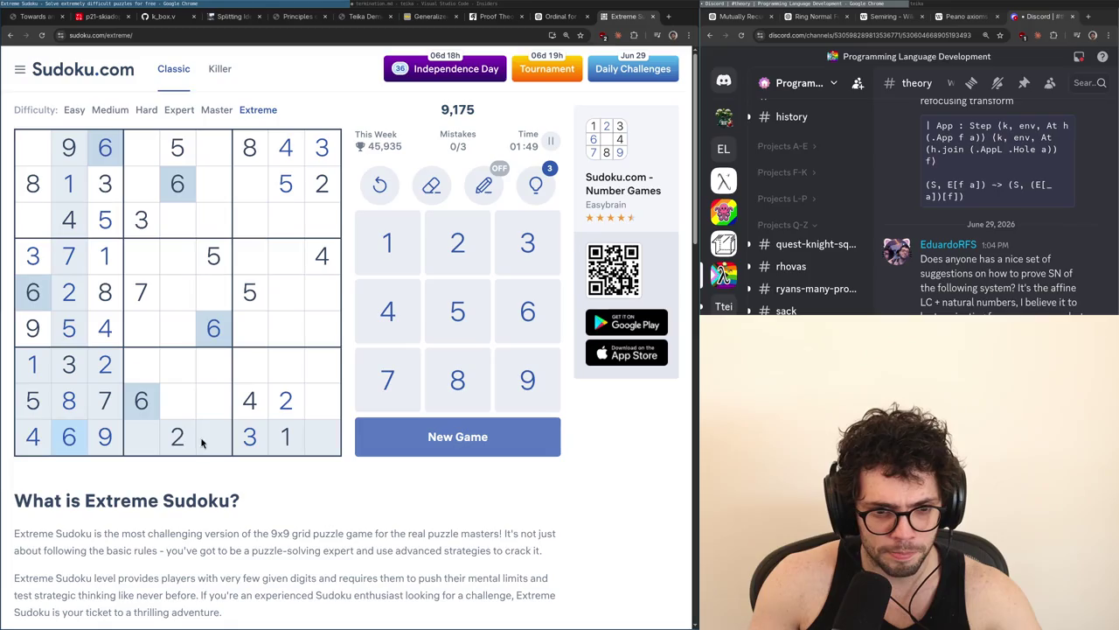
click(47, 446)
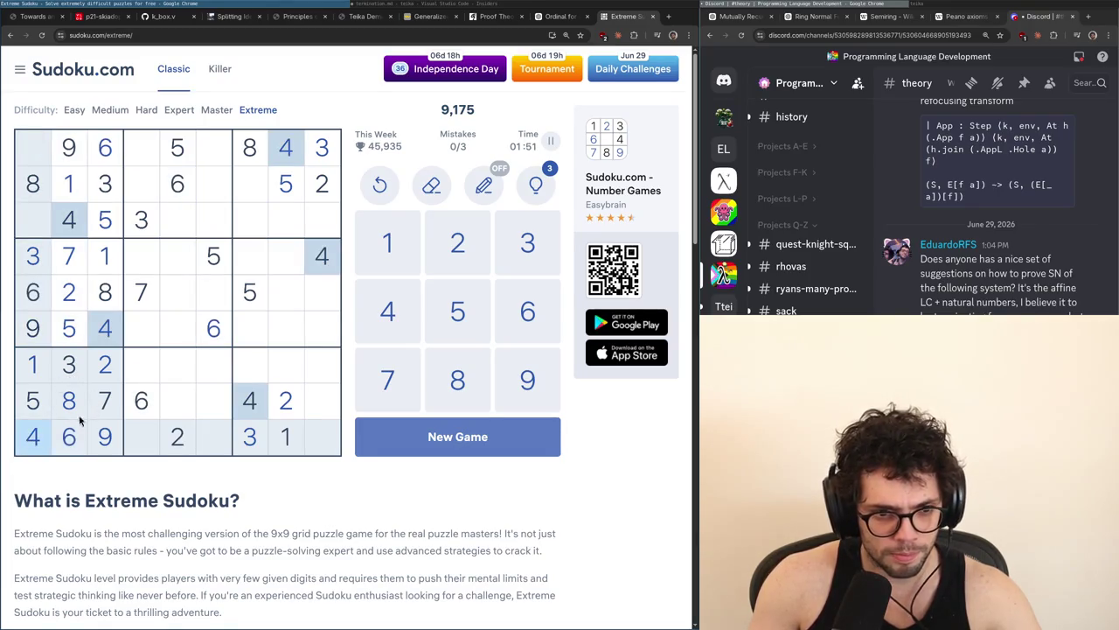
click(37, 406)
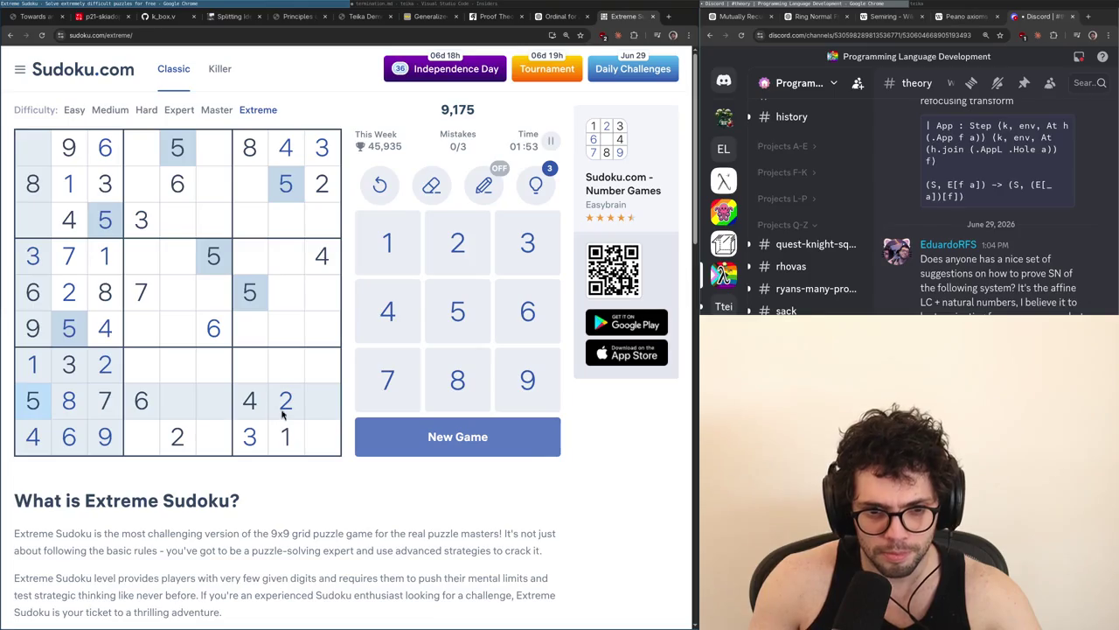
click(74, 434)
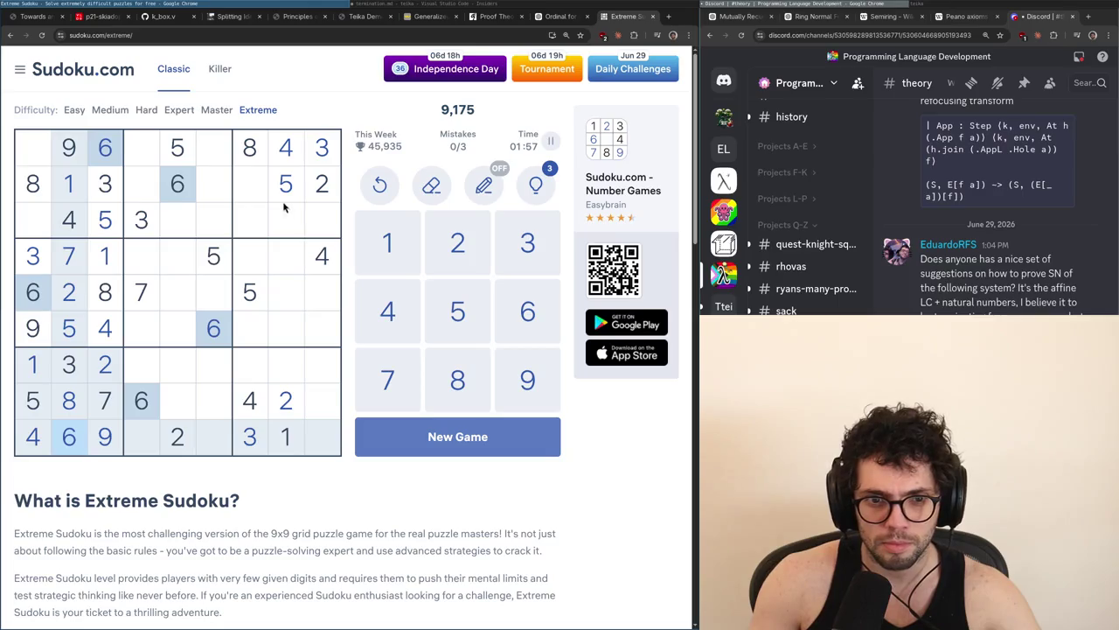
click(76, 254)
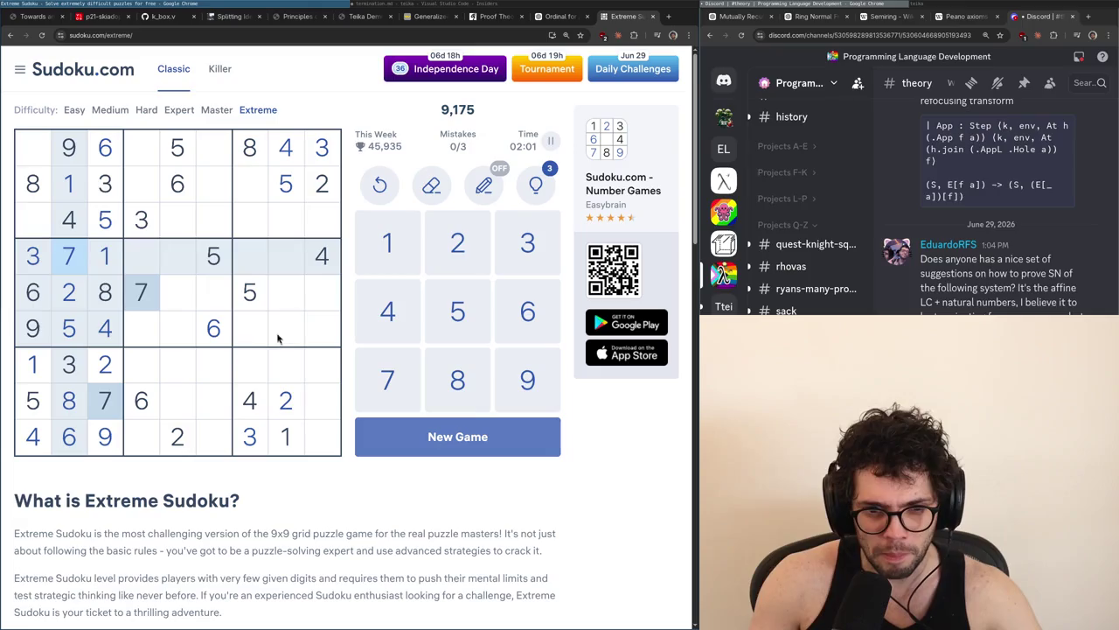
click(66, 414)
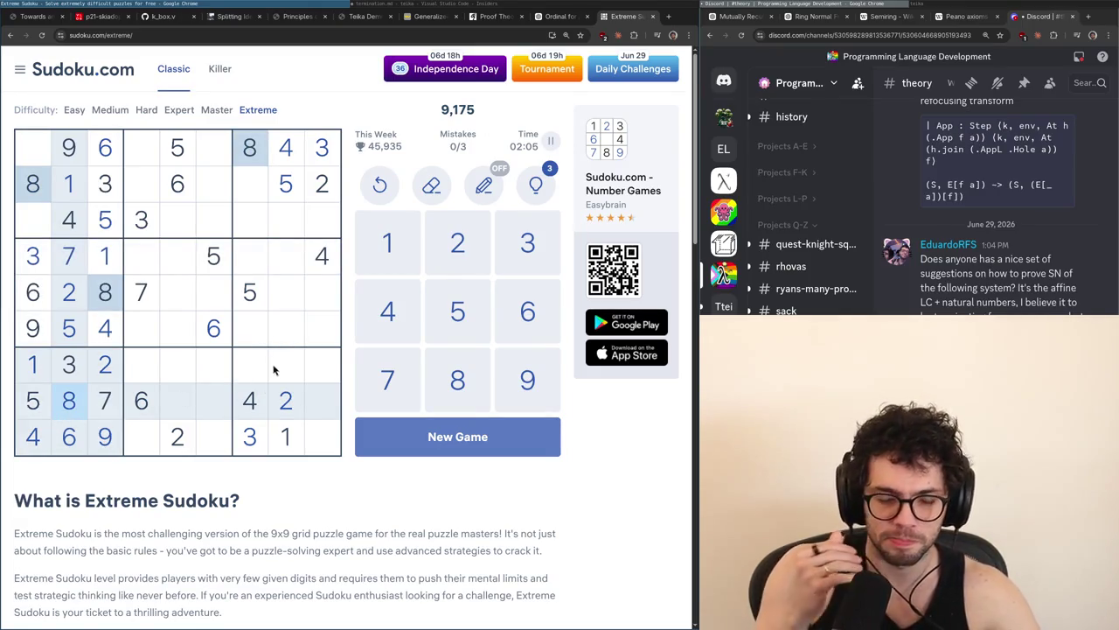
Highlight the 5s, 2s, 1s and 3s on the grid
click(319, 147)
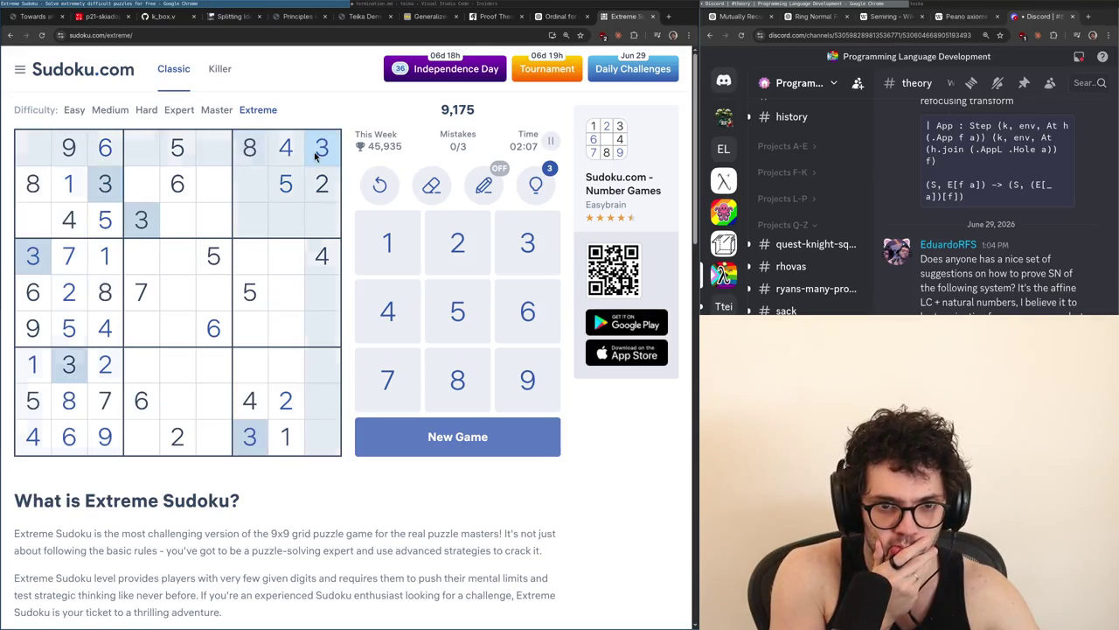
click(296, 188)
click(328, 189)
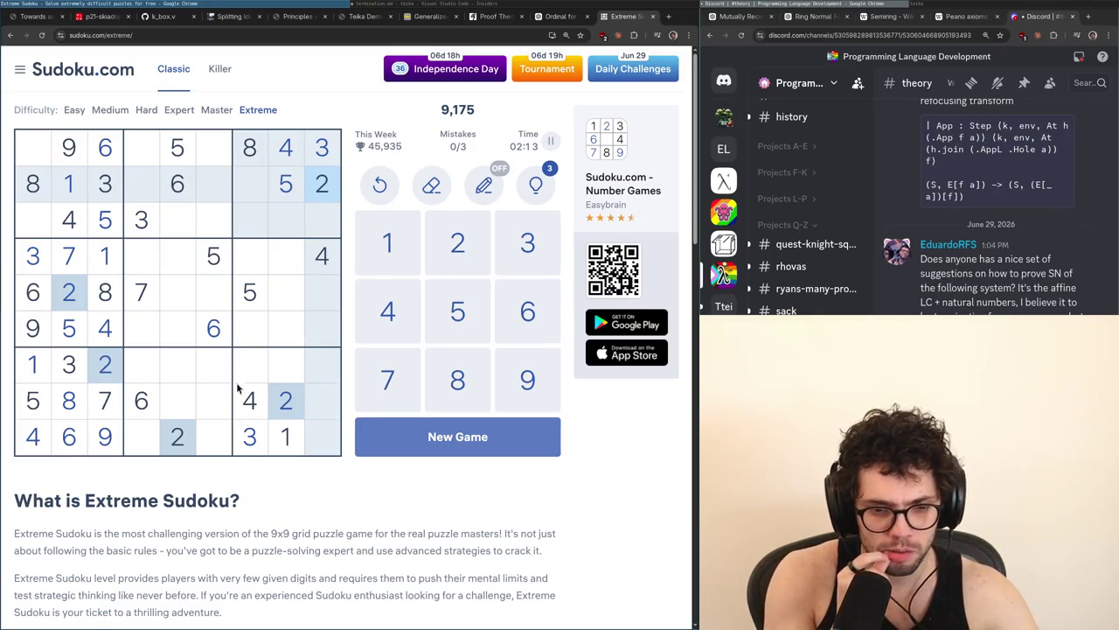
click(279, 435)
click(247, 434)
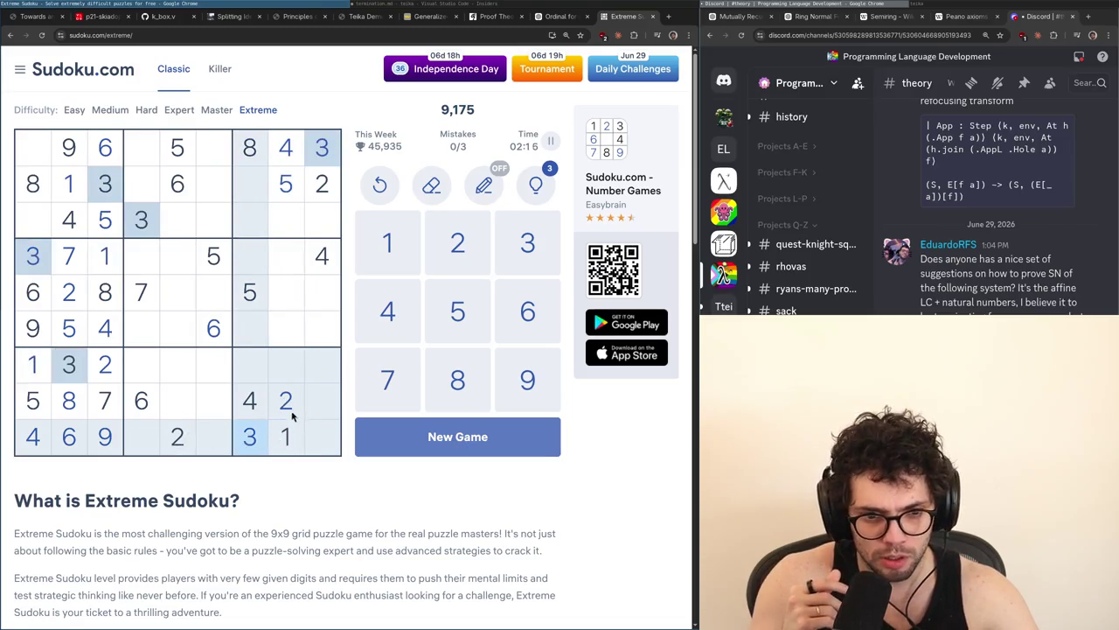
Examine row 8's empty cells and place a 9 in row 8, column 9
click(171, 402)
click(218, 418)
click(143, 290)
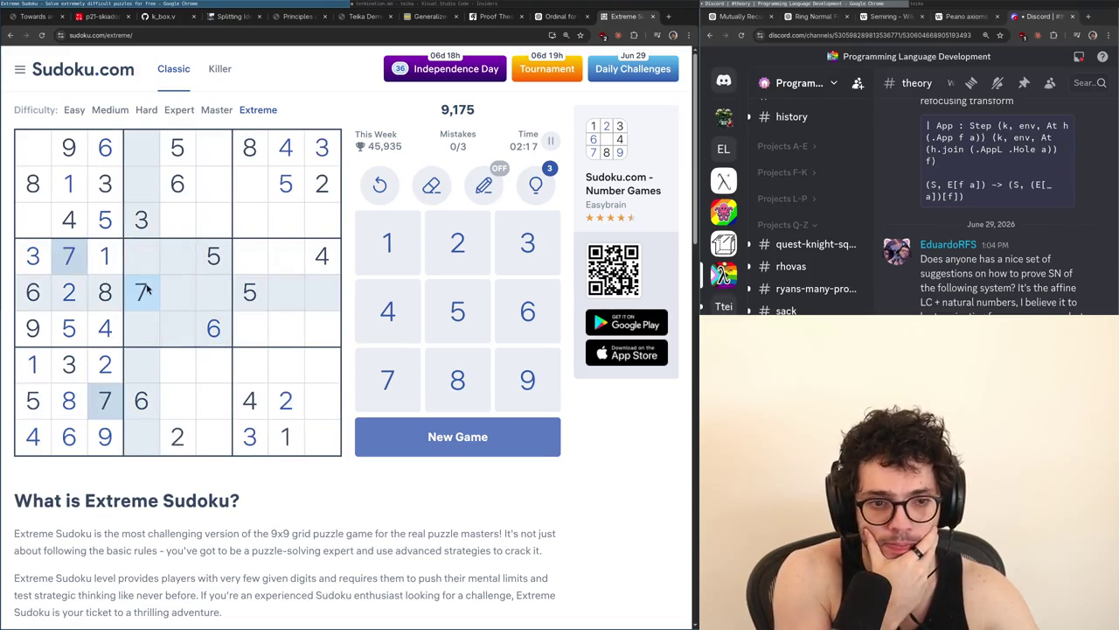
click(218, 410)
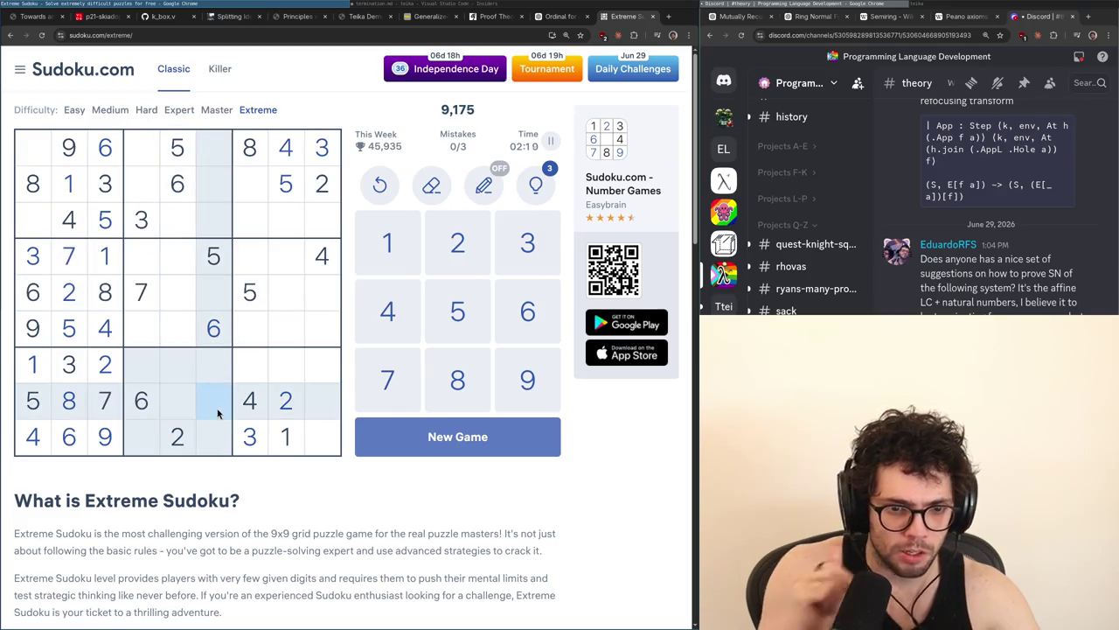
click(321, 408)
key(9)
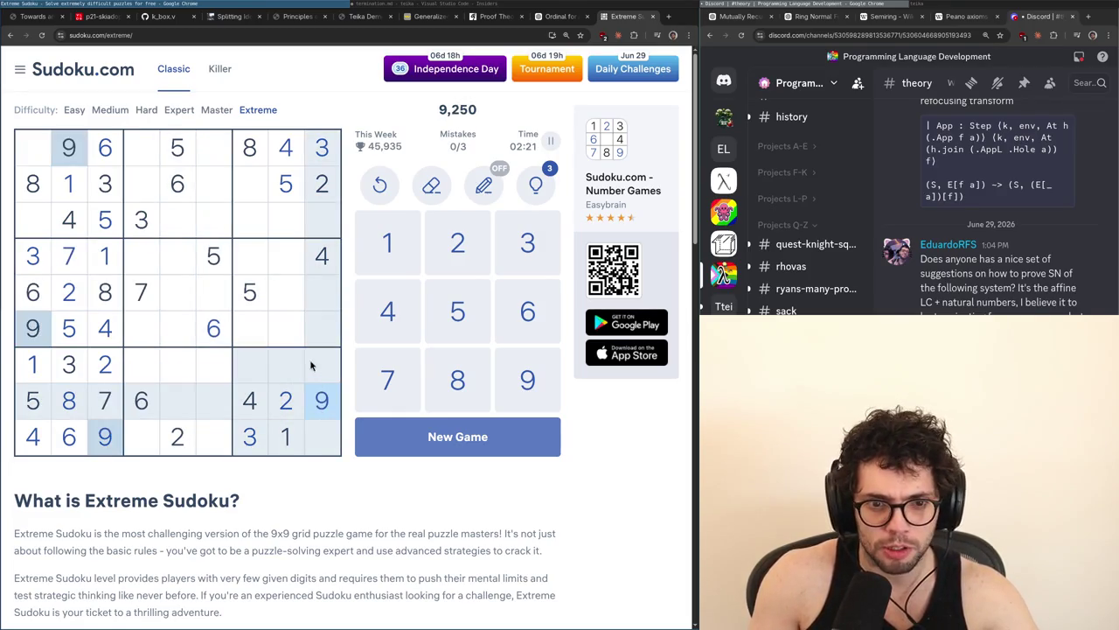
Scan the 5s, 9s, 6s and 7s, then pause the game to hide the grid
click(29, 403)
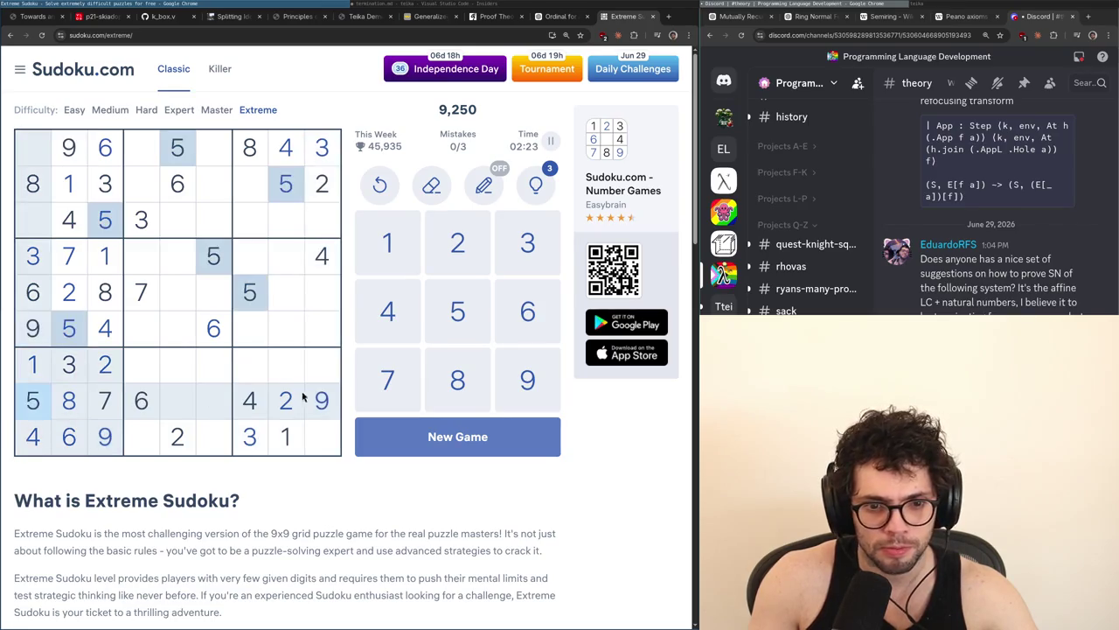
click(323, 404)
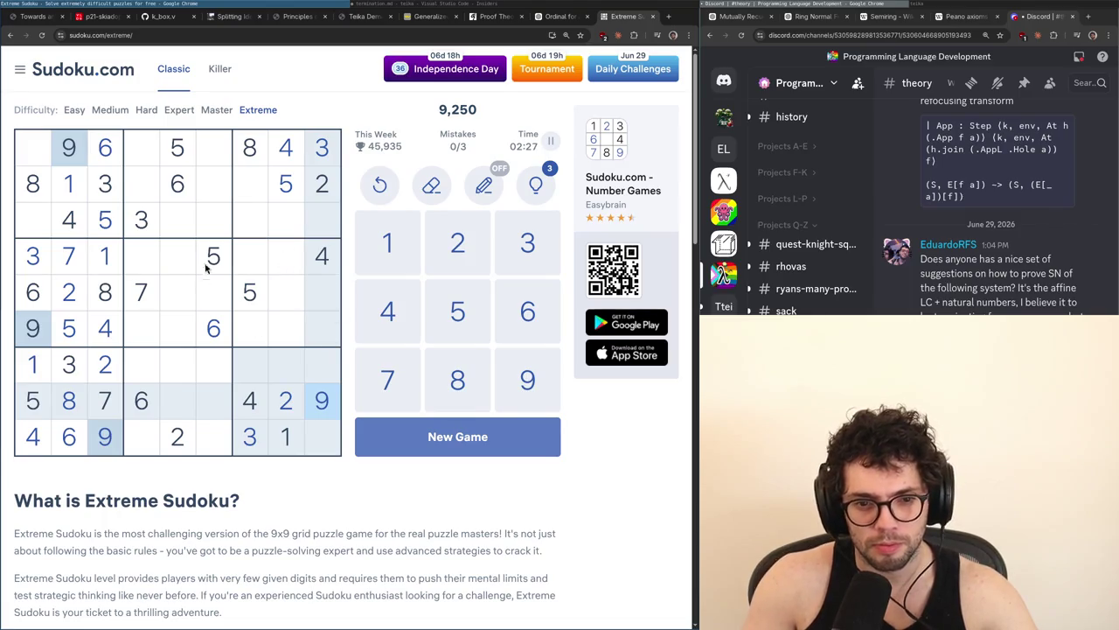
click(310, 221)
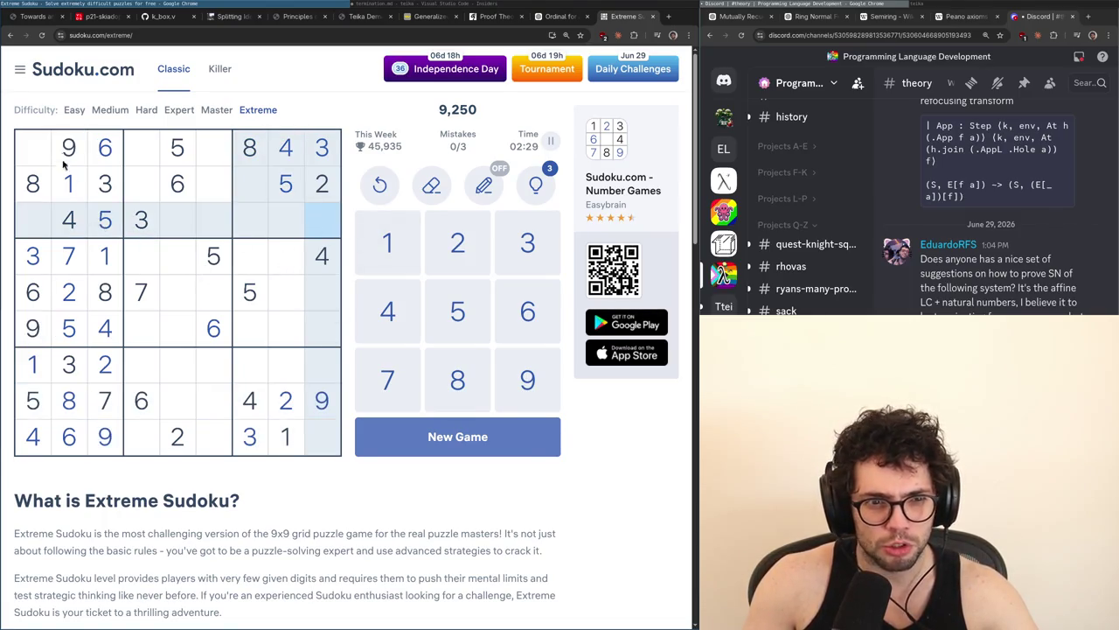
click(114, 157)
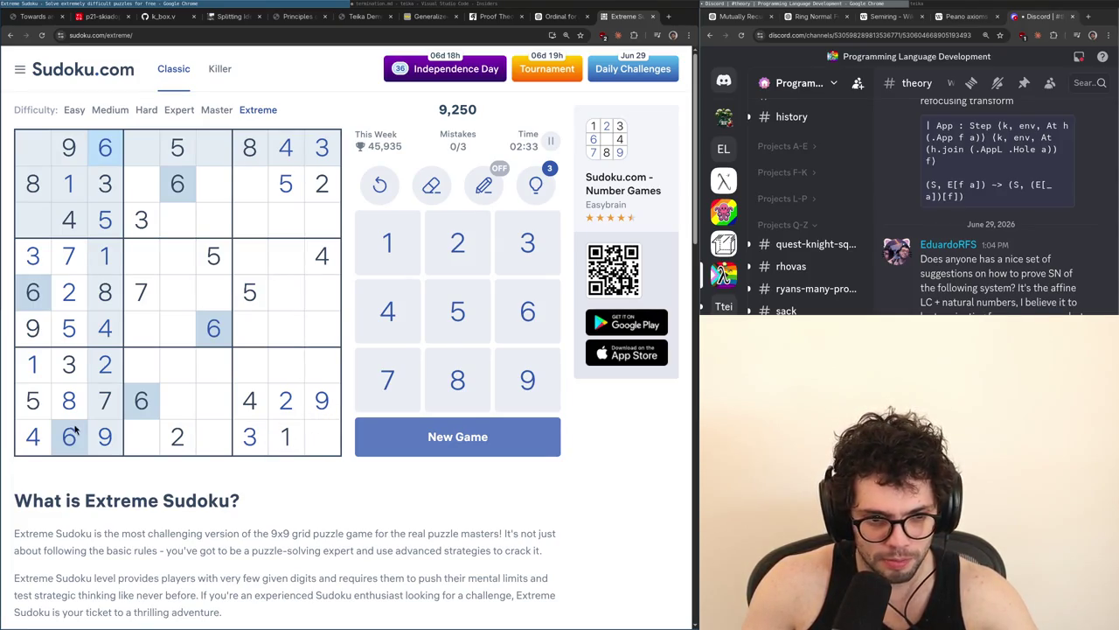
click(105, 404)
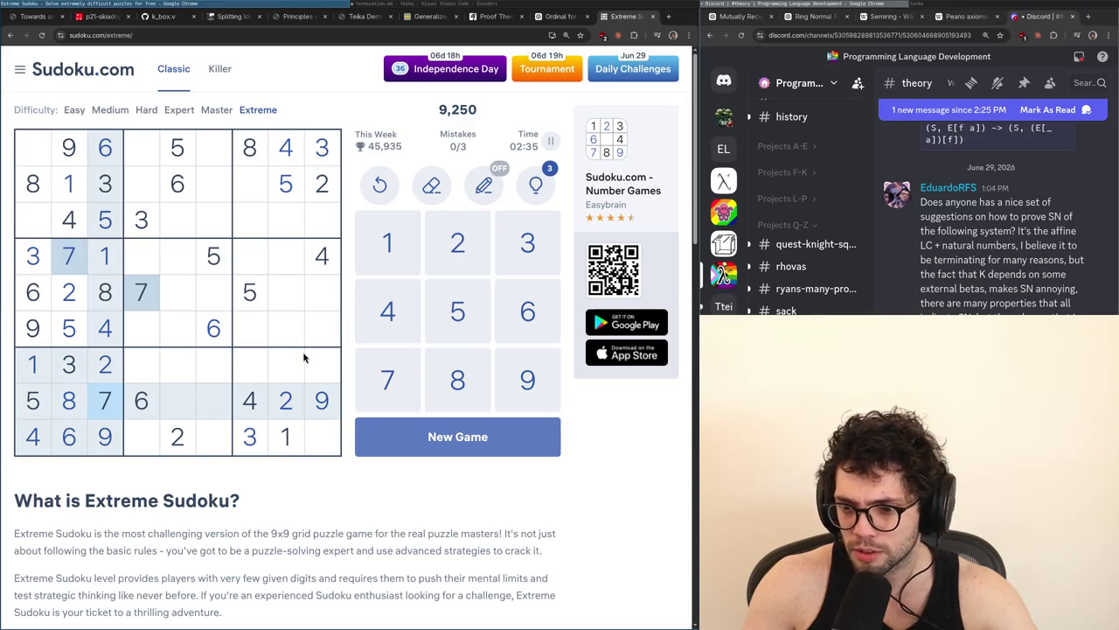
click(550, 140)
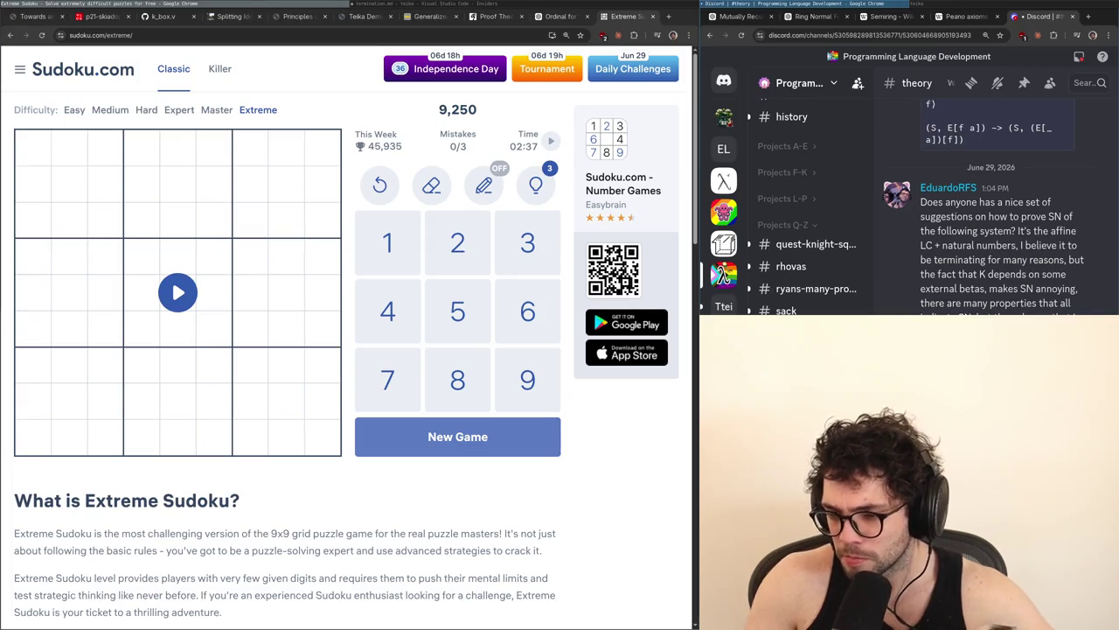
Reply in #theory that in any context M |-> N gives C[M] |-> C[N], then restore the split layout
key(super+f)
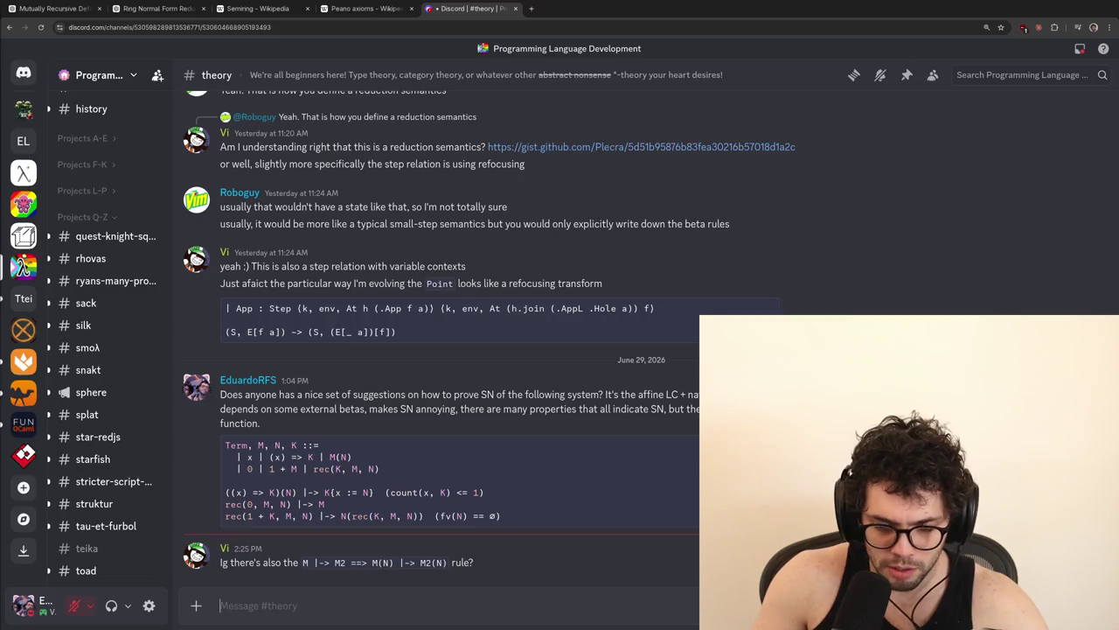
text(yeah, implicitly in any c)
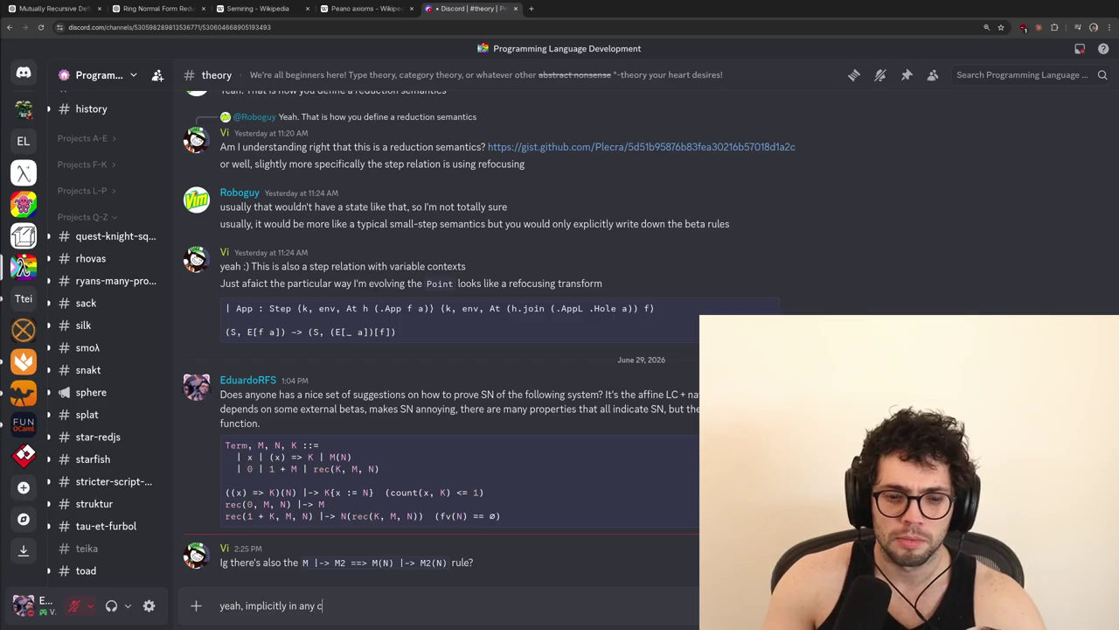
text(ontext you can do `M |-> N ==> C[M] |-> C[N)
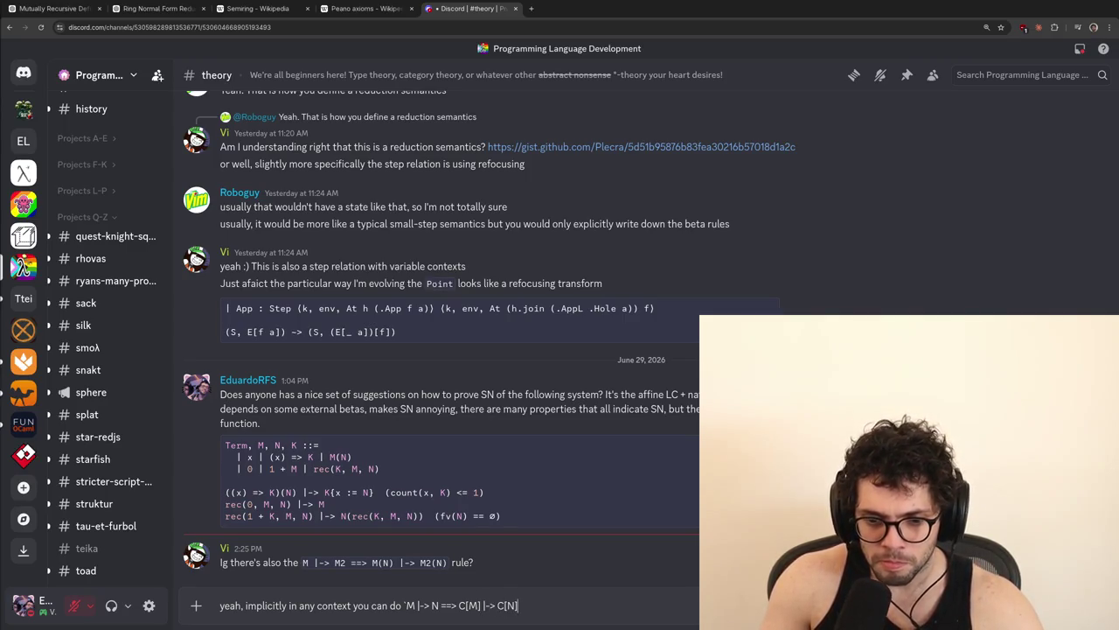
text(`)
key(Return)
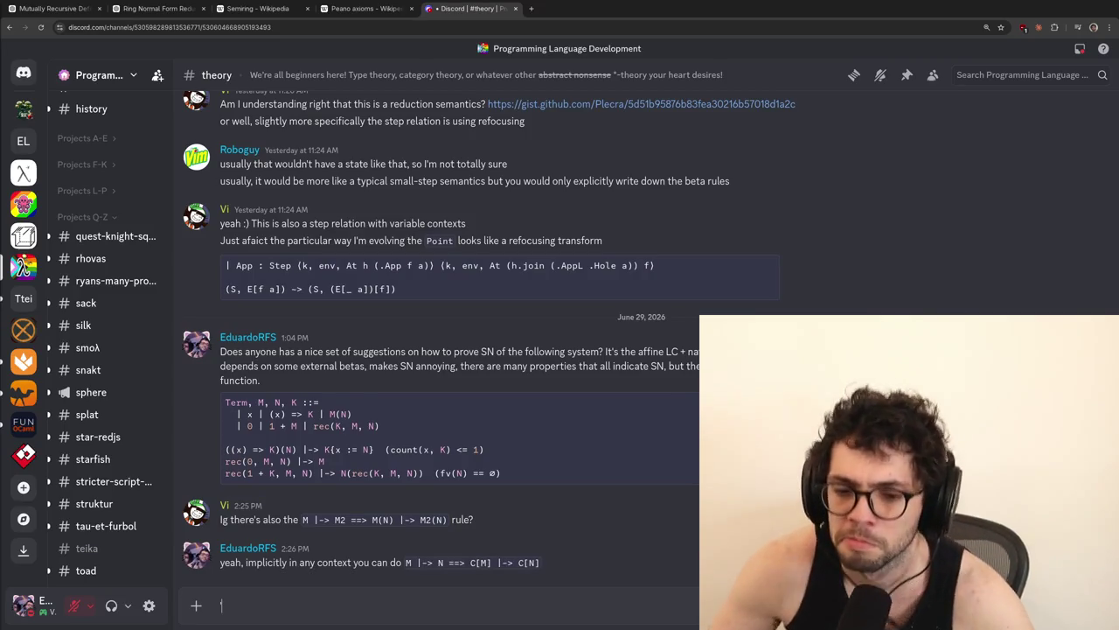
key(super+2)
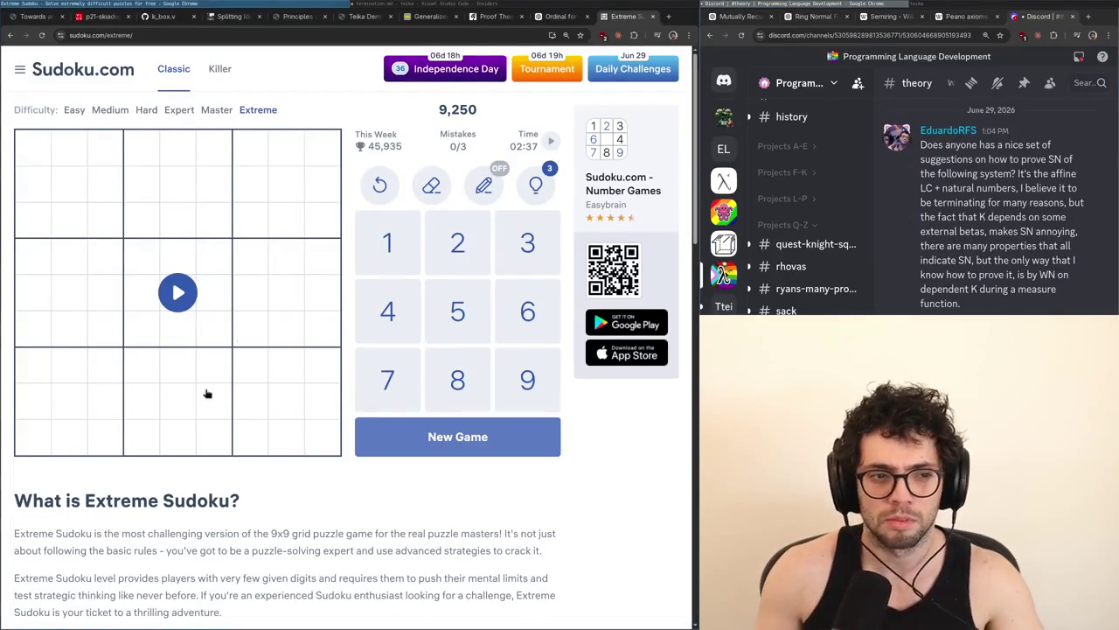
Resume the puzzle and highlight the 8s, 9s, 1s, 2s, 4s and 3s to study candidates
click(166, 285)
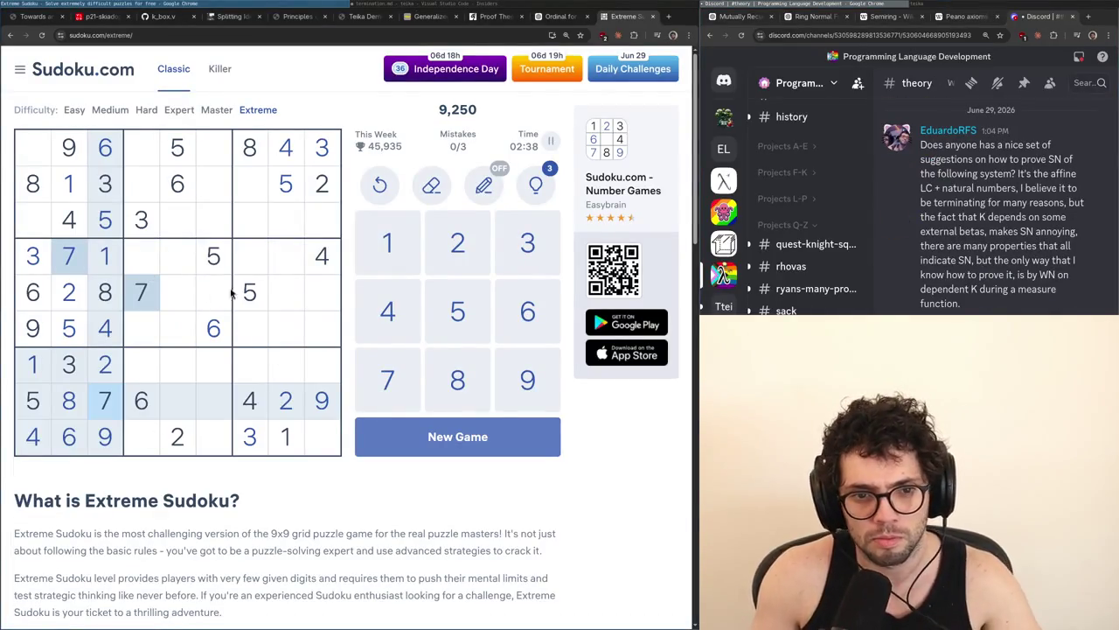
click(257, 150)
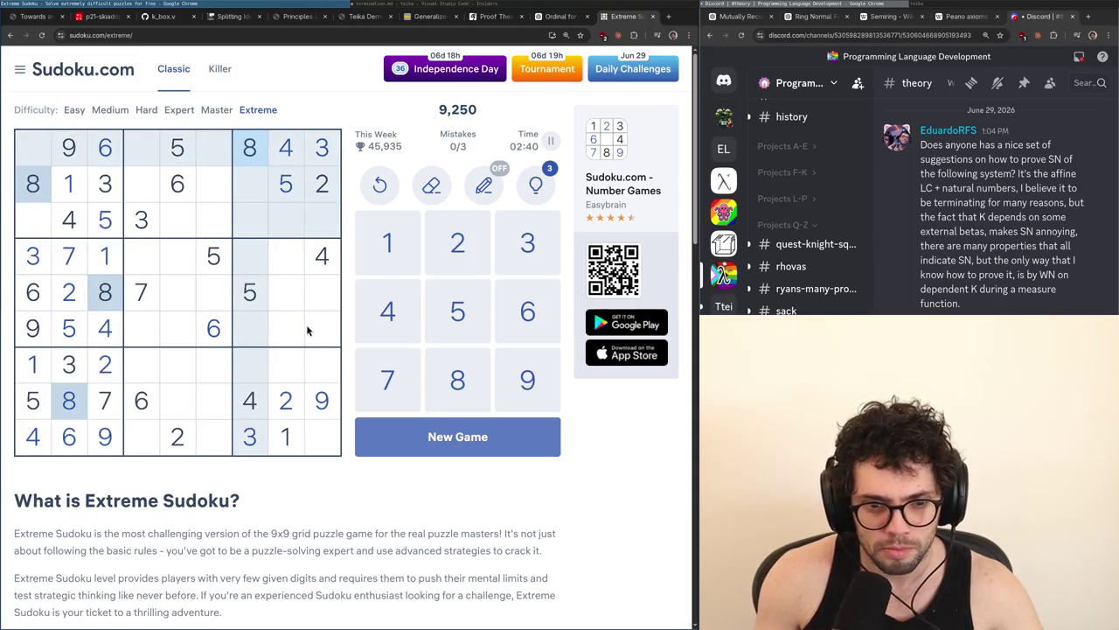
click(328, 394)
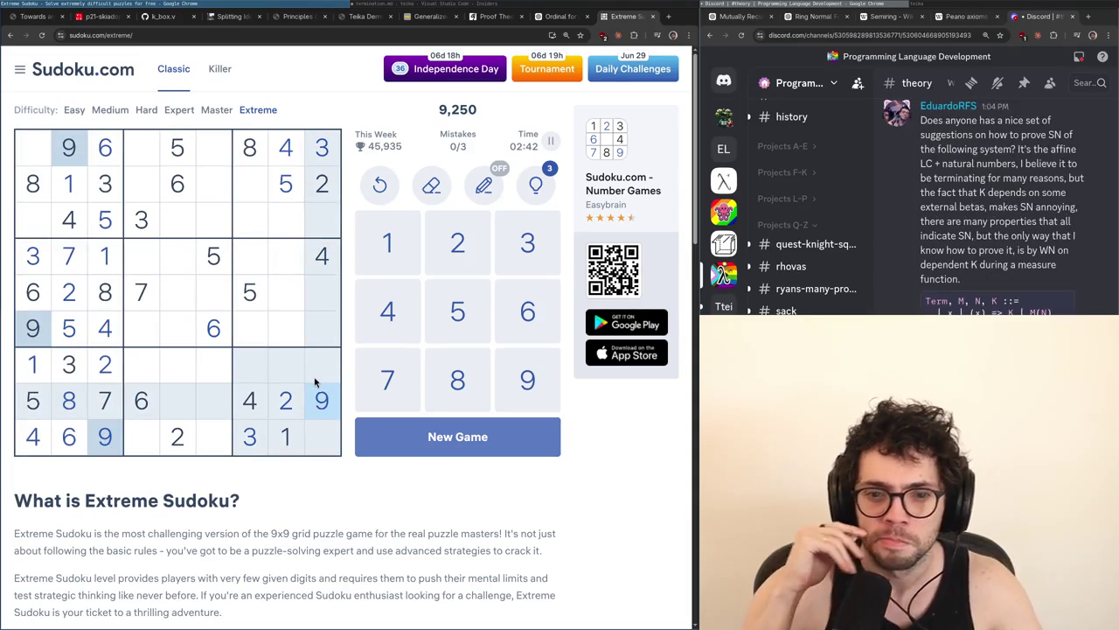
click(292, 435)
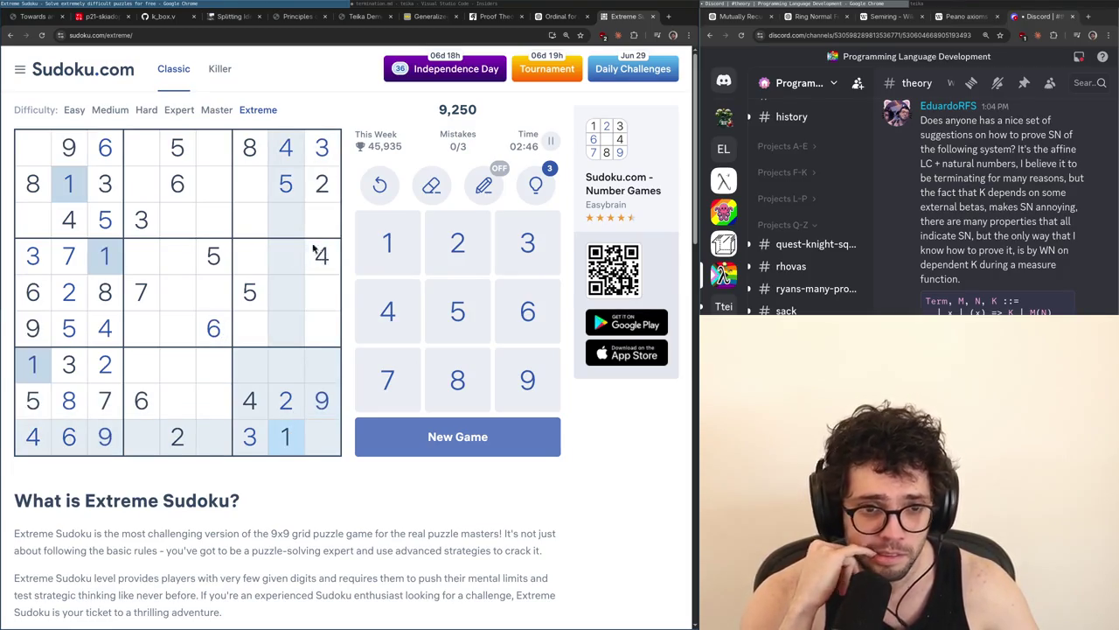
click(328, 196)
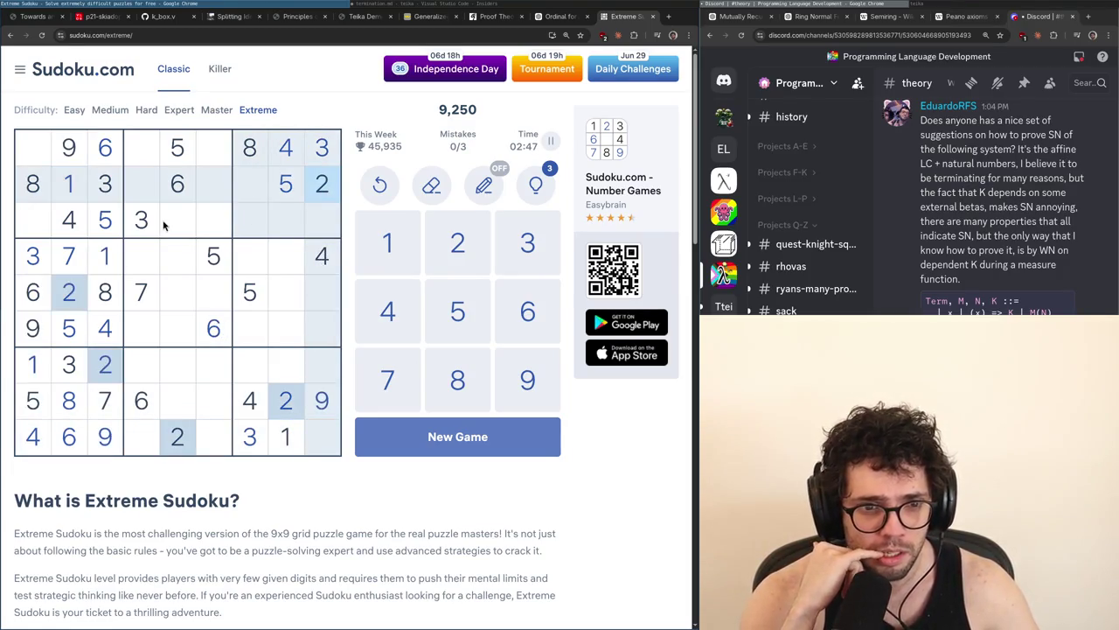
click(77, 220)
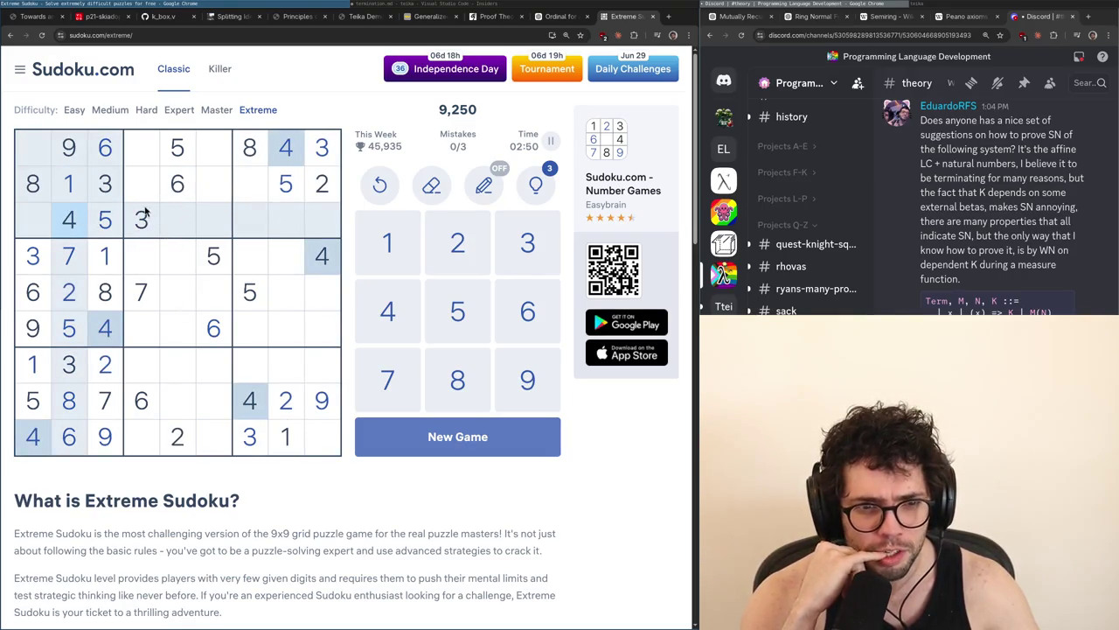
click(48, 187)
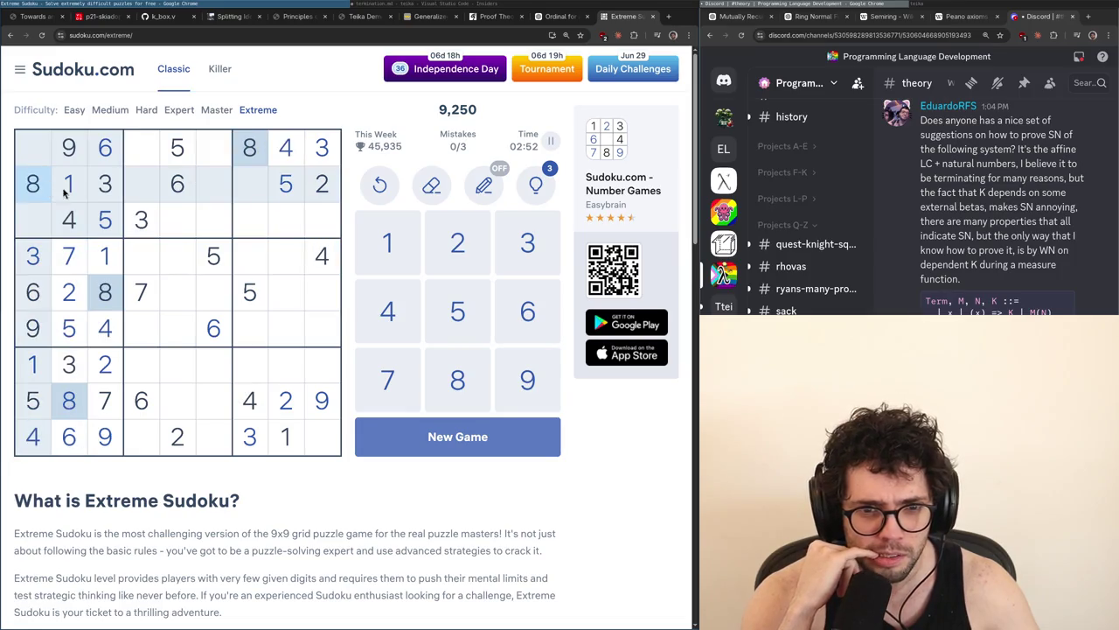
click(83, 186)
click(103, 194)
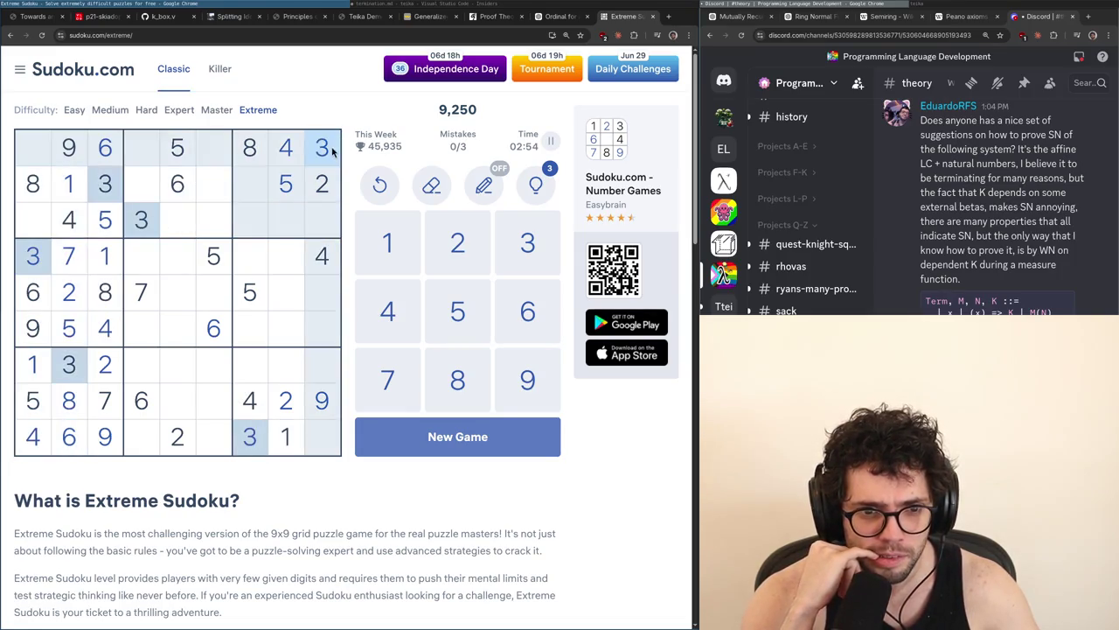
click(325, 182)
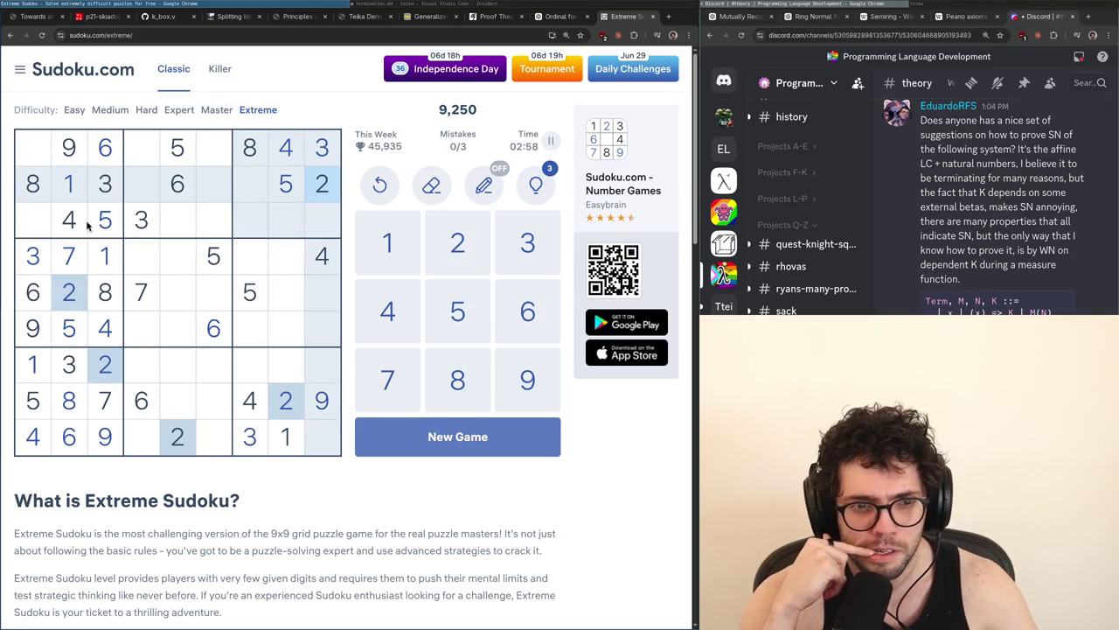
Enter 7 at row 5, column 4, then scan the 8s, 1s, 2s, 3s, 4s and 9s
click(136, 285)
key(7)
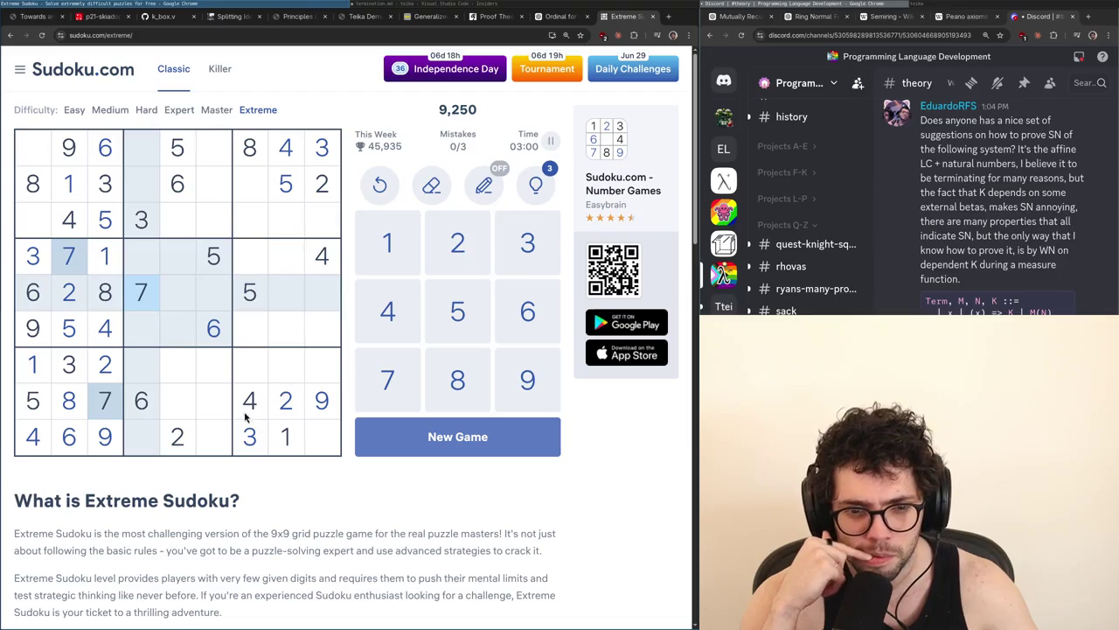
click(73, 414)
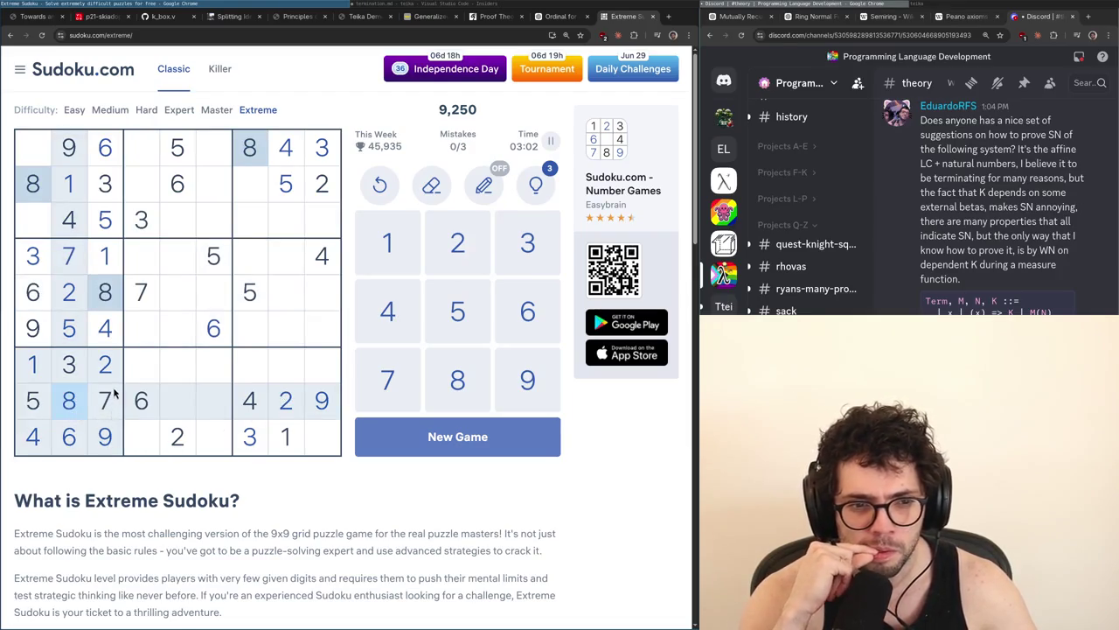
click(285, 436)
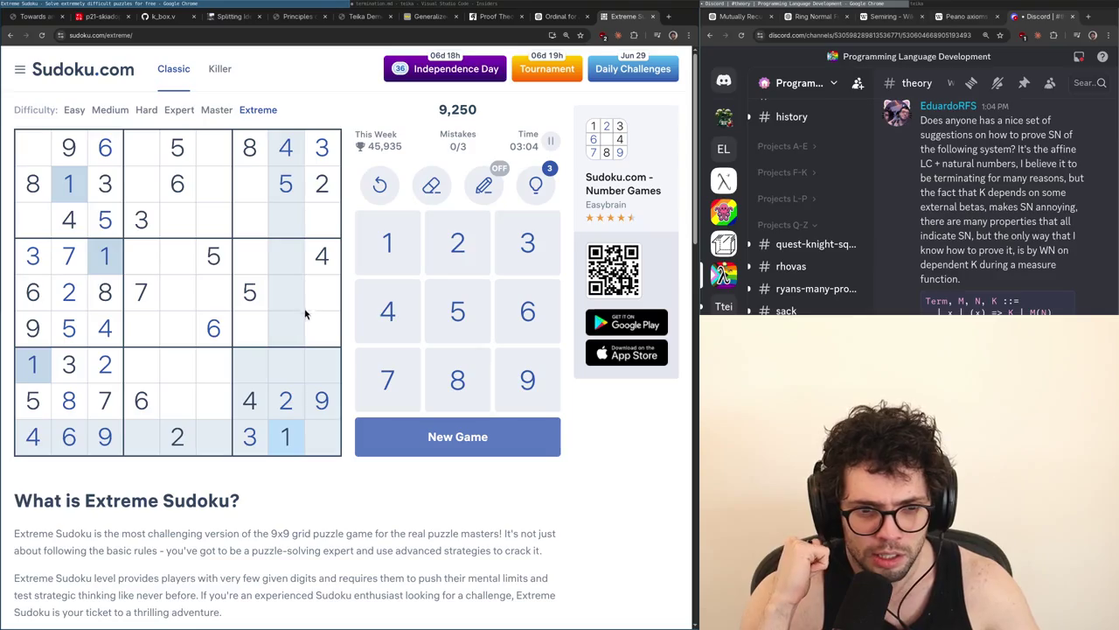
click(326, 199)
click(145, 232)
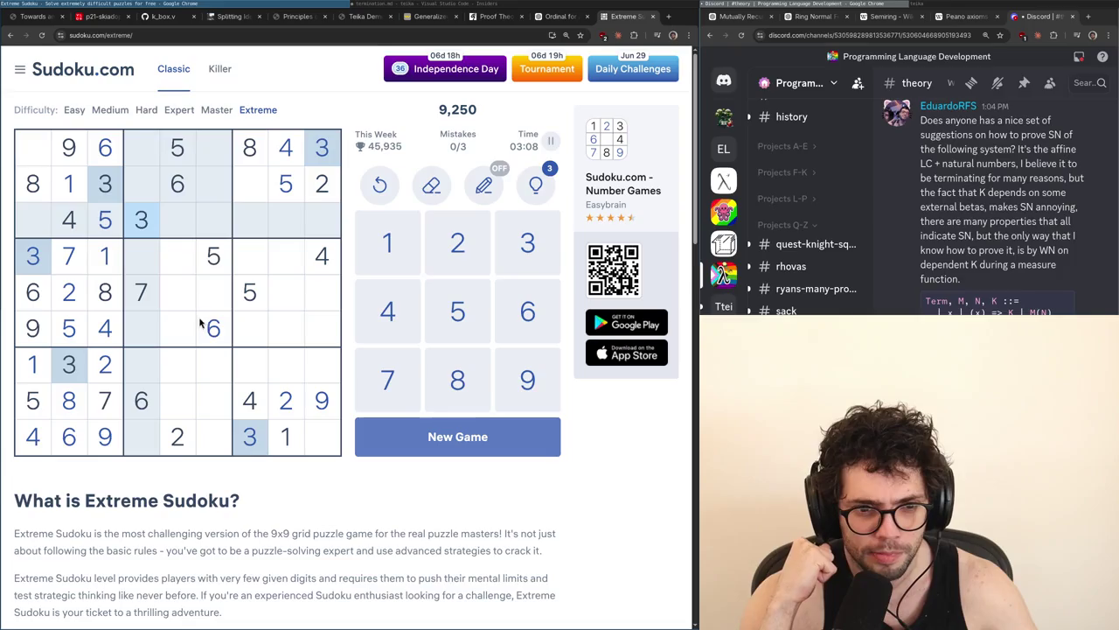
click(286, 147)
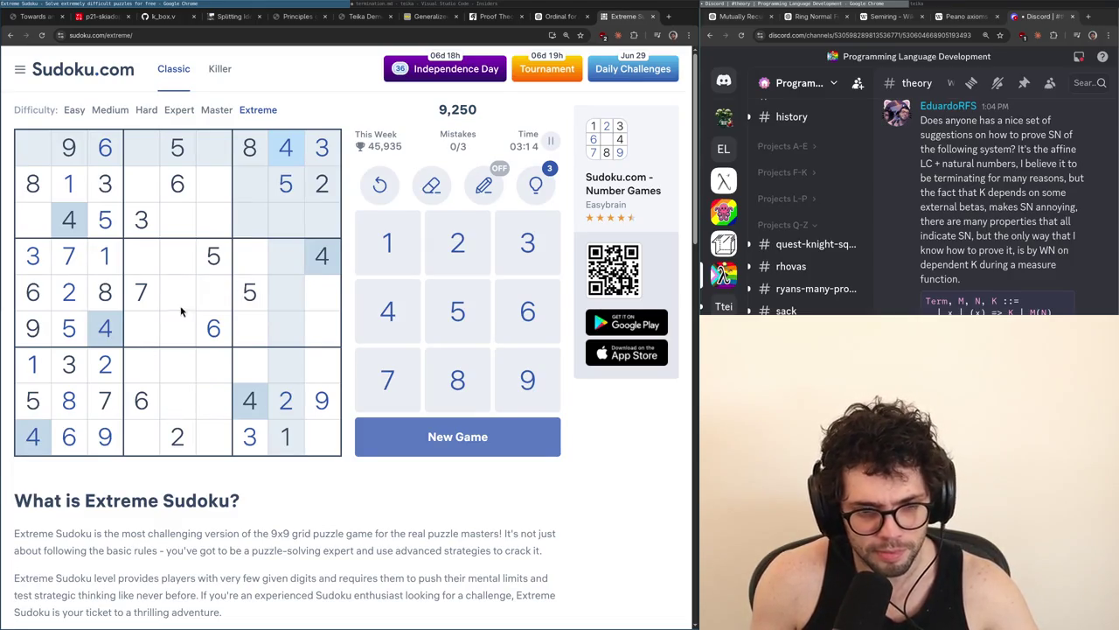
click(325, 395)
click(324, 306)
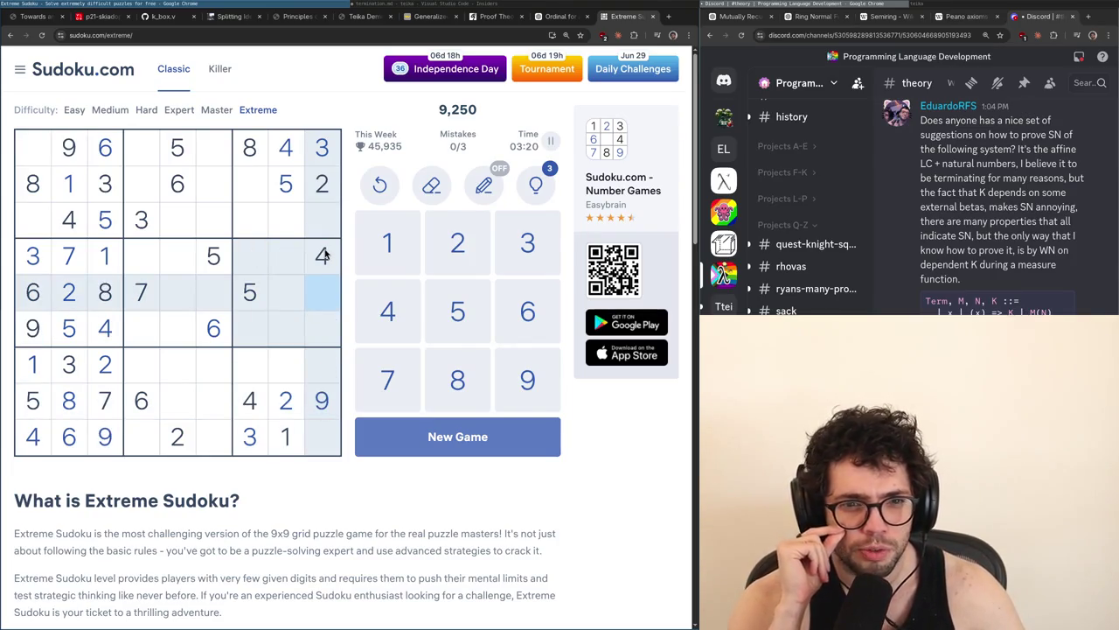
key(1)
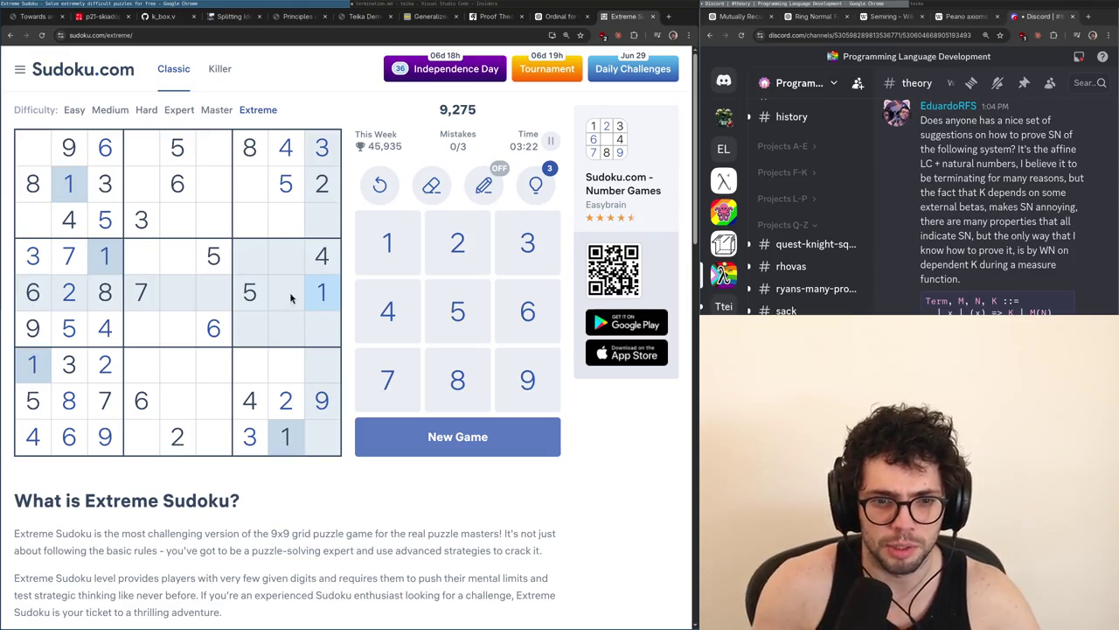
click(249, 220)
key(1)
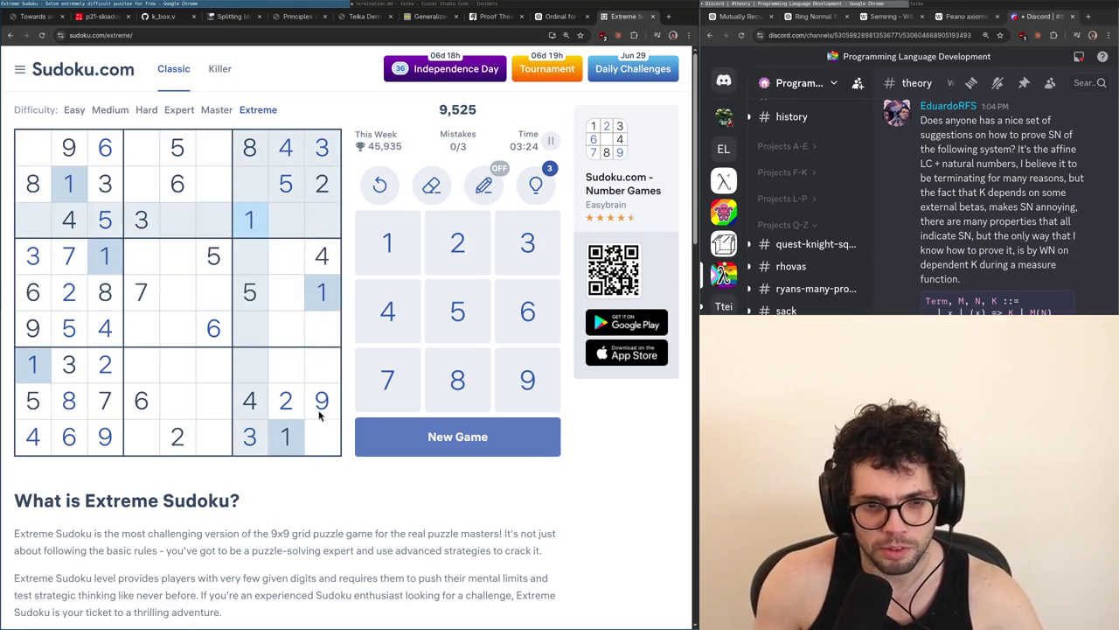
click(321, 408)
click(175, 185)
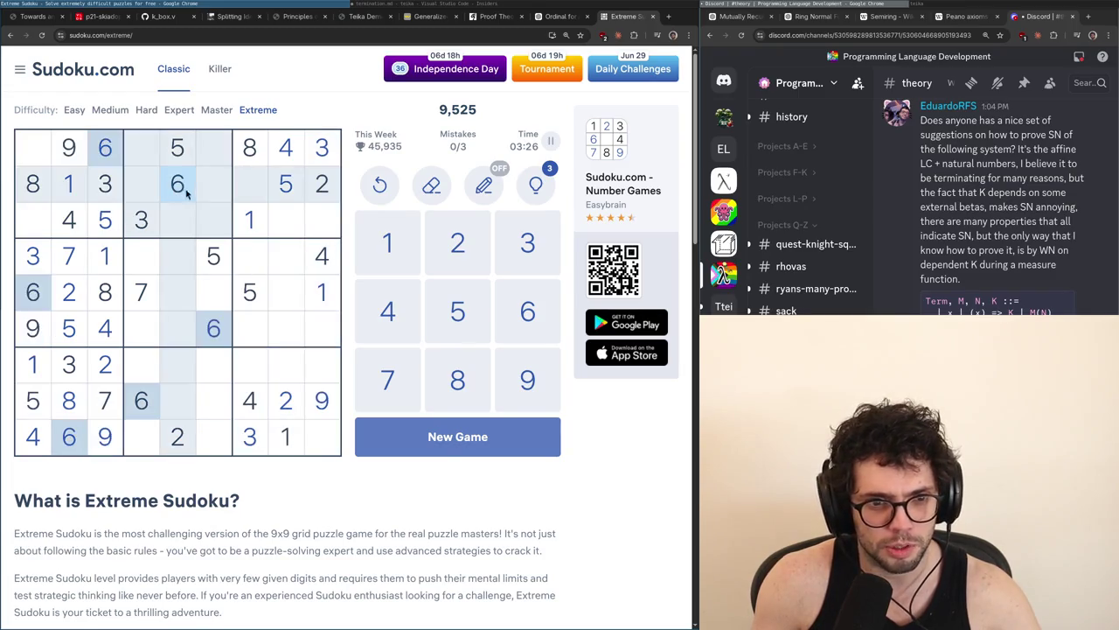
click(323, 297)
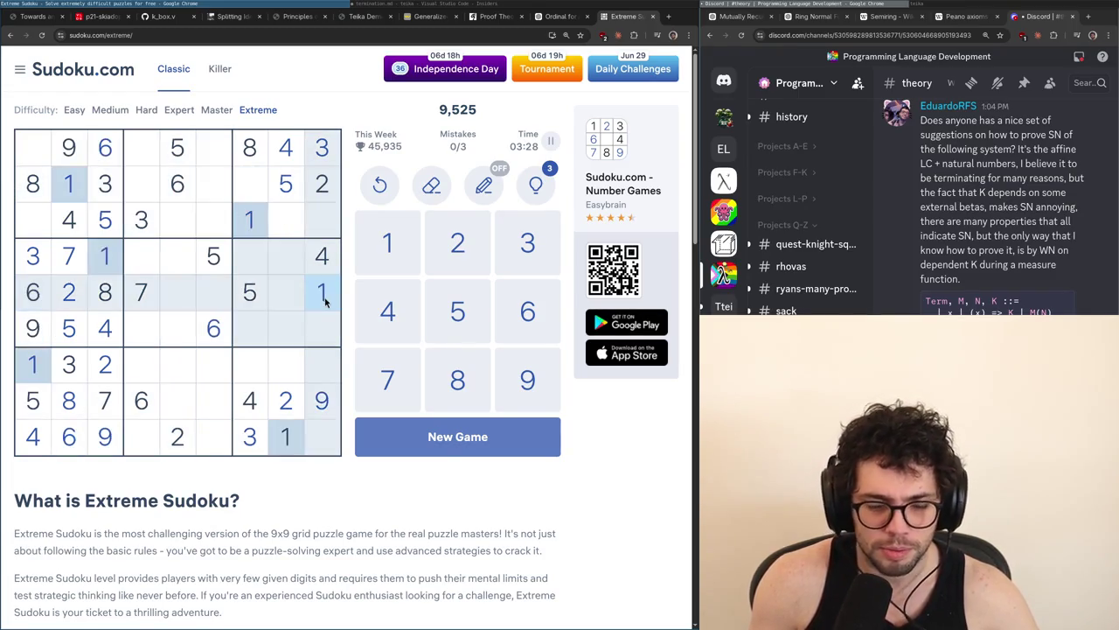
click(156, 229)
click(320, 400)
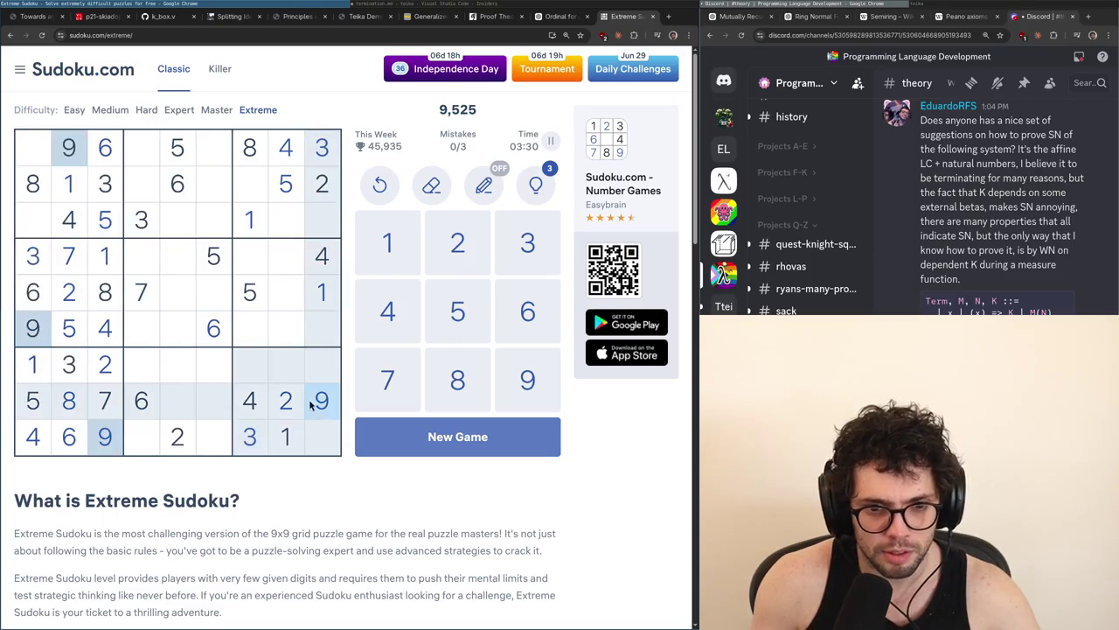
click(323, 291)
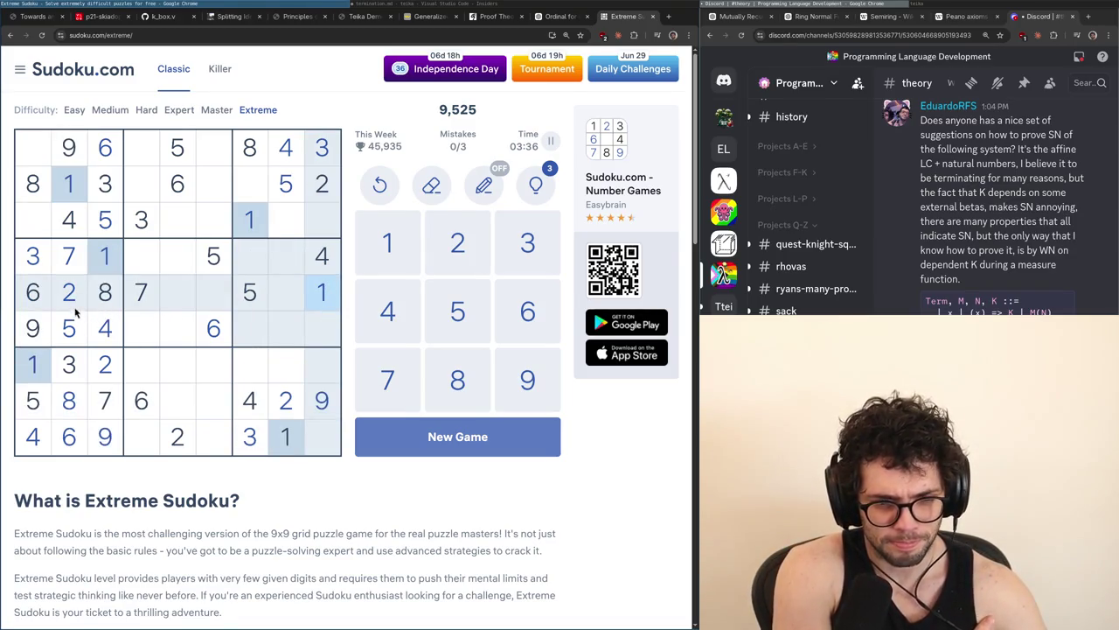
click(324, 269)
click(251, 297)
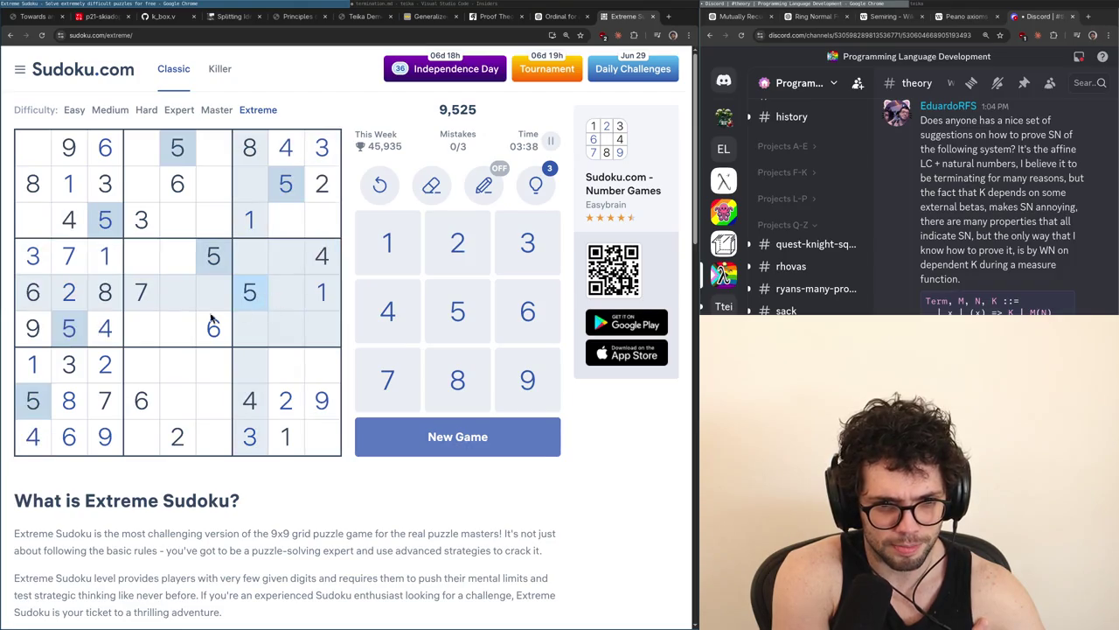
click(73, 296)
click(36, 294)
click(320, 292)
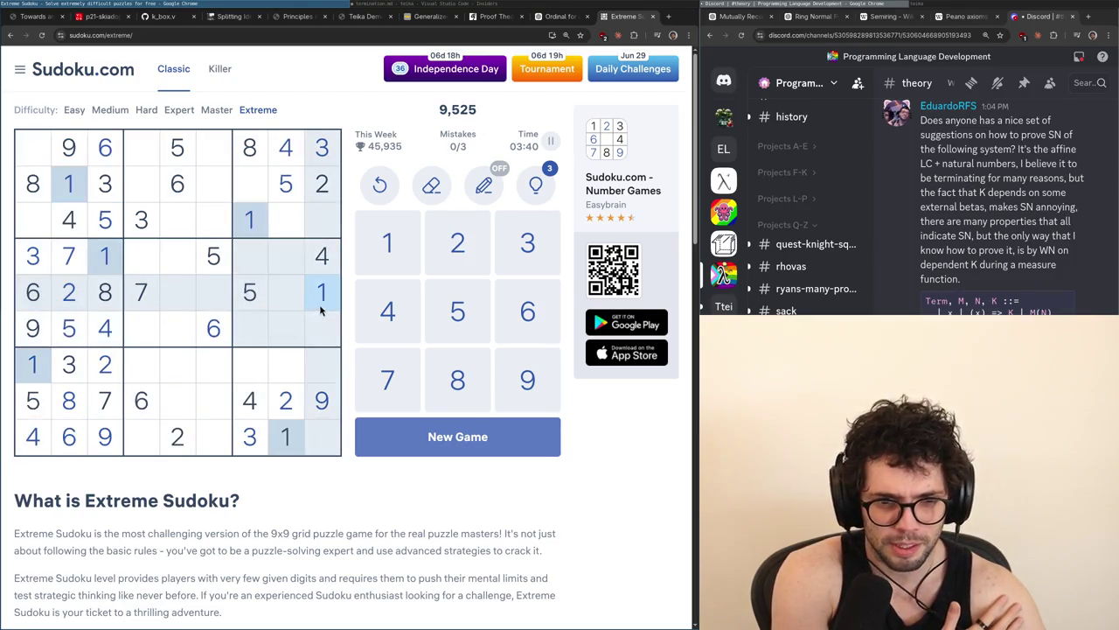
click(140, 258)
click(136, 317)
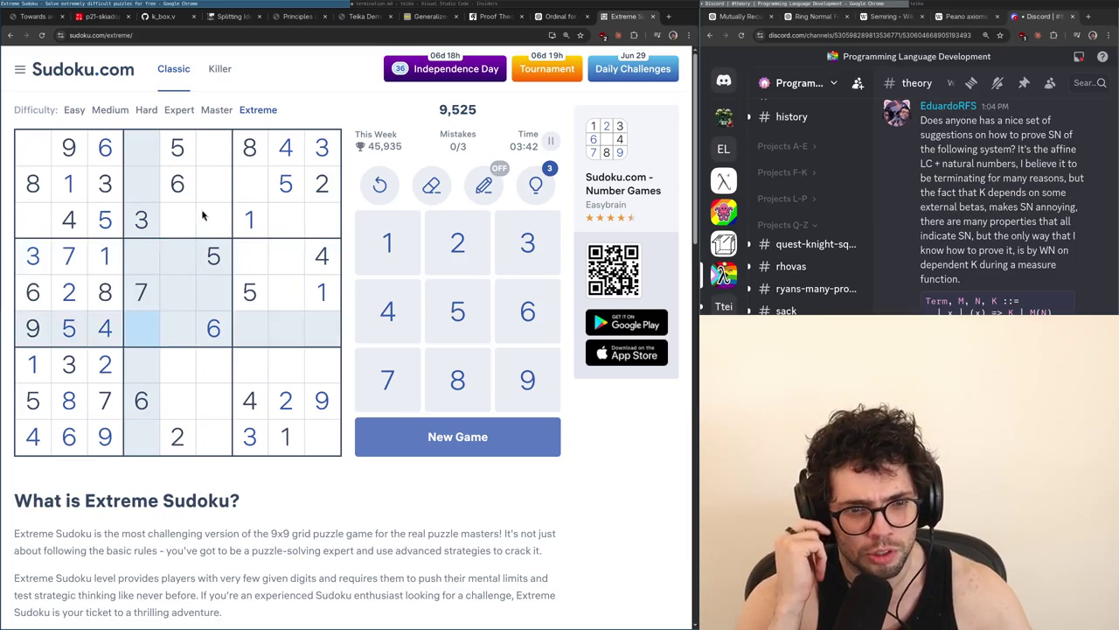
click(105, 296)
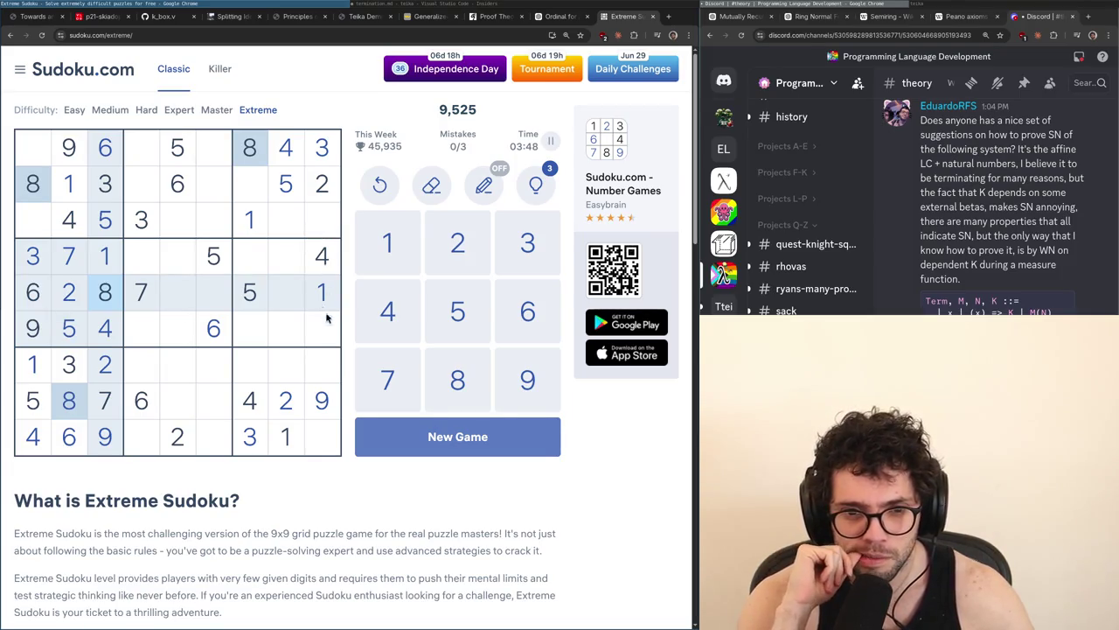
click(254, 294)
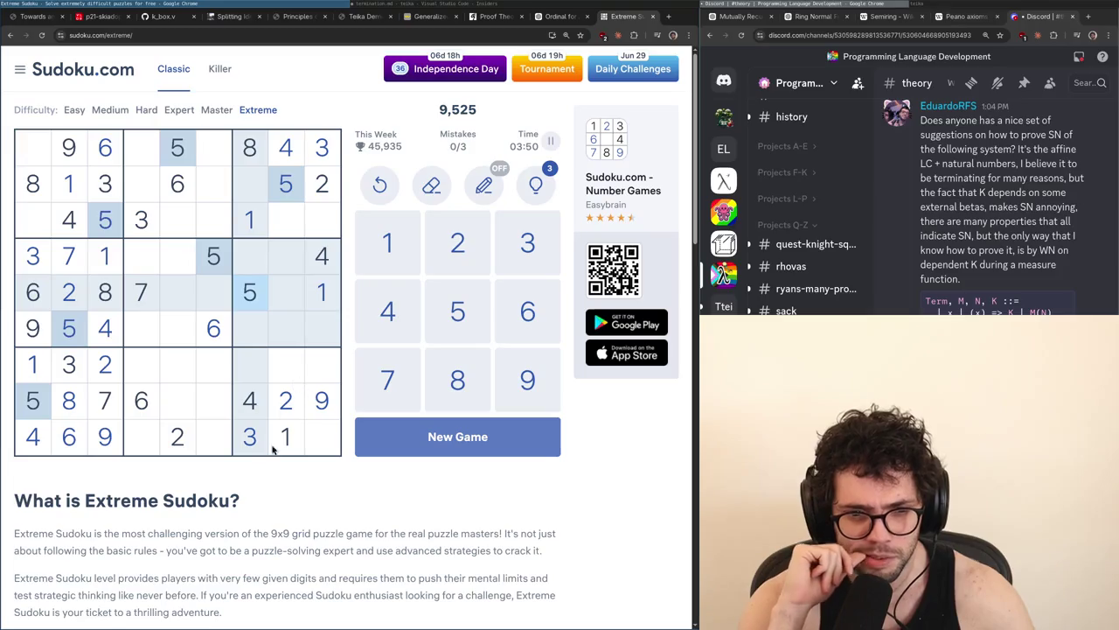
click(152, 402)
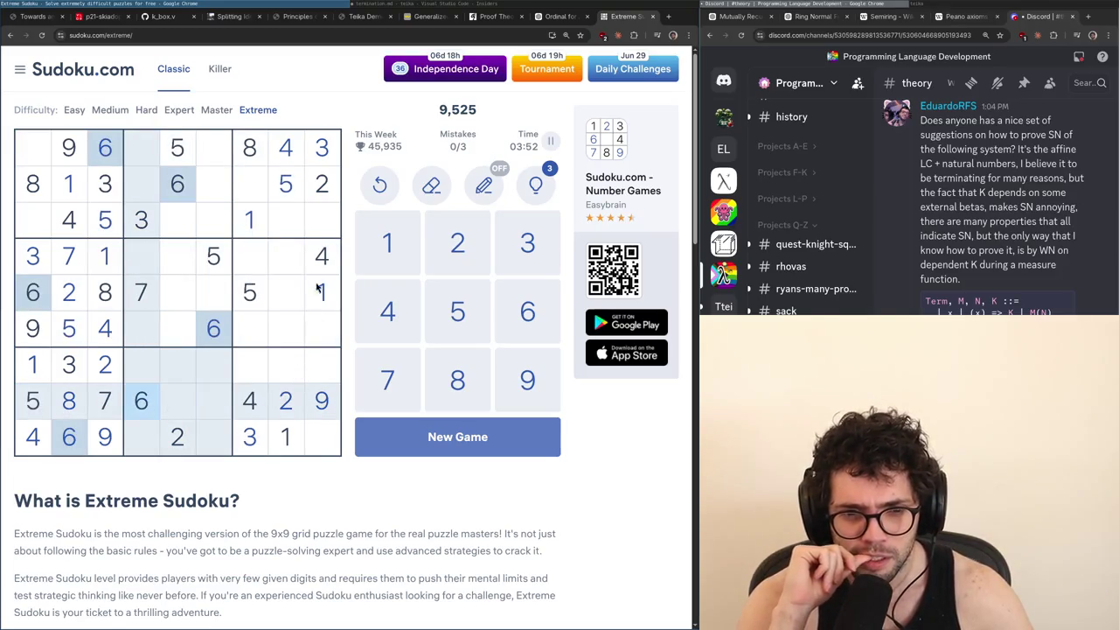
click(114, 413)
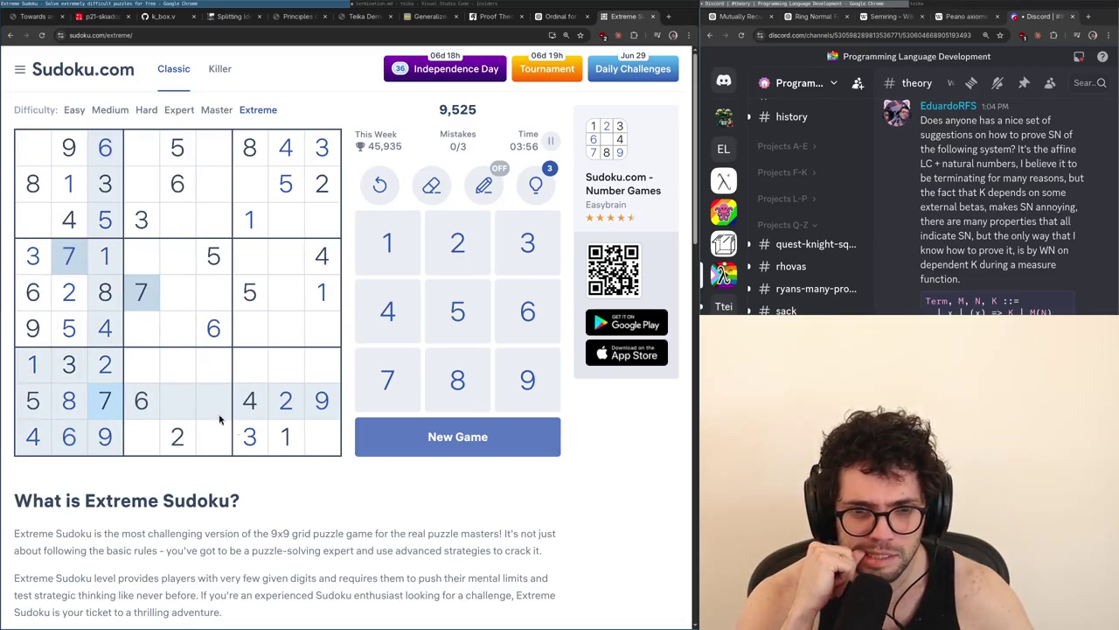
click(63, 405)
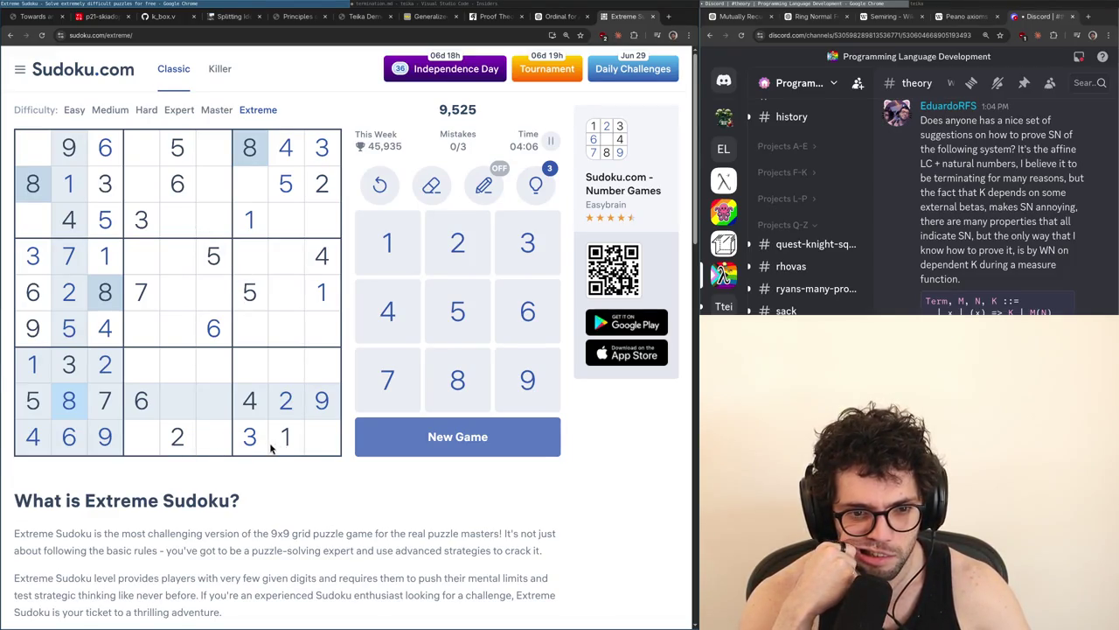
click(63, 441)
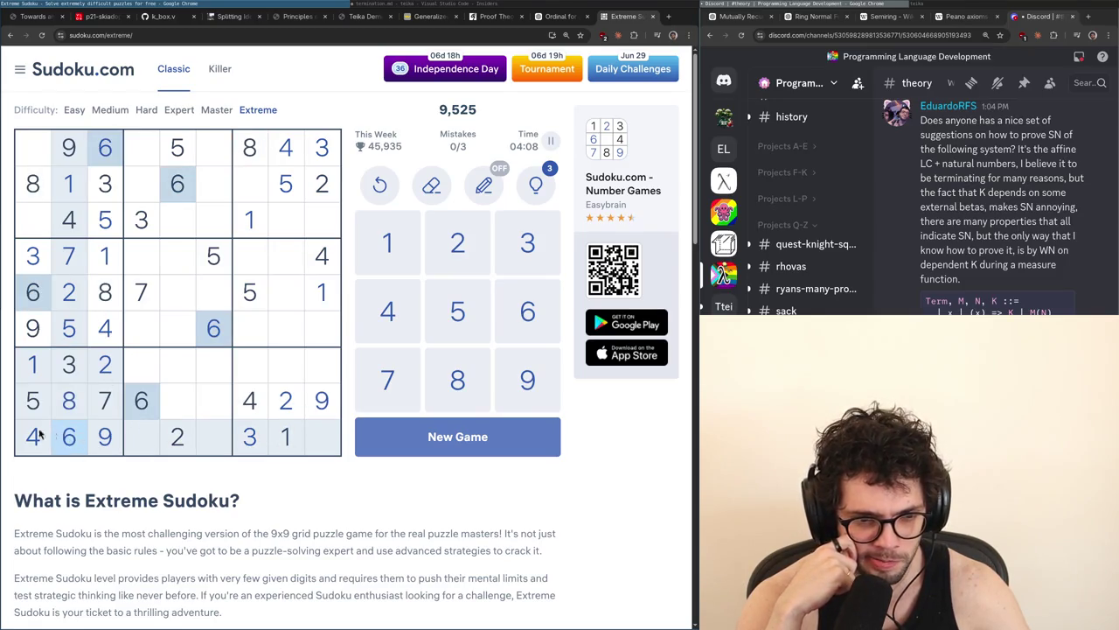
click(35, 399)
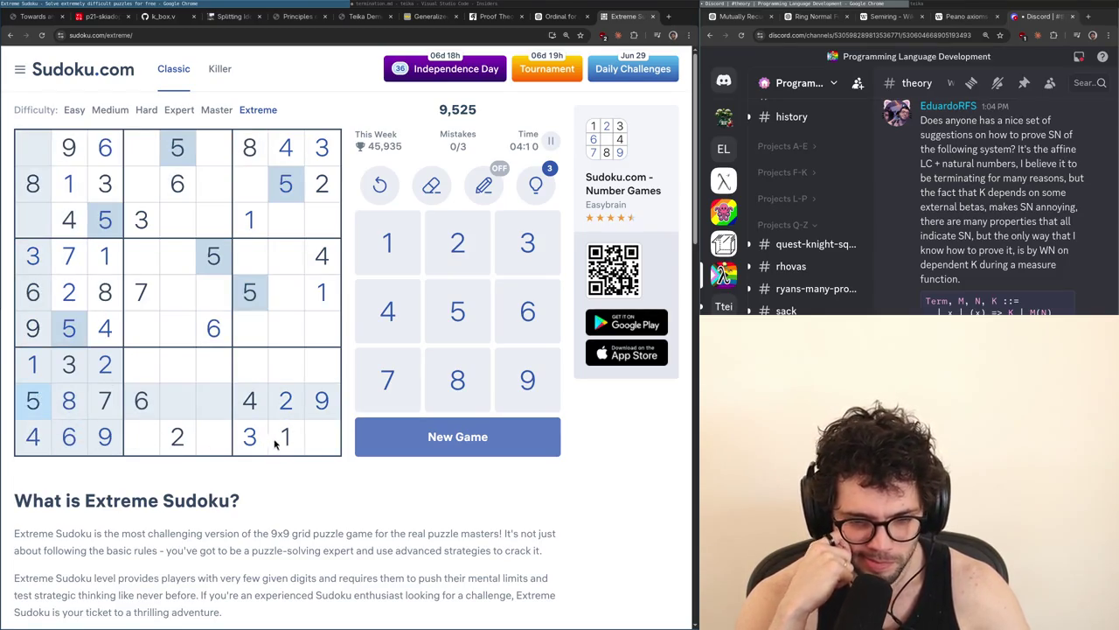
click(250, 162)
click(25, 163)
click(35, 220)
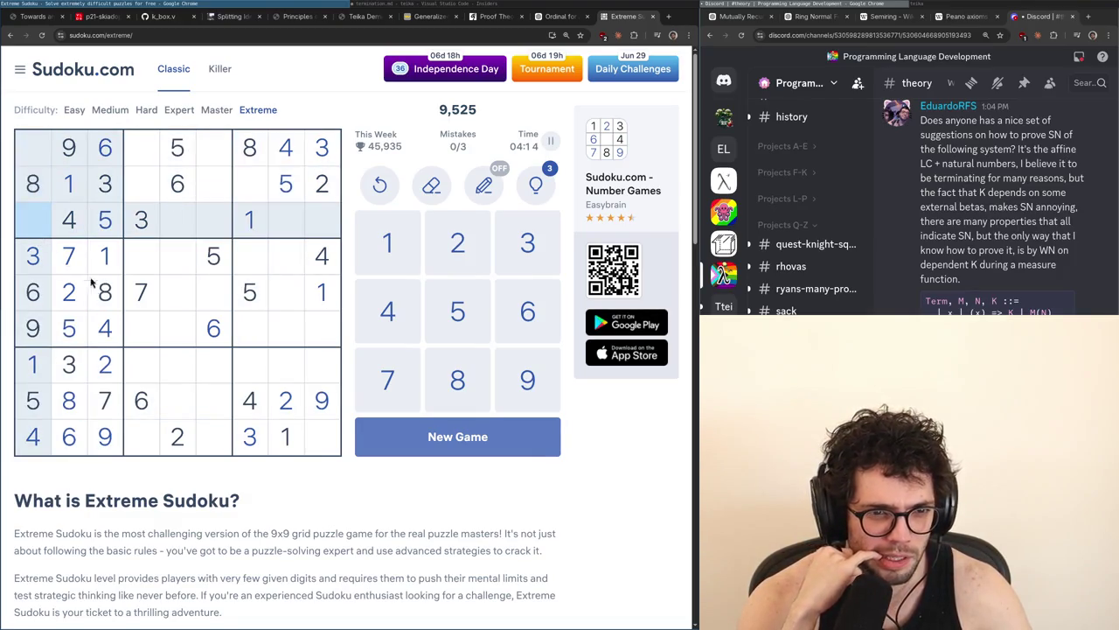
click(322, 197)
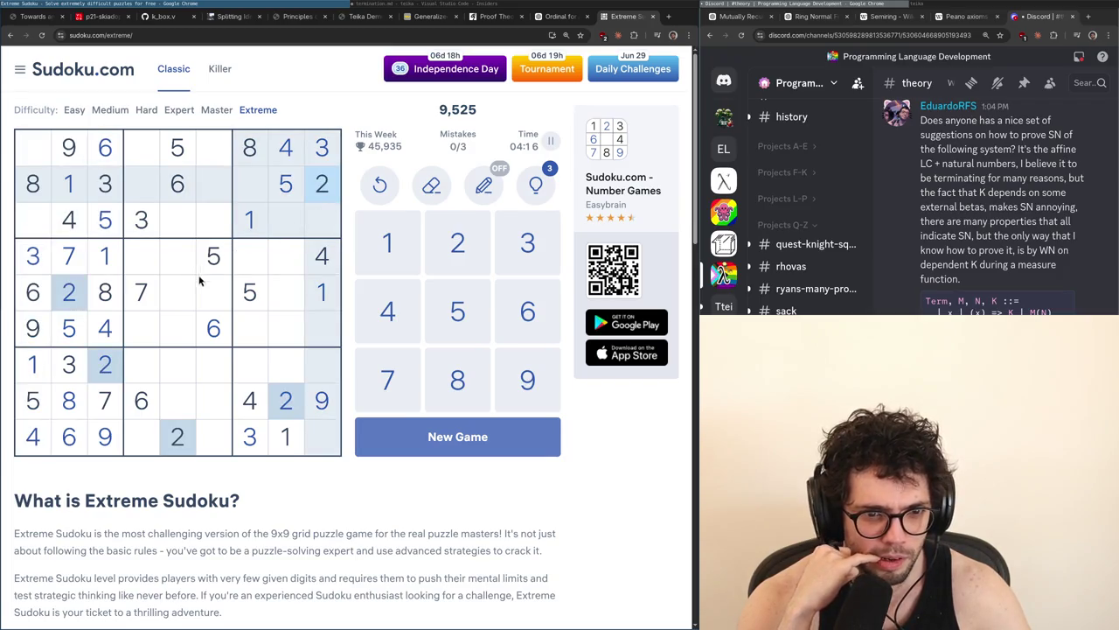
click(143, 292)
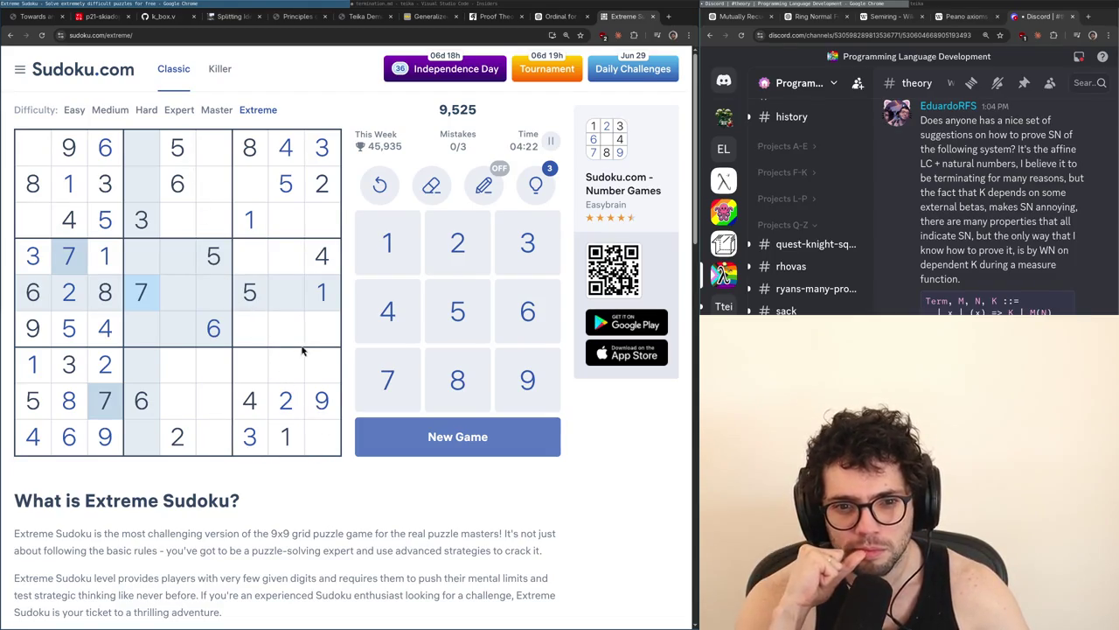
click(228, 439)
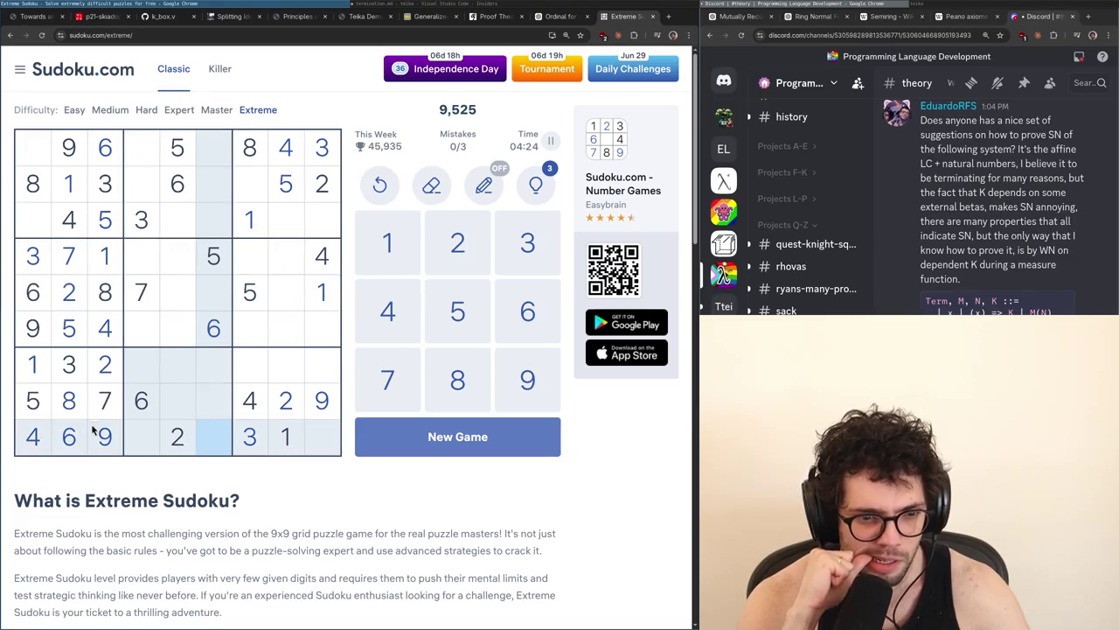
click(32, 404)
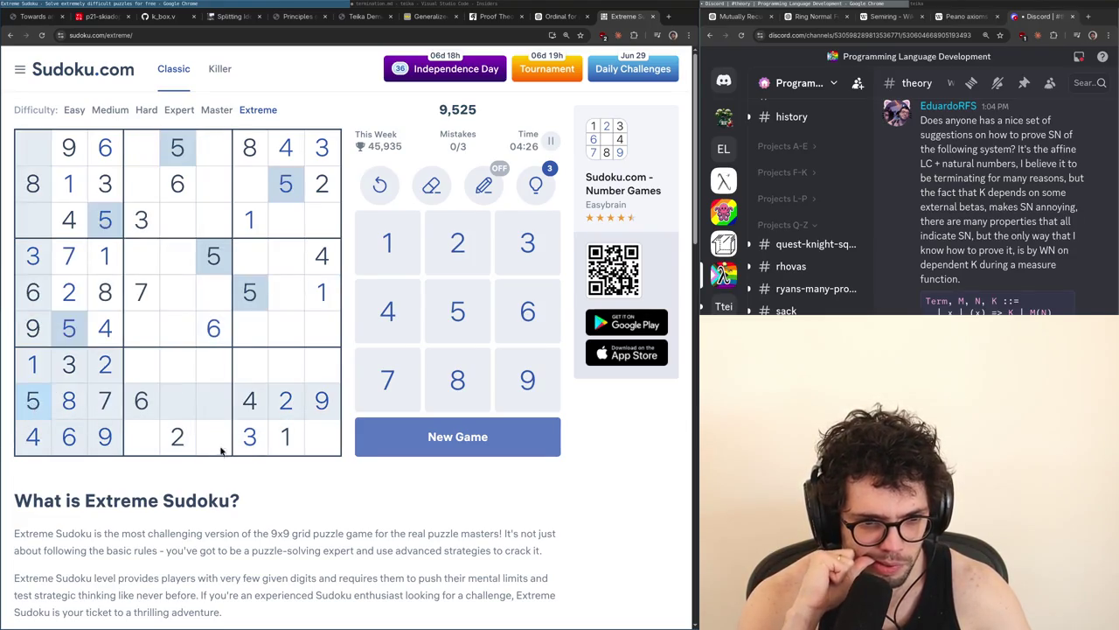
click(220, 448)
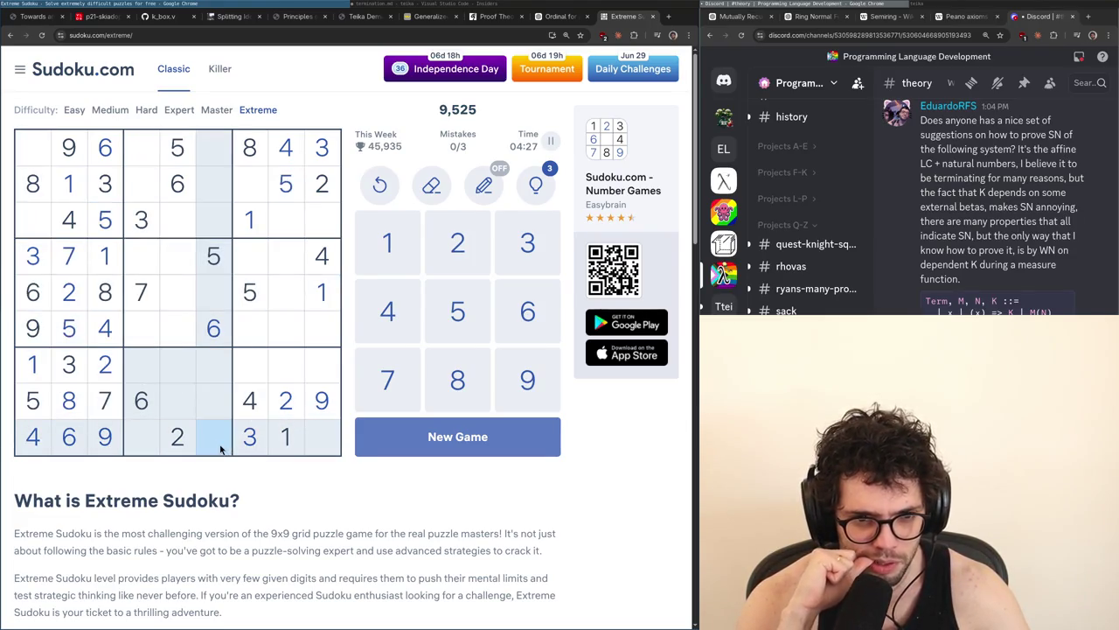
click(98, 416)
click(68, 416)
click(102, 415)
click(63, 416)
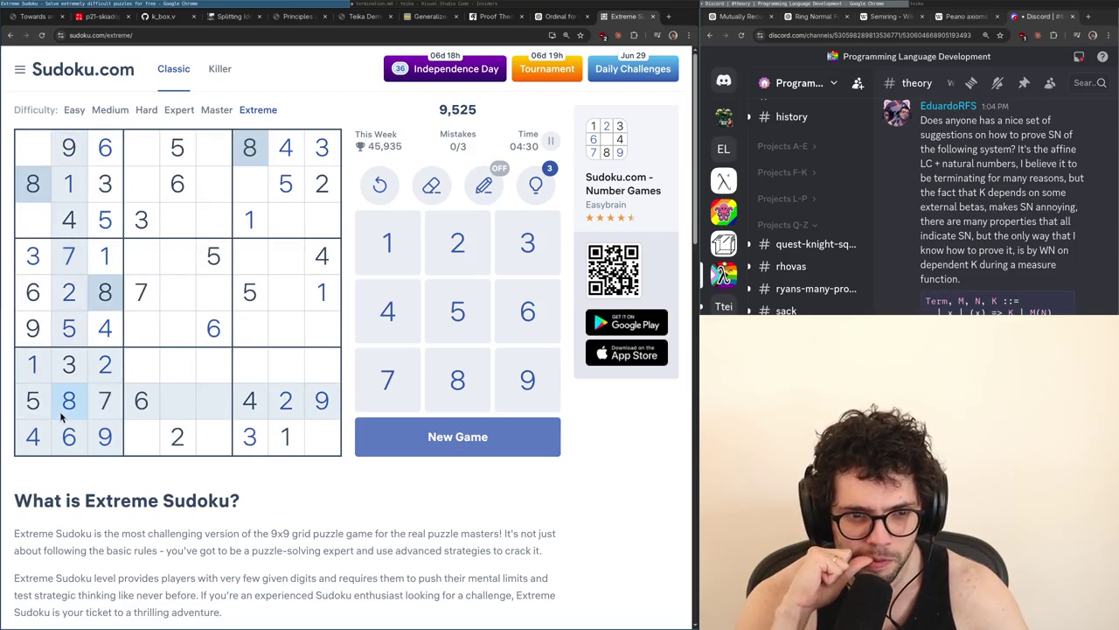
click(98, 416)
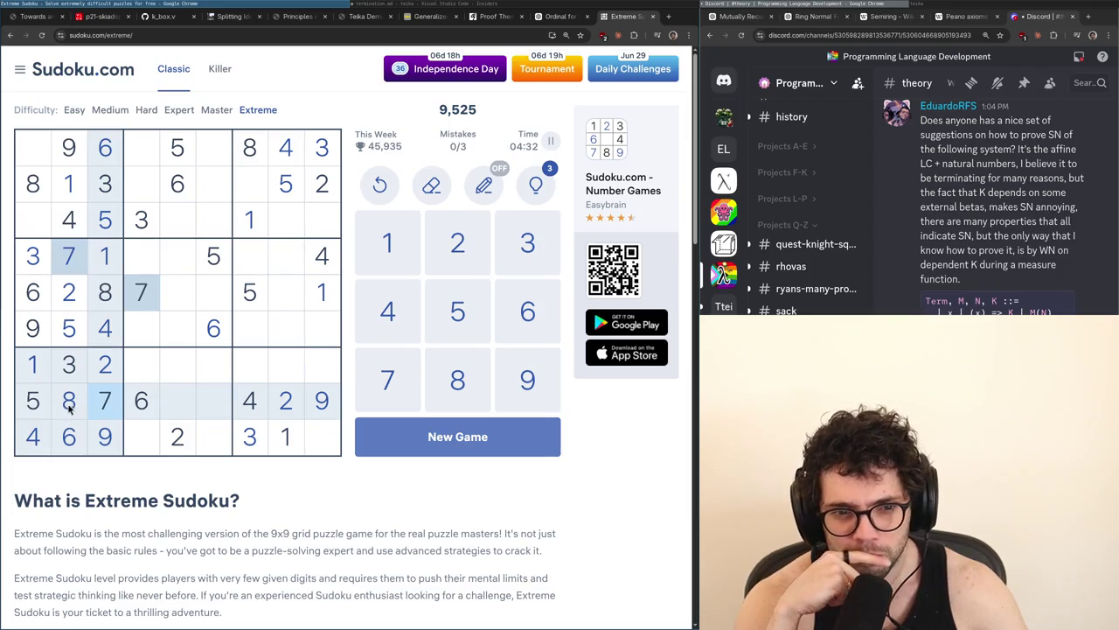
click(70, 409)
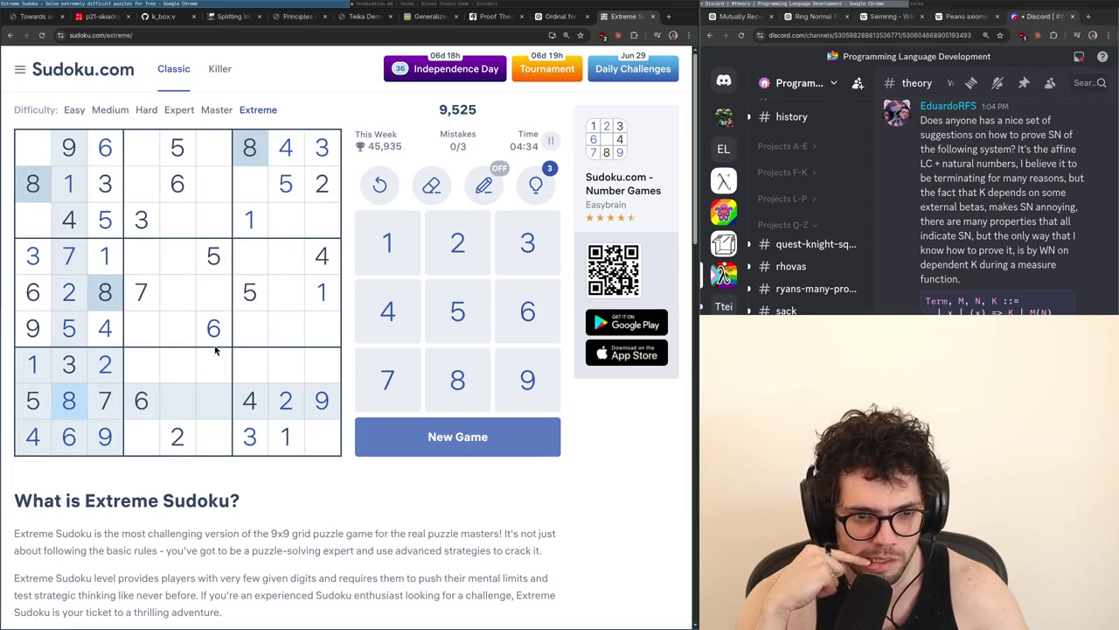
click(324, 261)
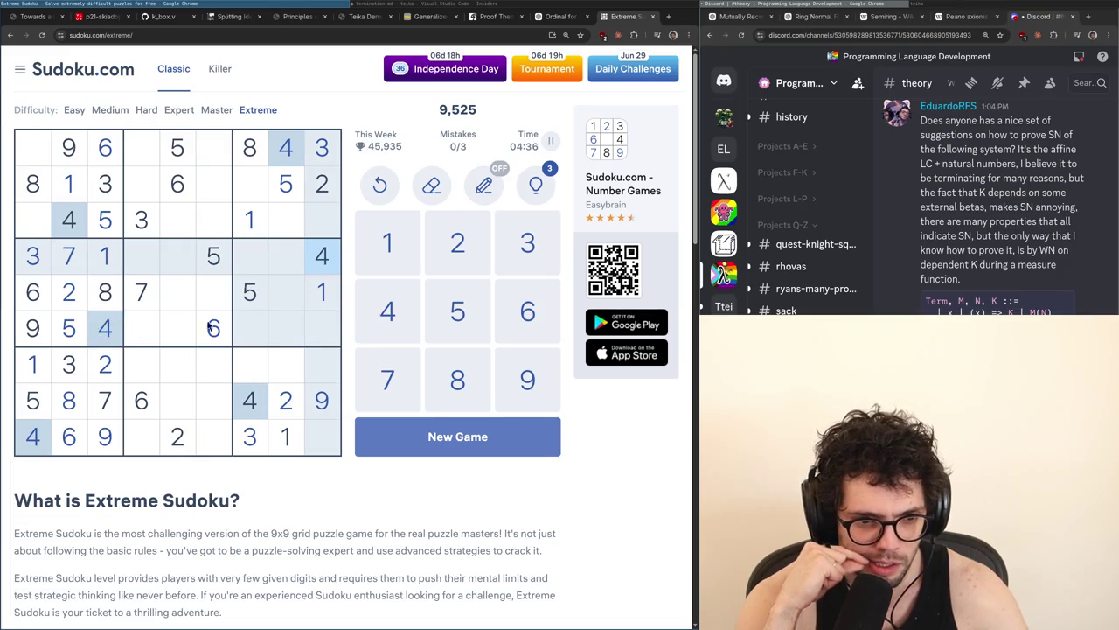
click(283, 303)
click(178, 295)
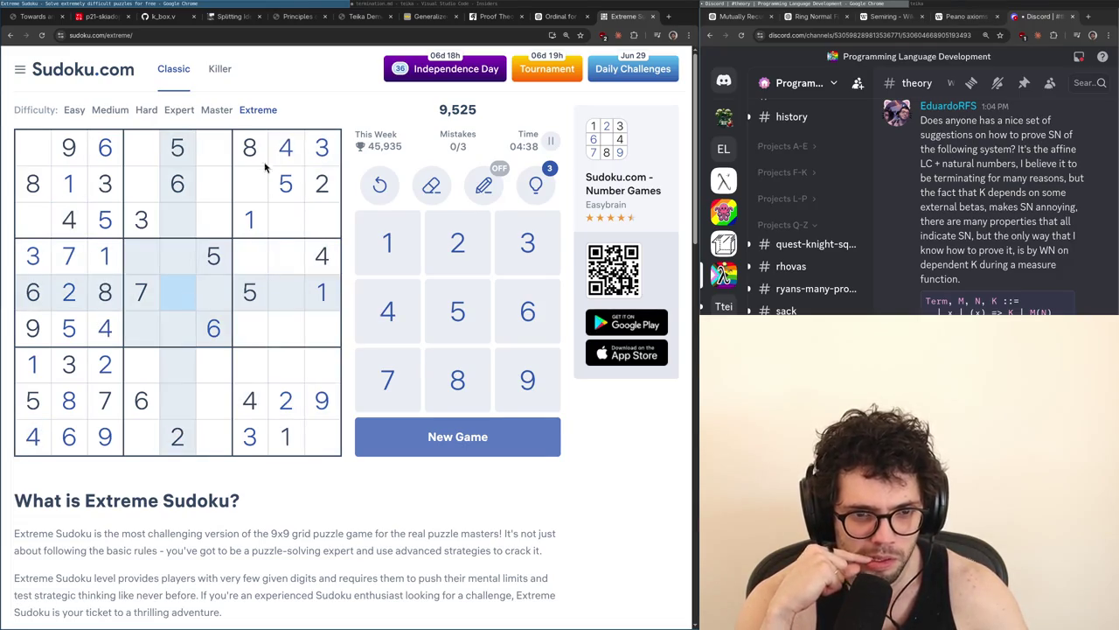
click(285, 153)
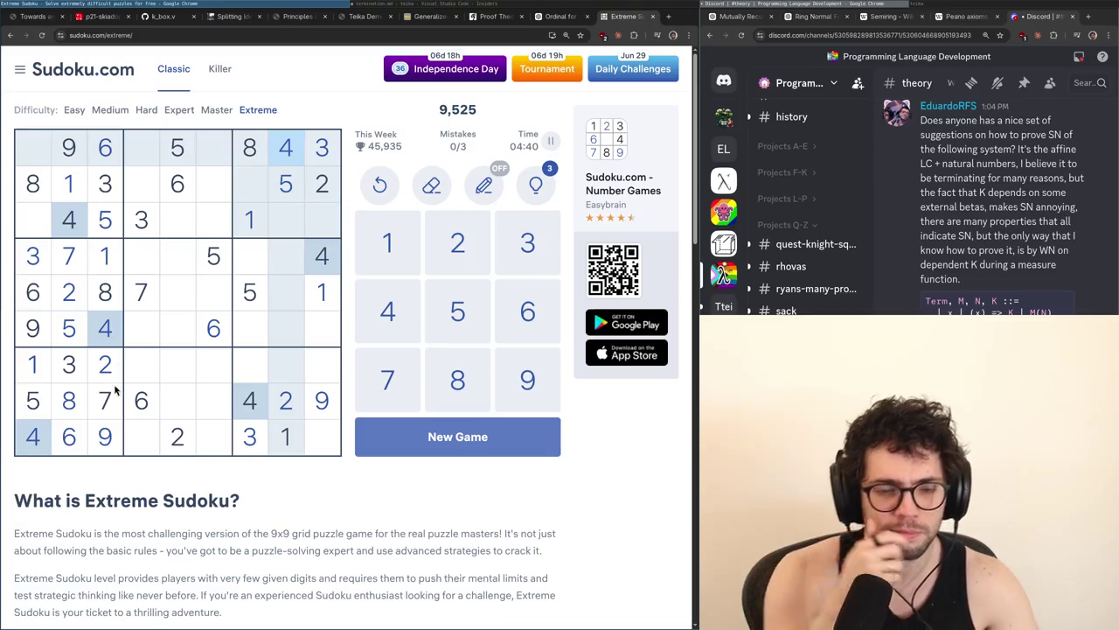
click(111, 394)
click(75, 447)
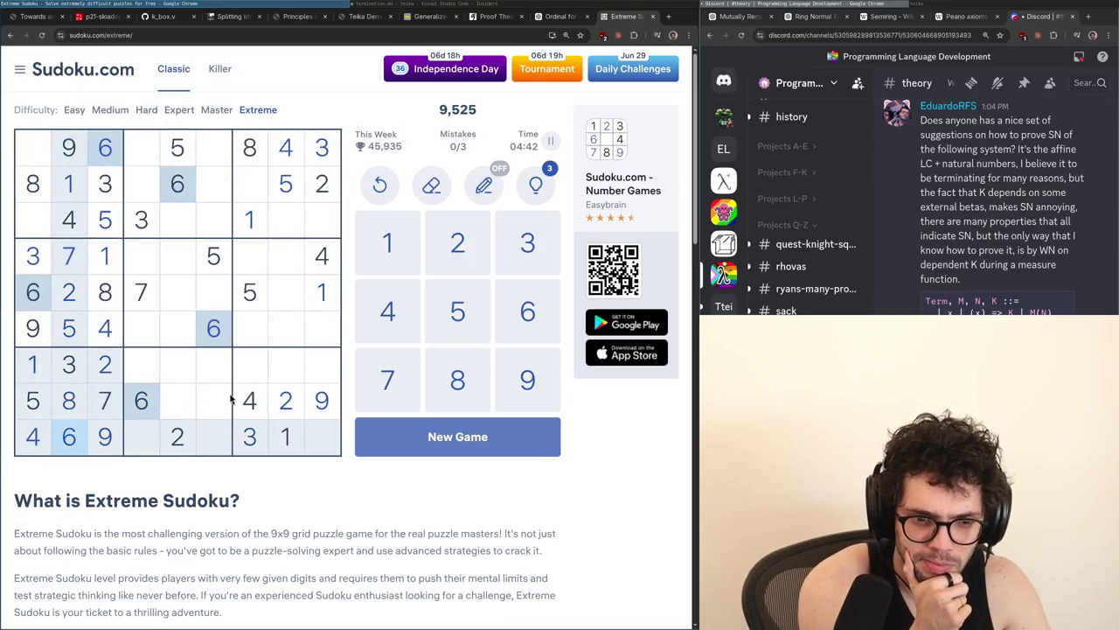
click(240, 401)
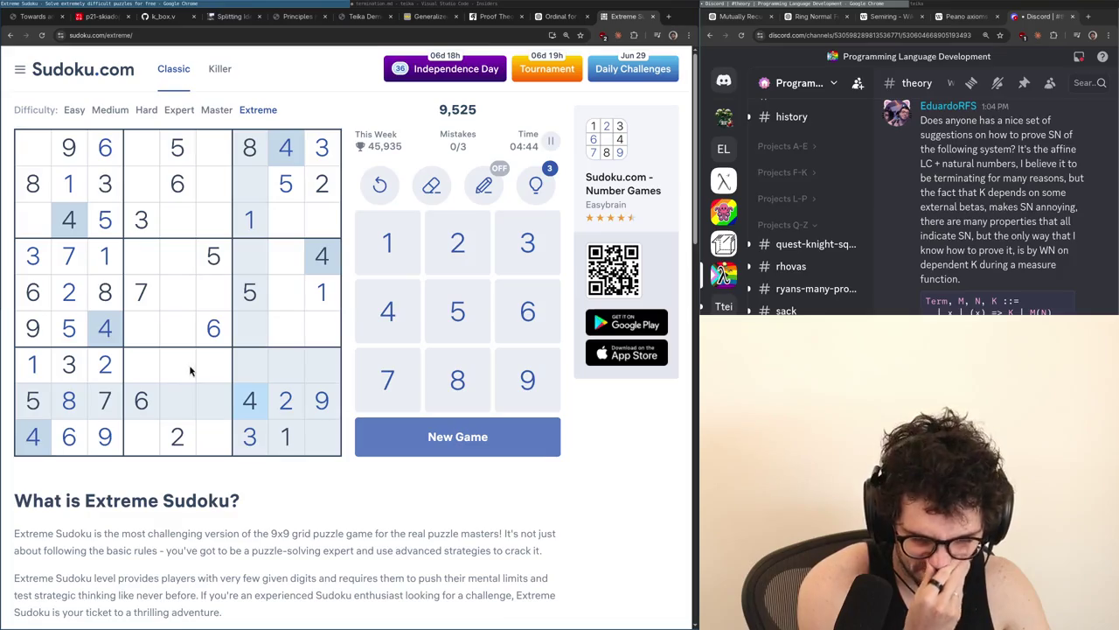
click(194, 157)
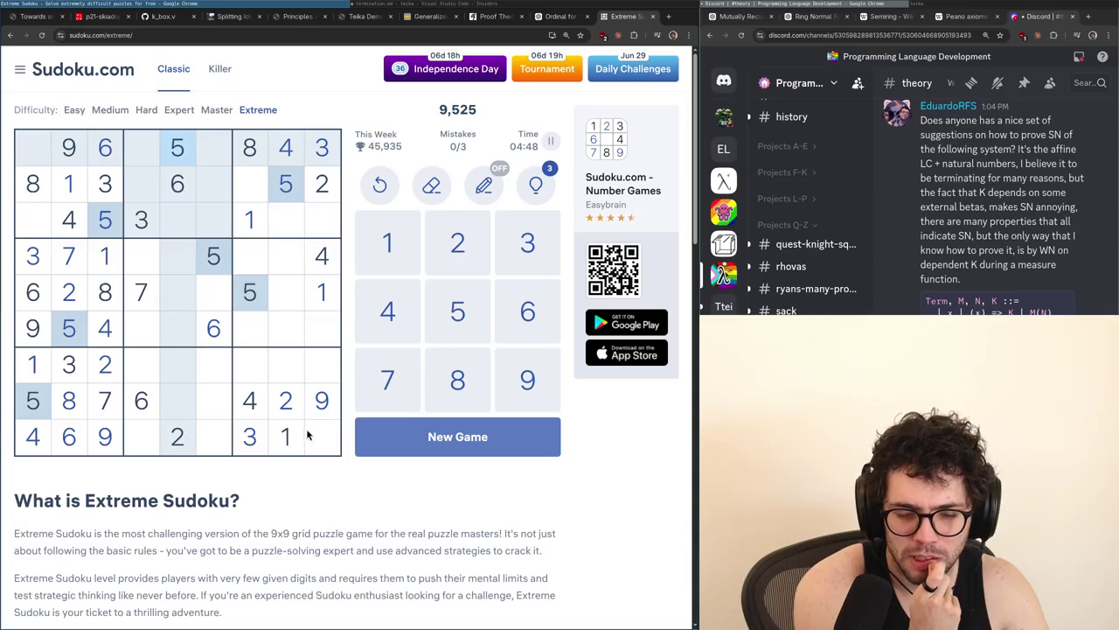
click(254, 151)
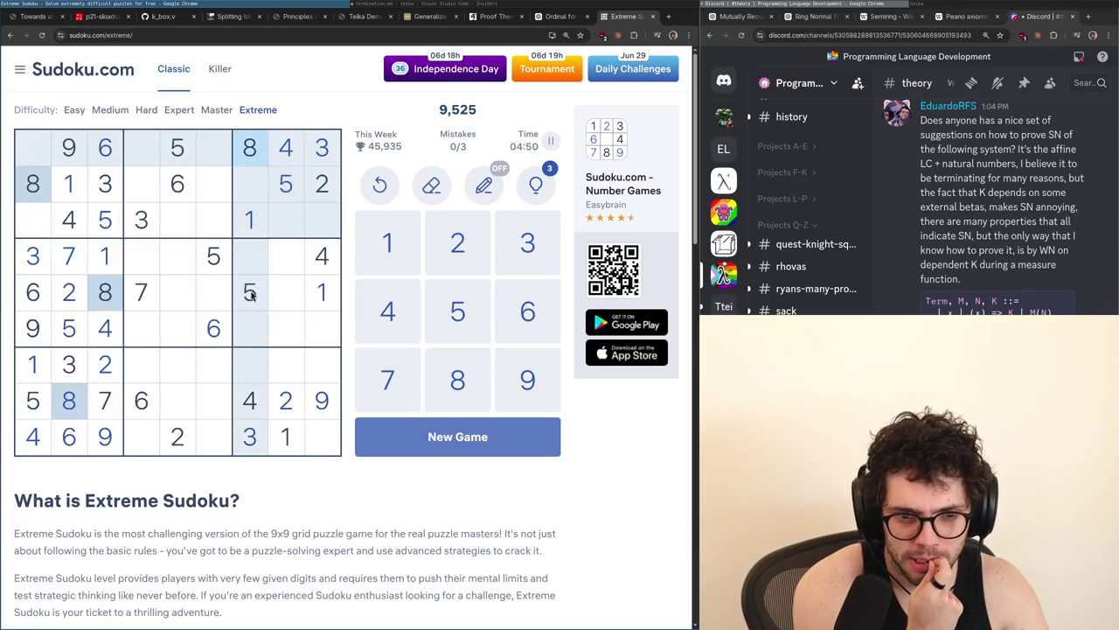
click(105, 404)
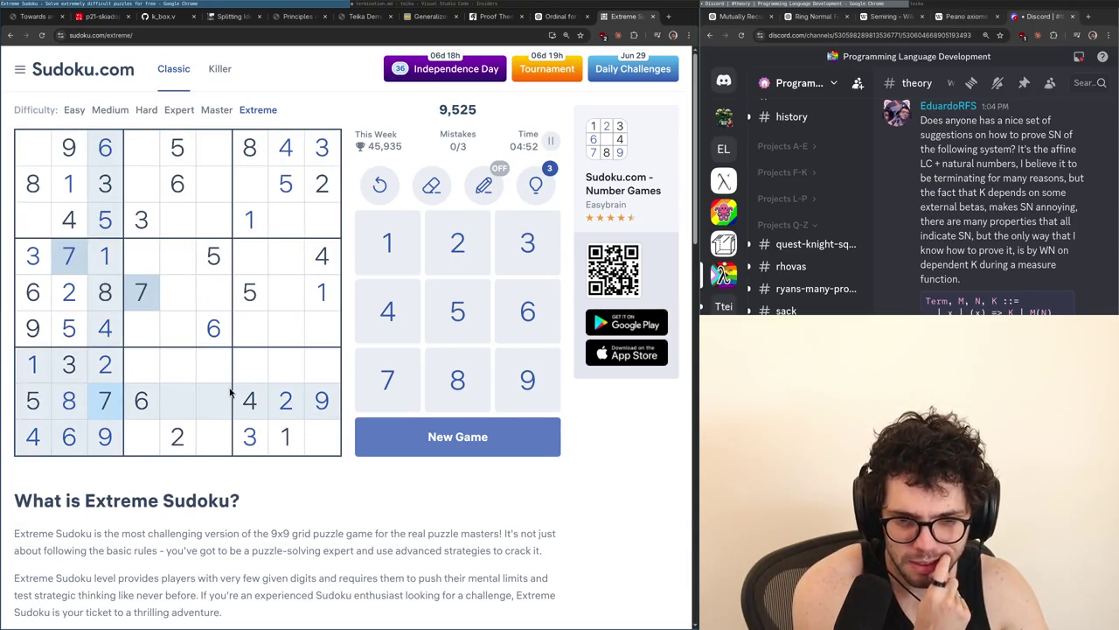
click(32, 410)
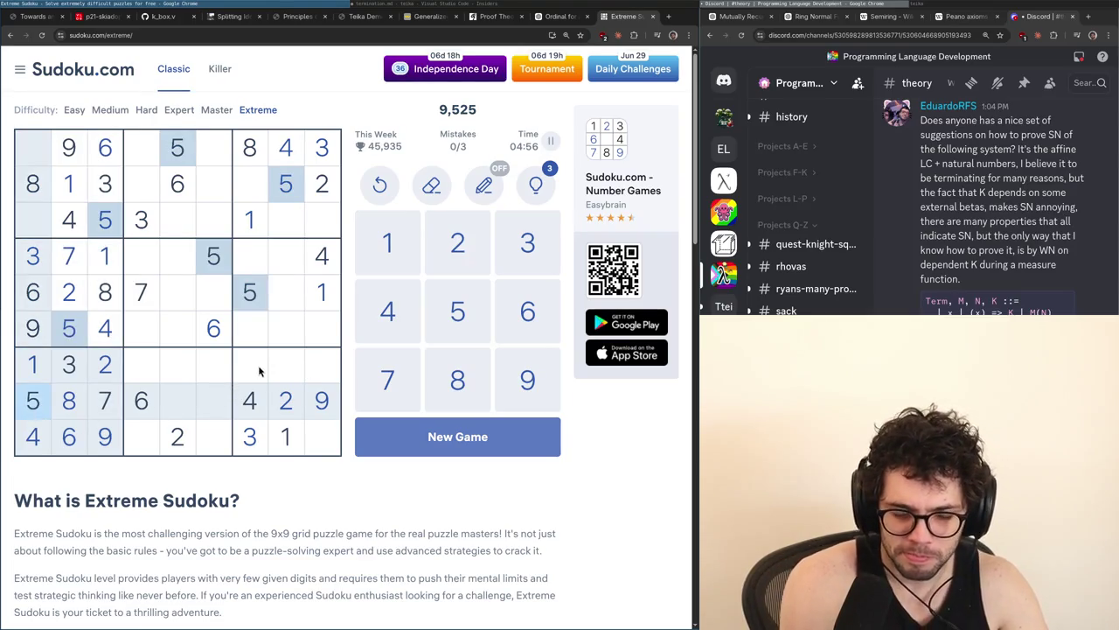
click(144, 404)
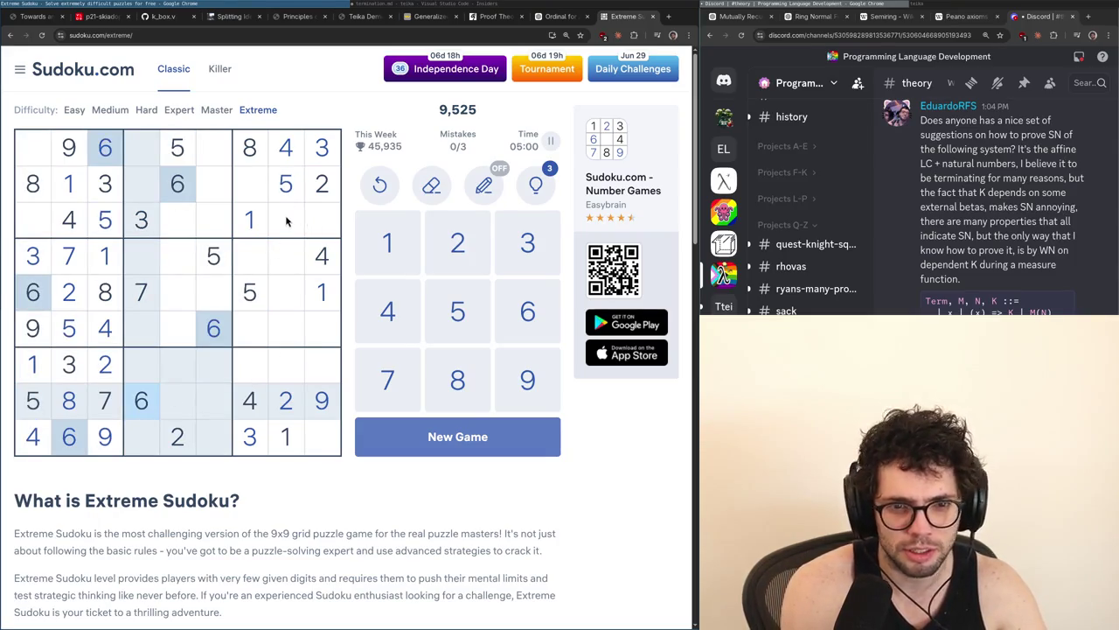
click(321, 401)
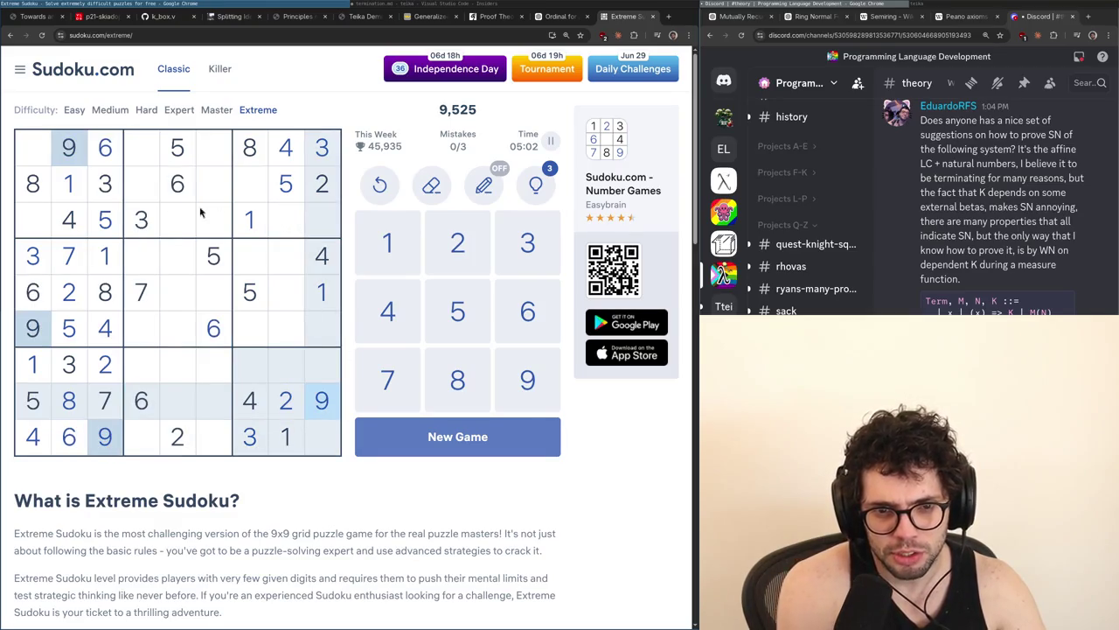
click(138, 292)
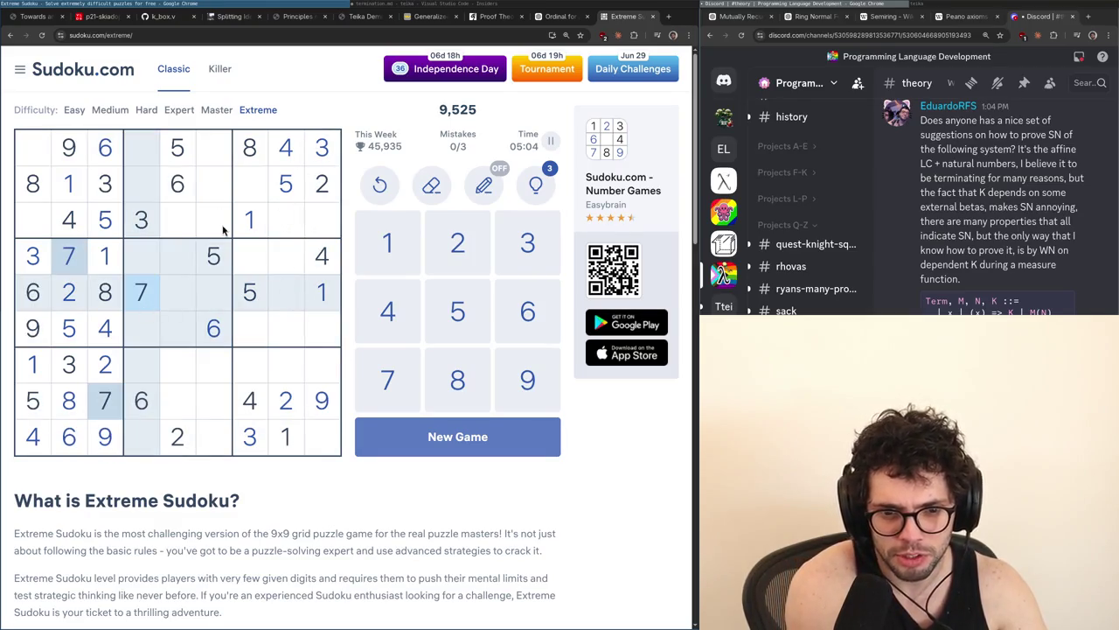
click(77, 184)
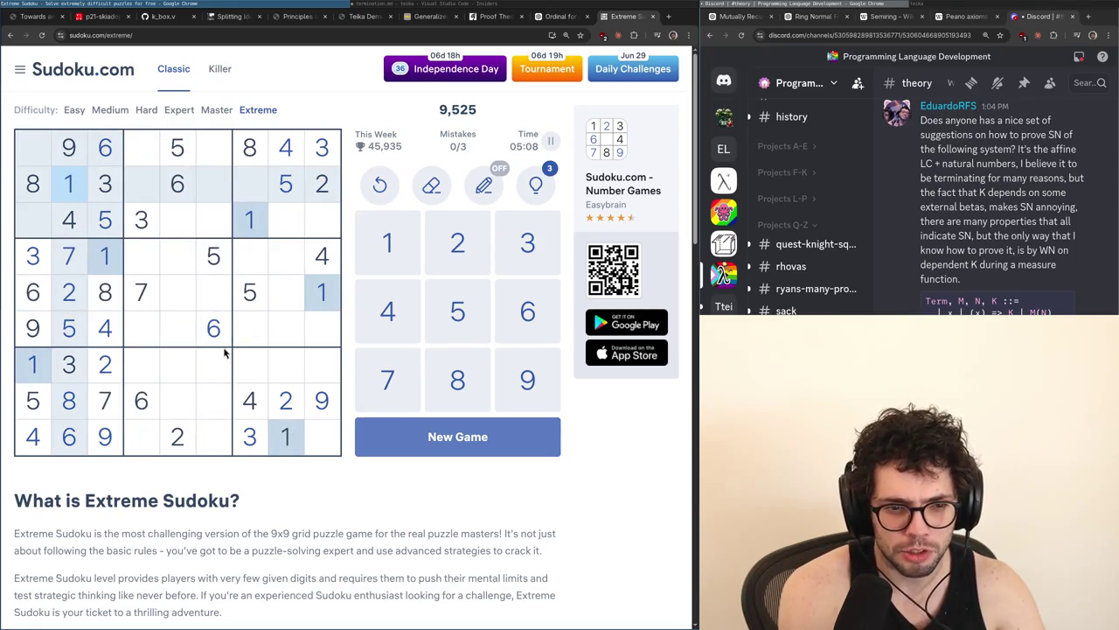
click(329, 187)
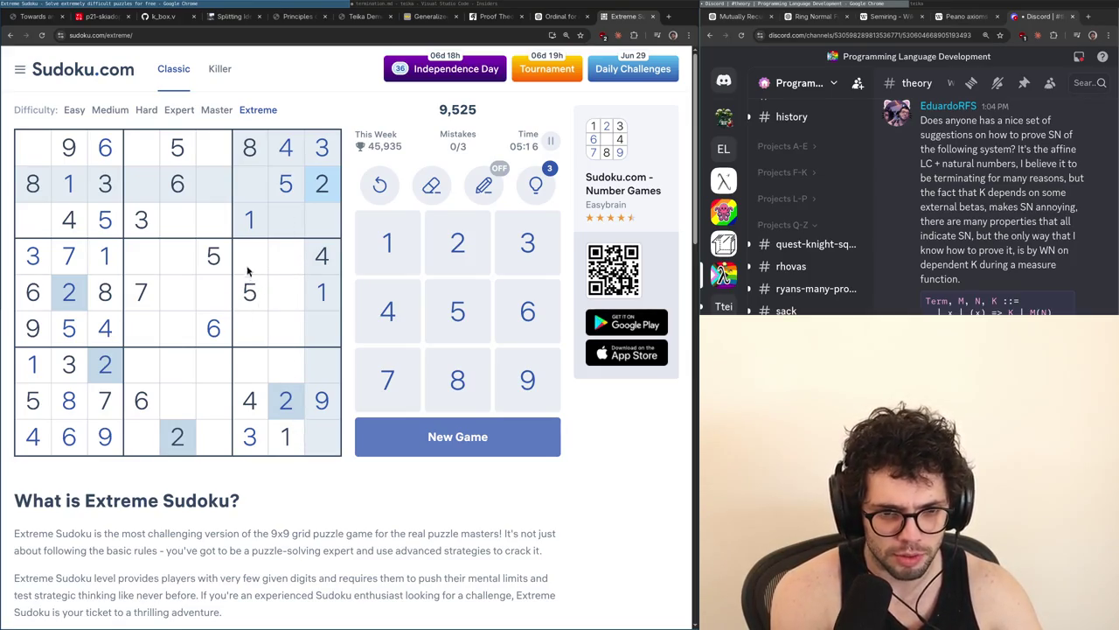
click(259, 340)
click(249, 262)
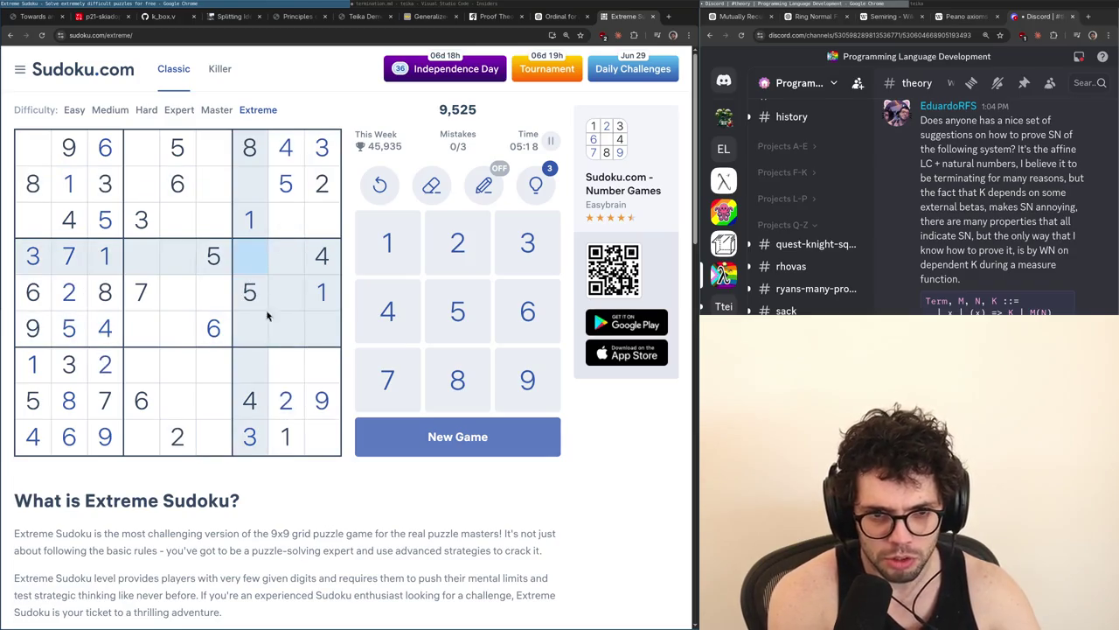
click(33, 299)
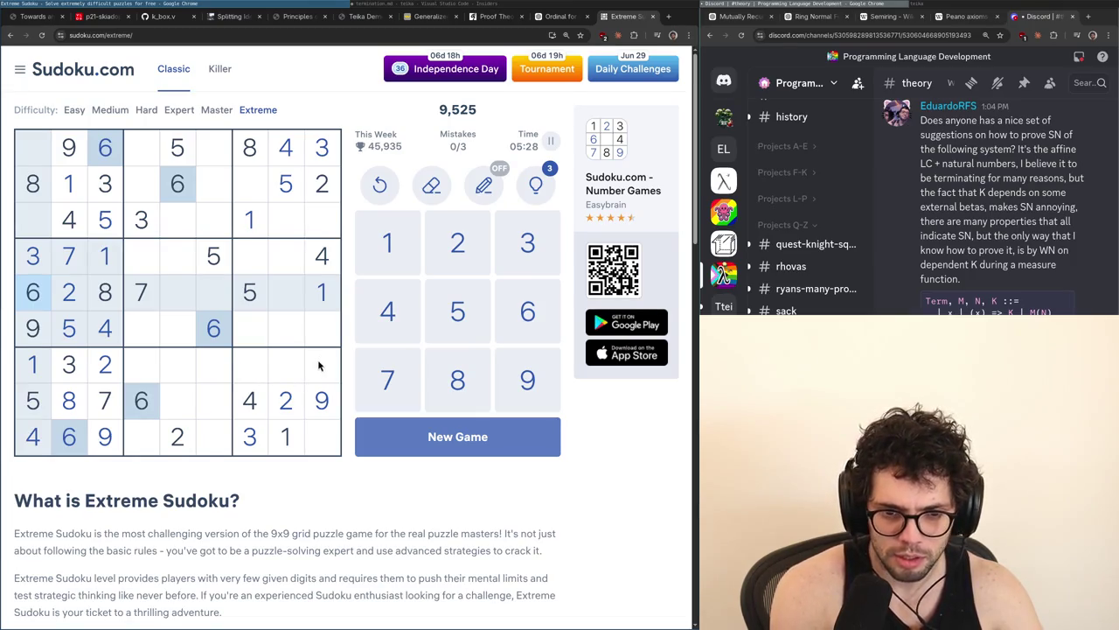
Test candidates for row 3, column 9 and row 6, column 9 against the 6s, 8s and 7s
click(322, 233)
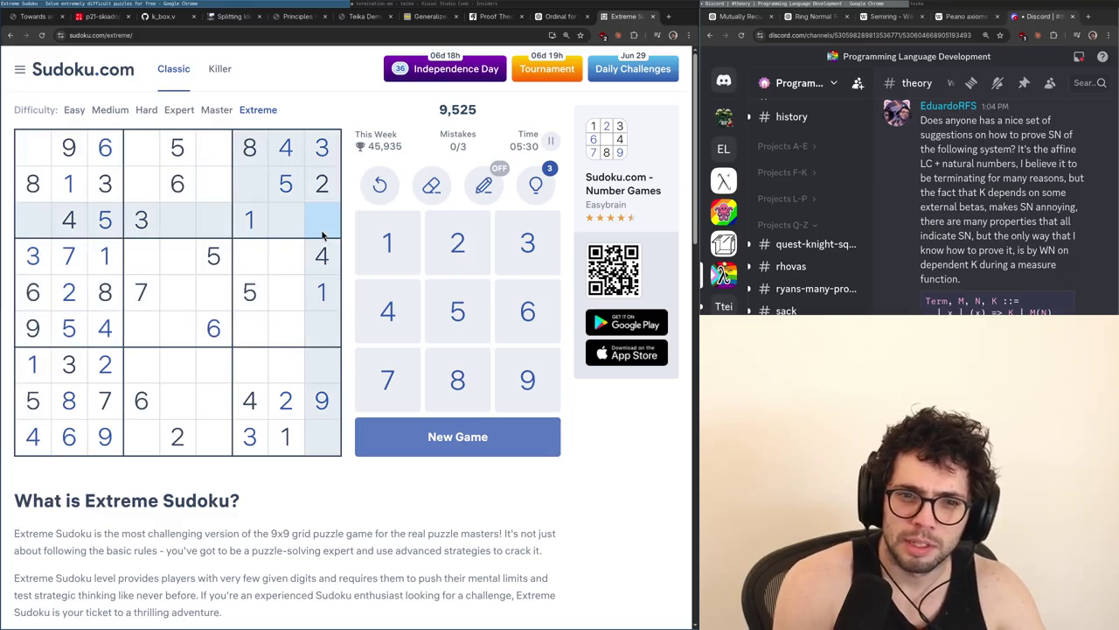
click(133, 411)
click(329, 224)
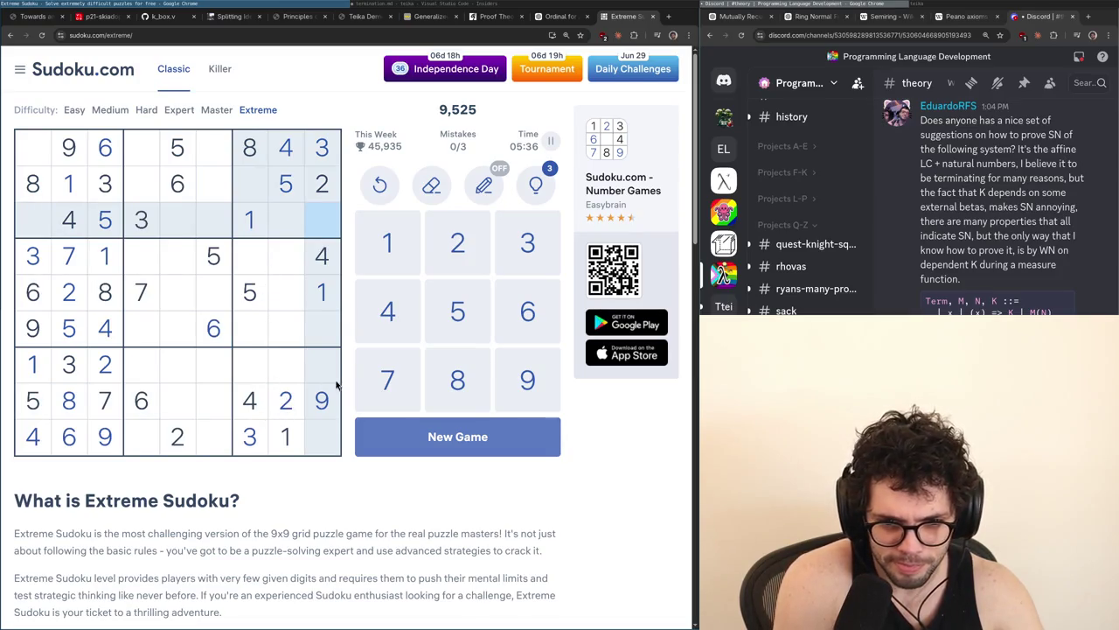
click(141, 400)
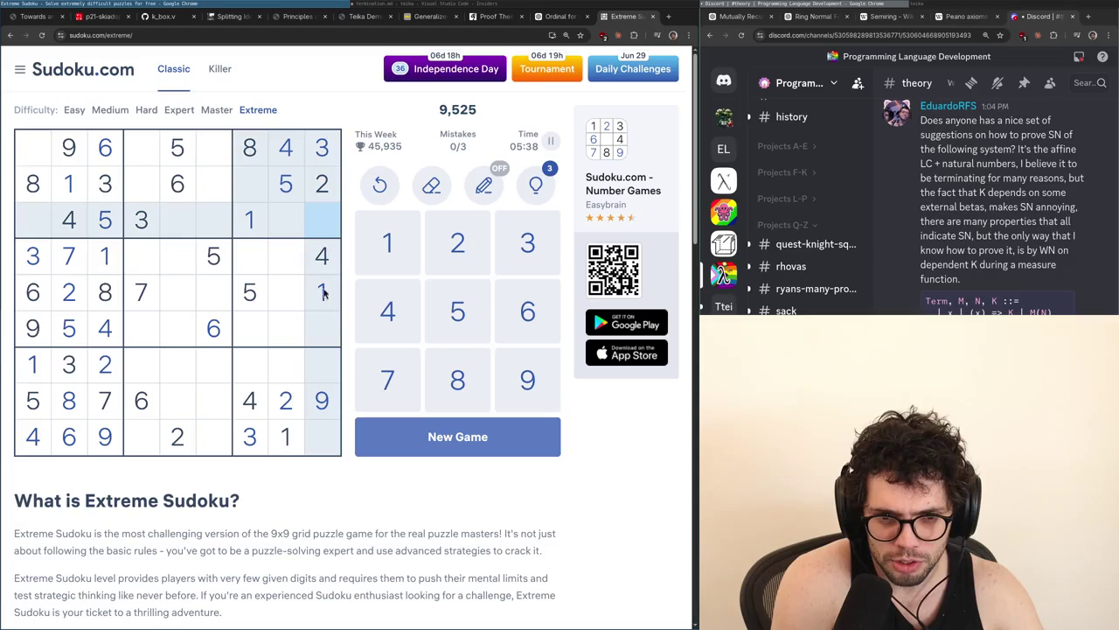
click(328, 341)
click(103, 307)
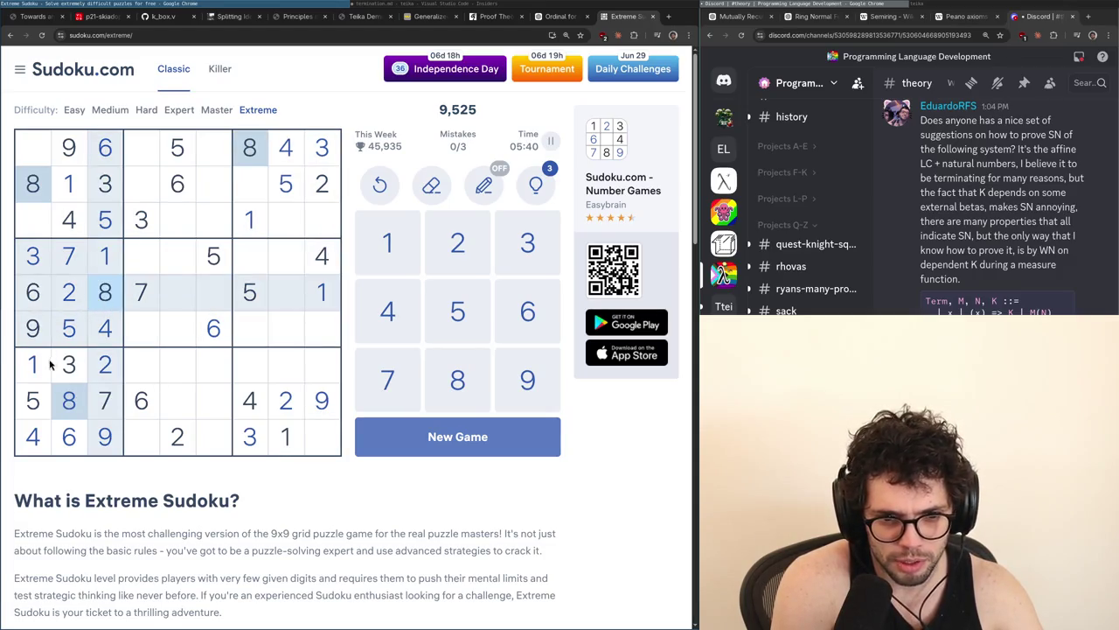
click(100, 402)
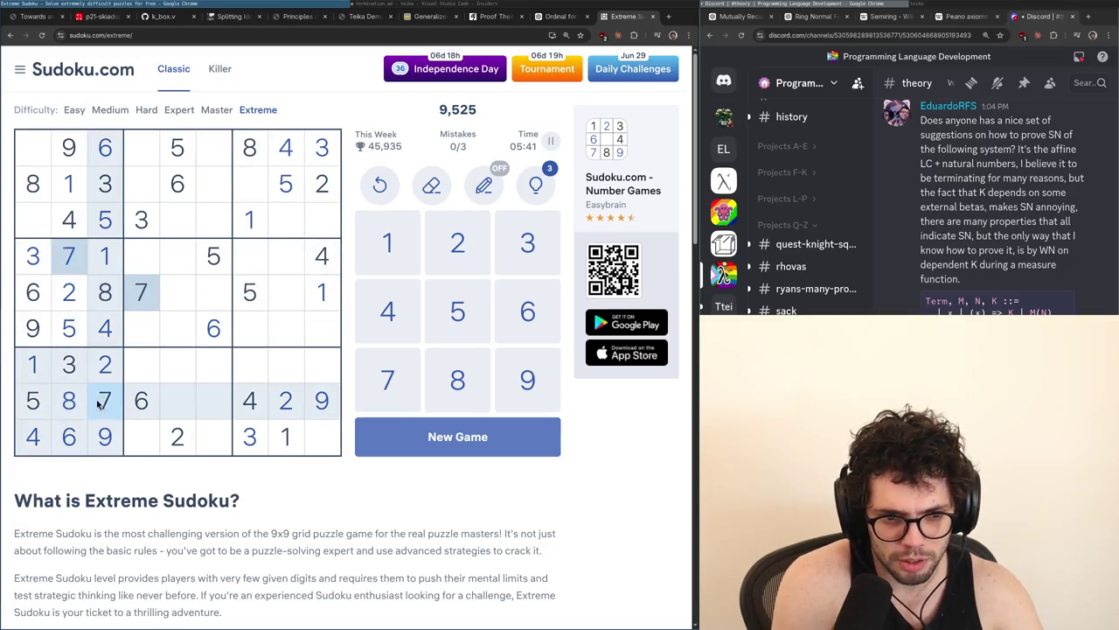
click(331, 224)
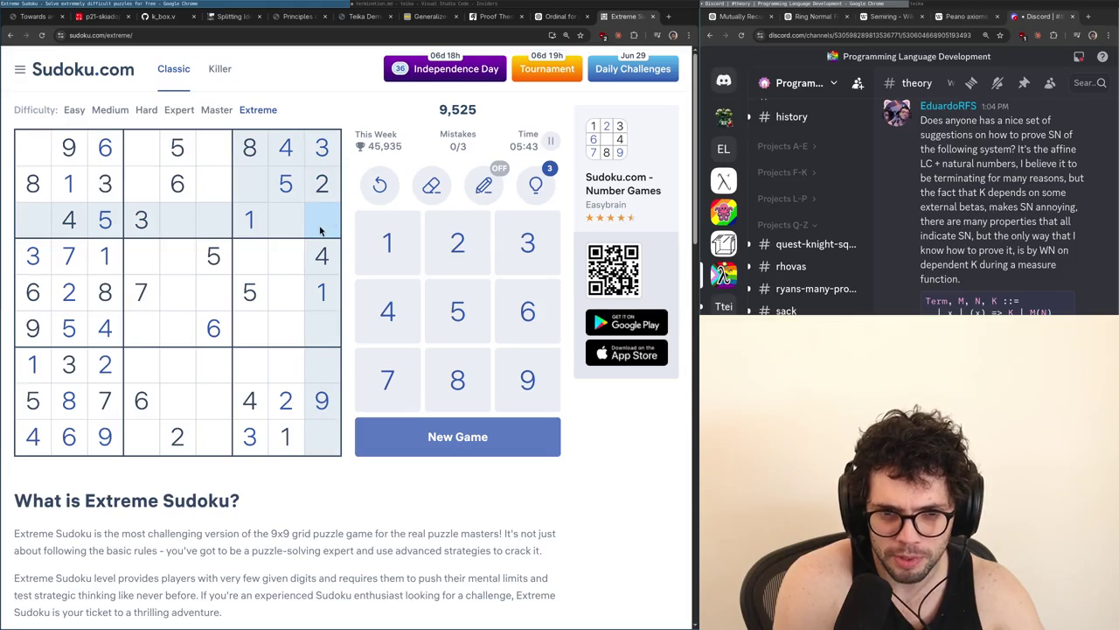
Compare row 3 column 8, row 2 column 7, row 6 column 9 and row 9 column 9 against the 7s
click(274, 220)
click(249, 183)
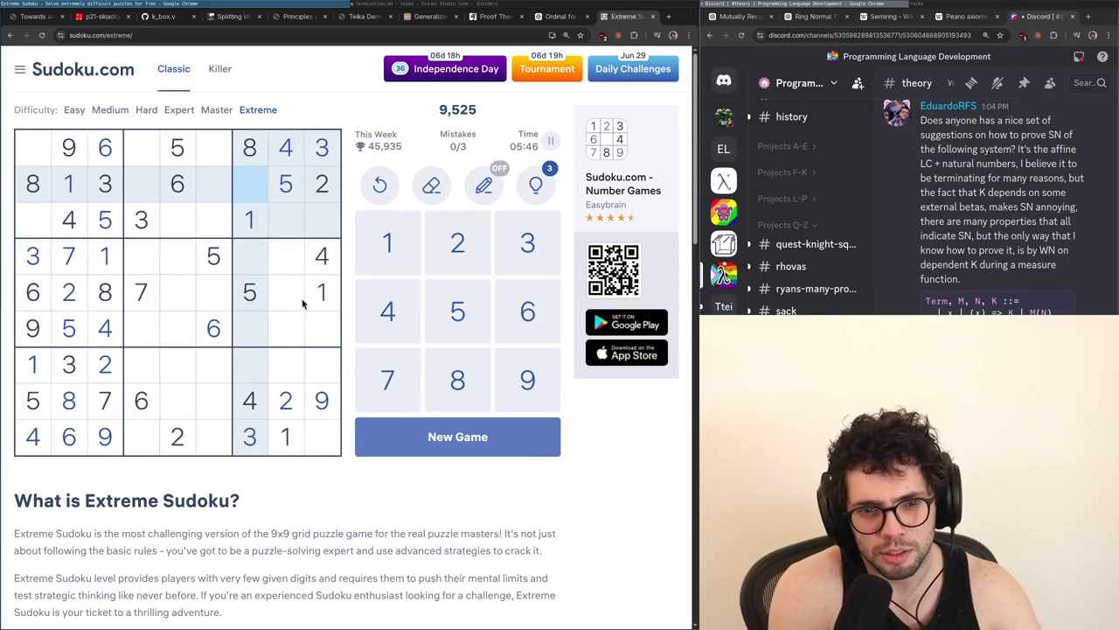
click(330, 330)
click(322, 436)
click(329, 321)
click(105, 407)
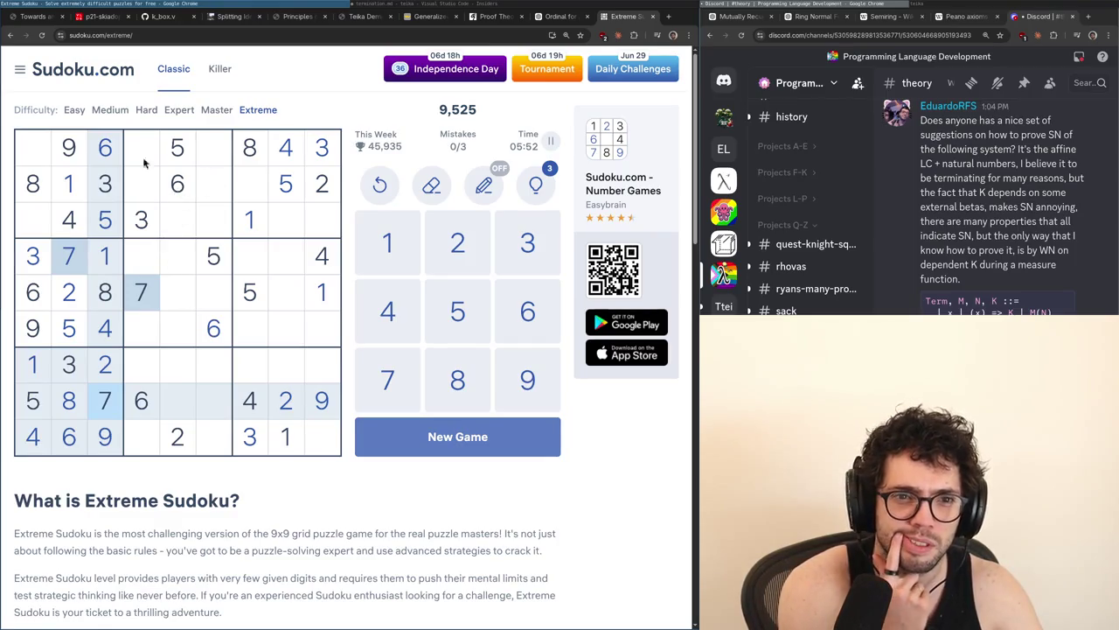
Check rows 1 and 3, column 1 against the 7s, then row 1 columns 6 and 4 against the 2s and 1s
click(41, 162)
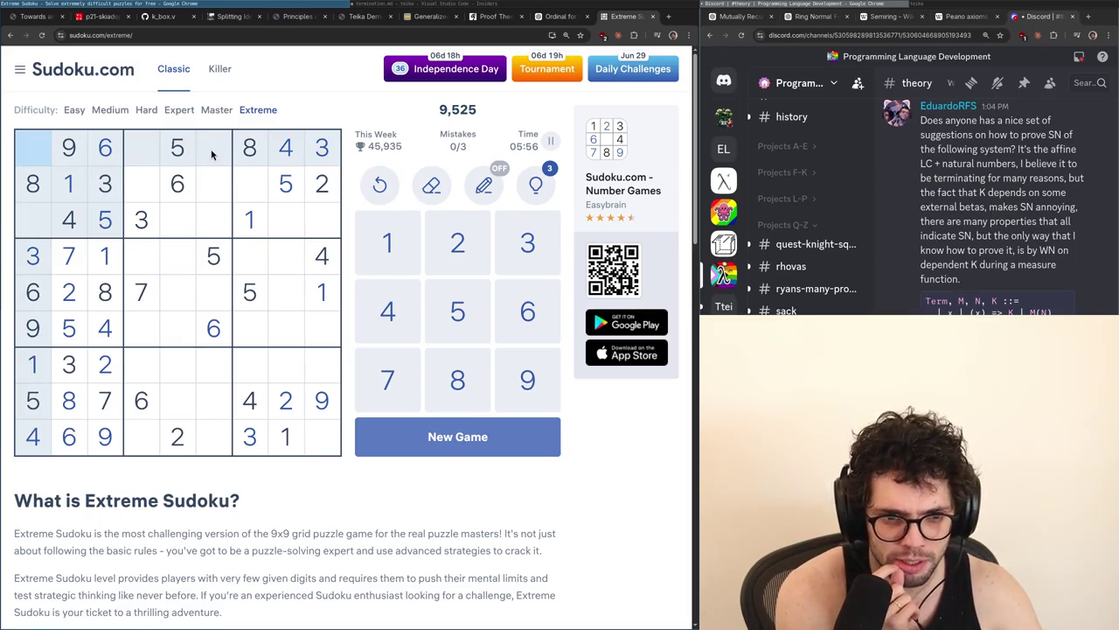
click(140, 292)
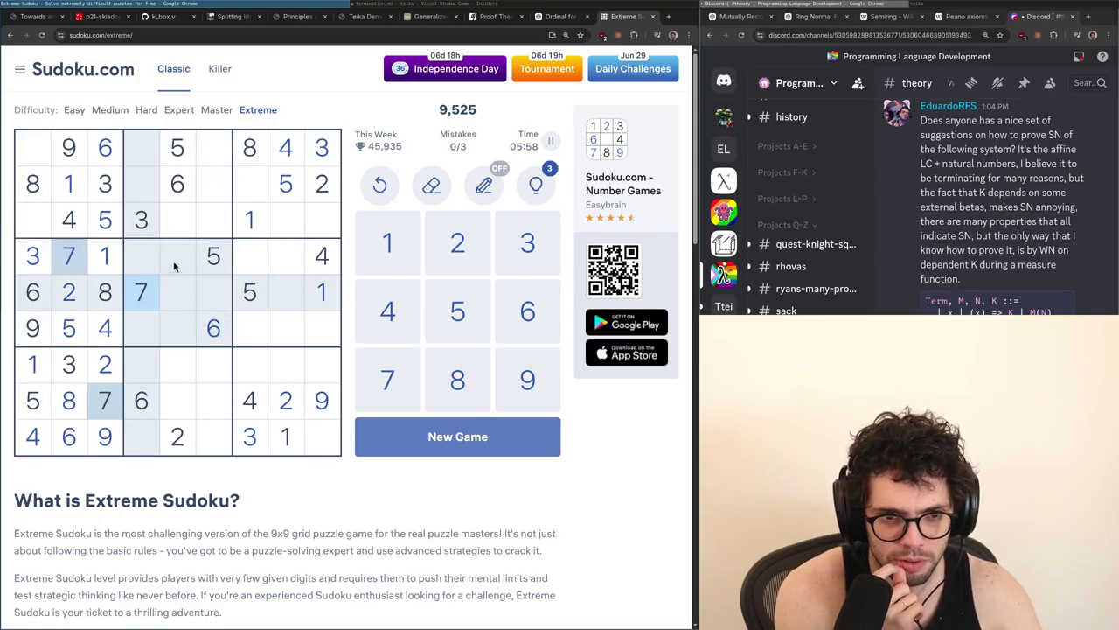
click(33, 158)
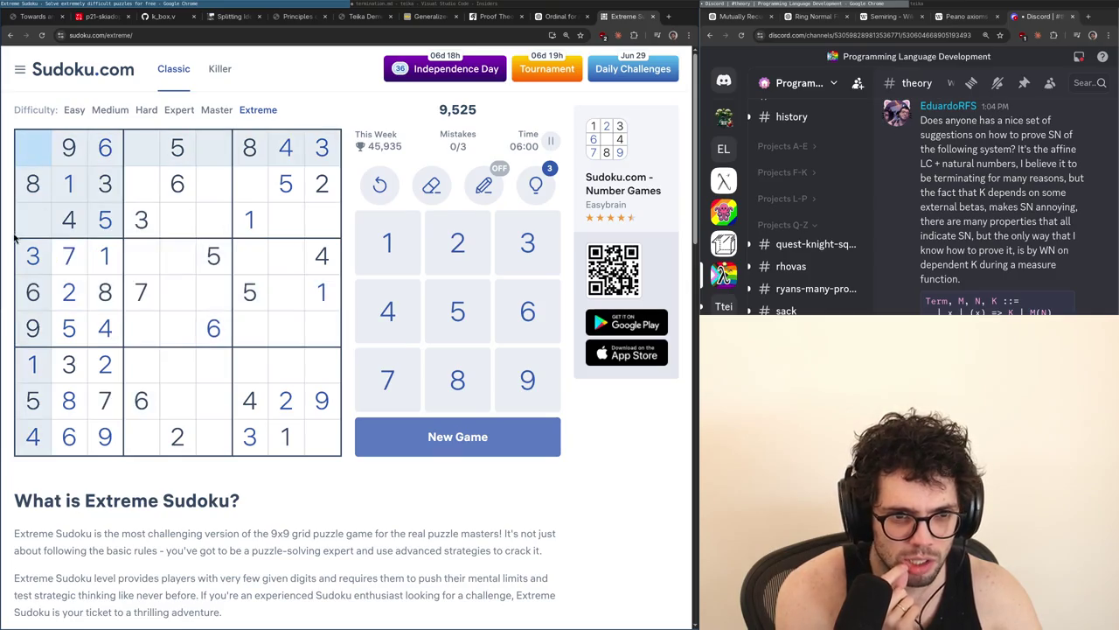
click(32, 229)
click(331, 200)
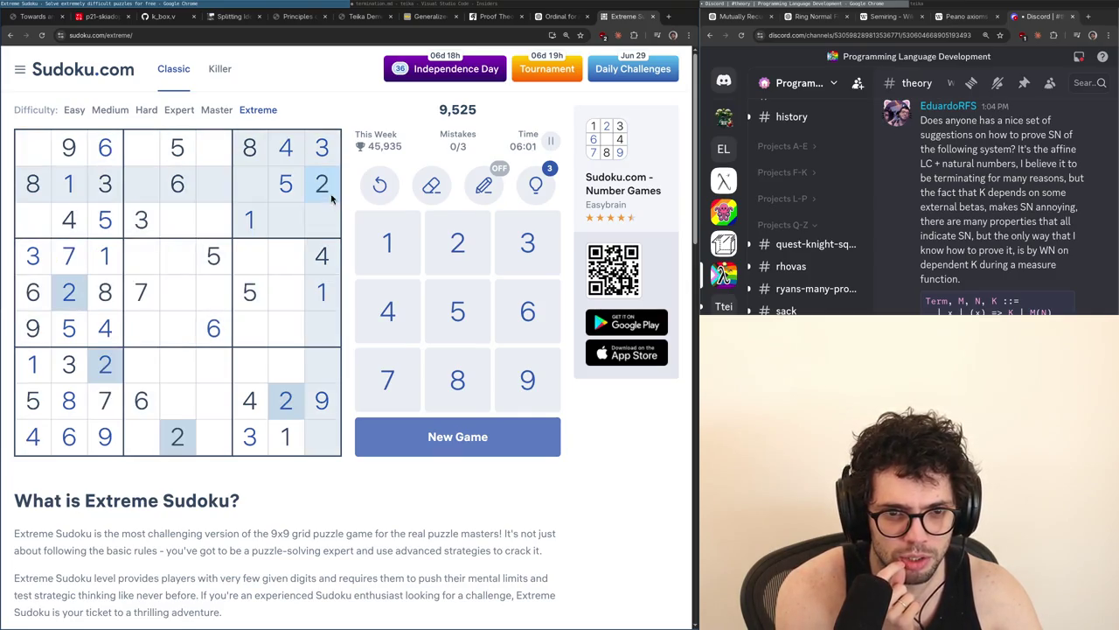
click(209, 155)
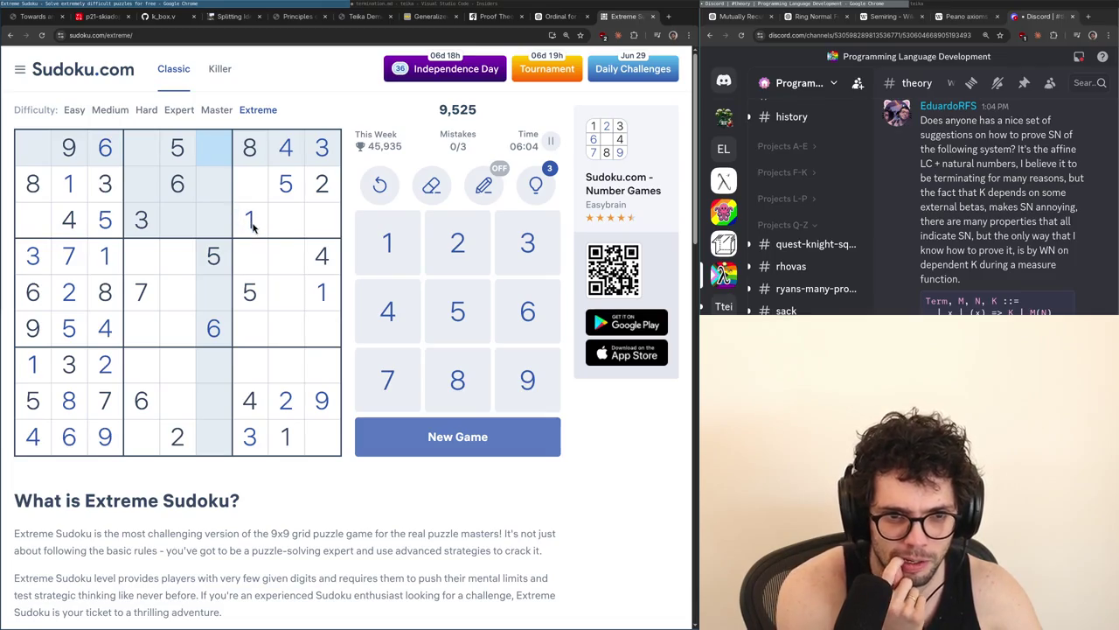
click(251, 220)
click(145, 144)
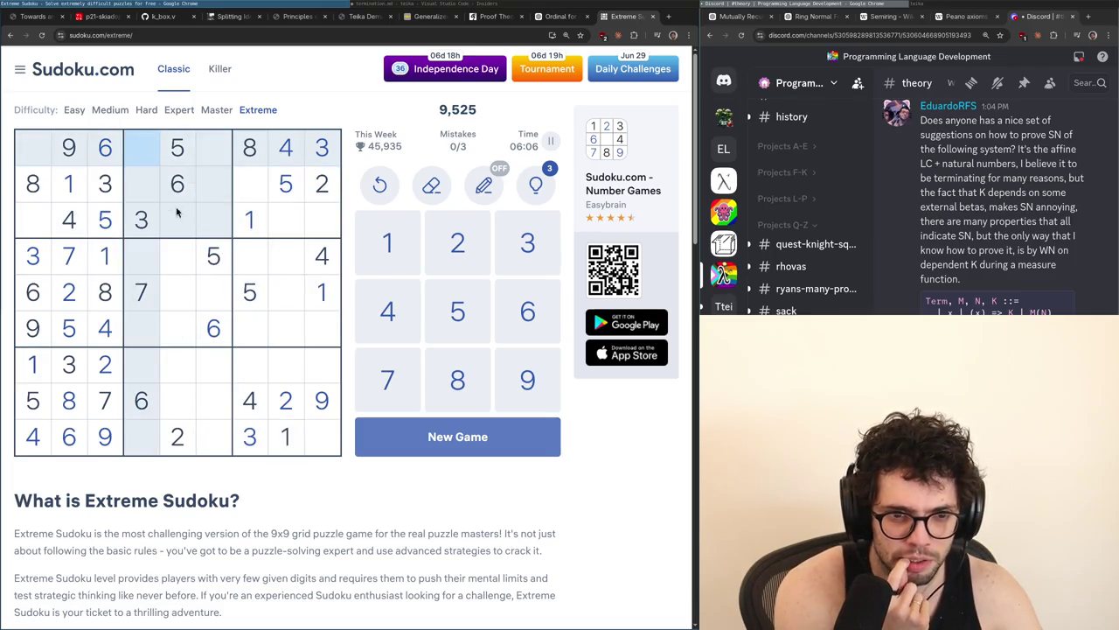
Work out candidates for row 8 columns 5–6 and row 5 column 6 using the 6s, 1s and 3s
click(200, 320)
click(280, 437)
click(215, 410)
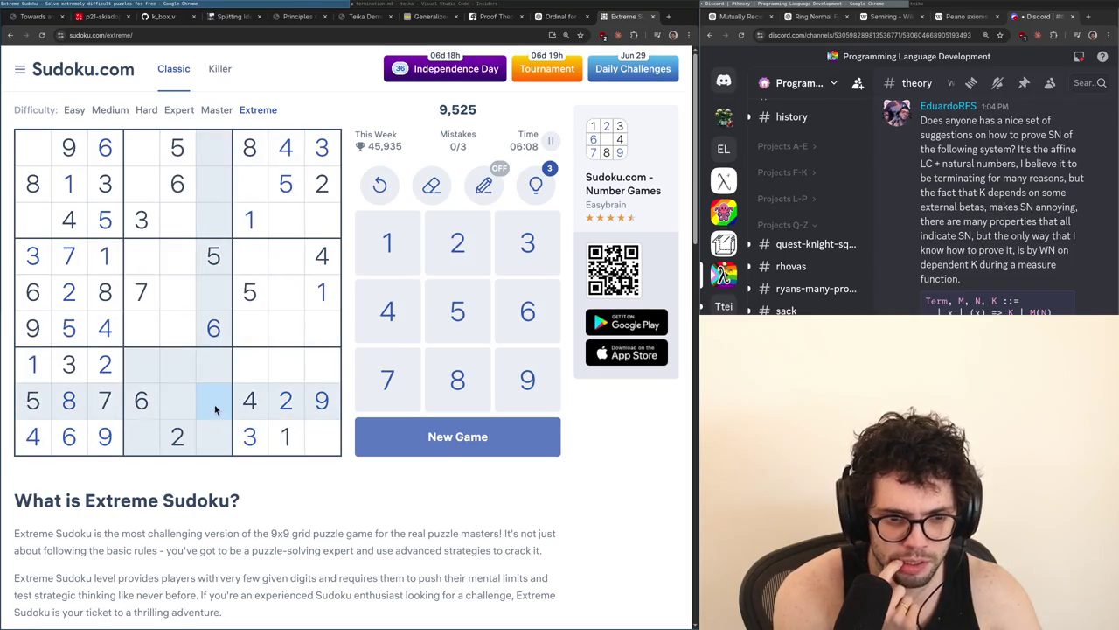
click(250, 435)
click(178, 407)
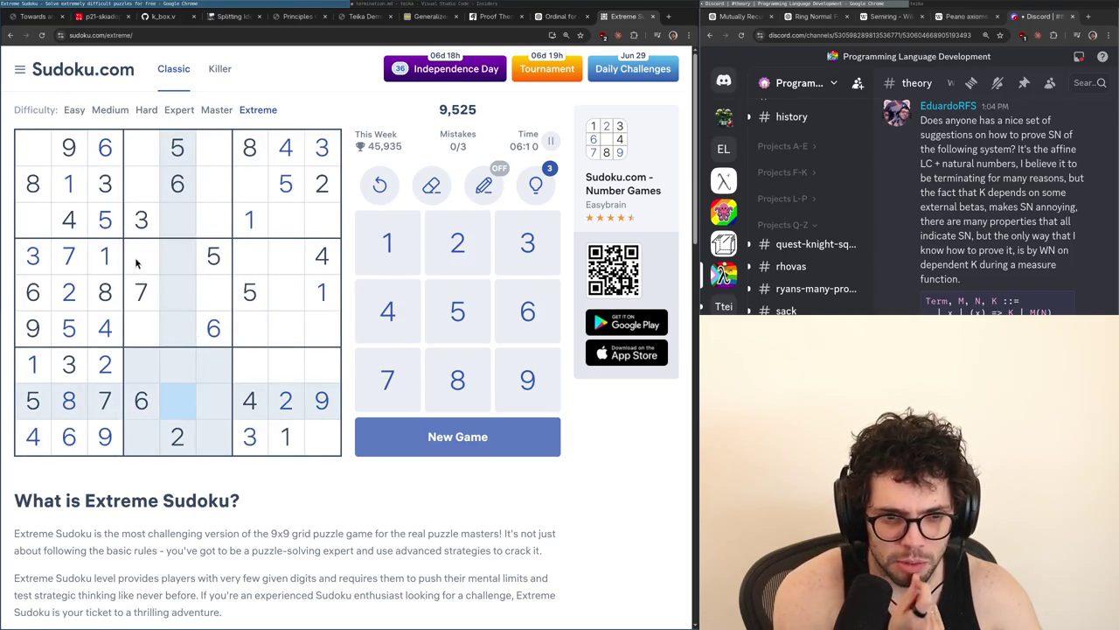
click(203, 301)
click(323, 153)
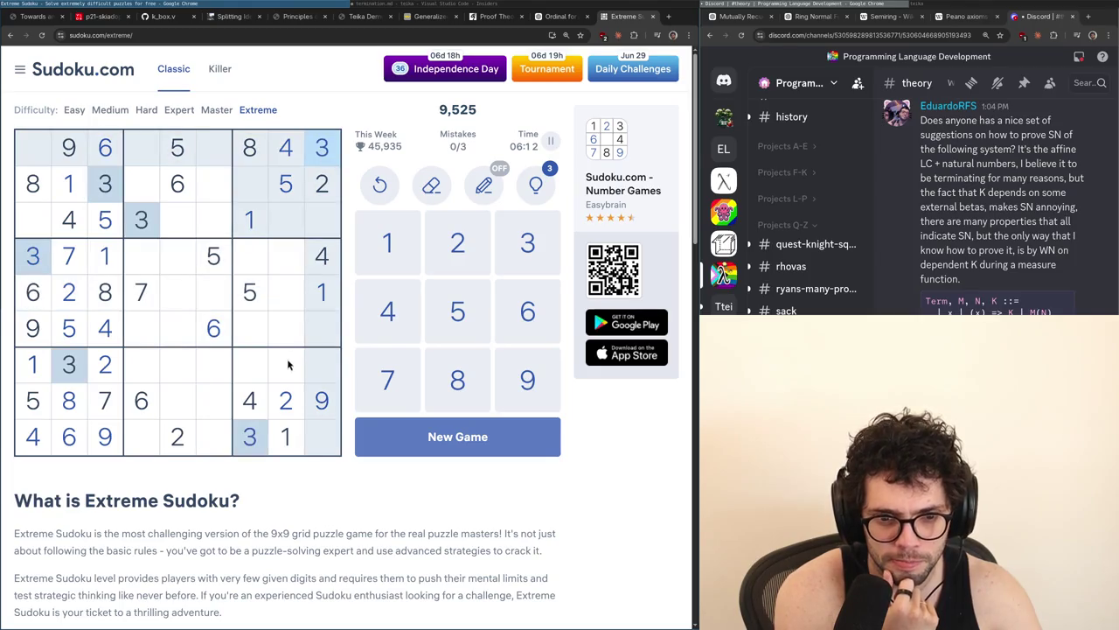
click(211, 406)
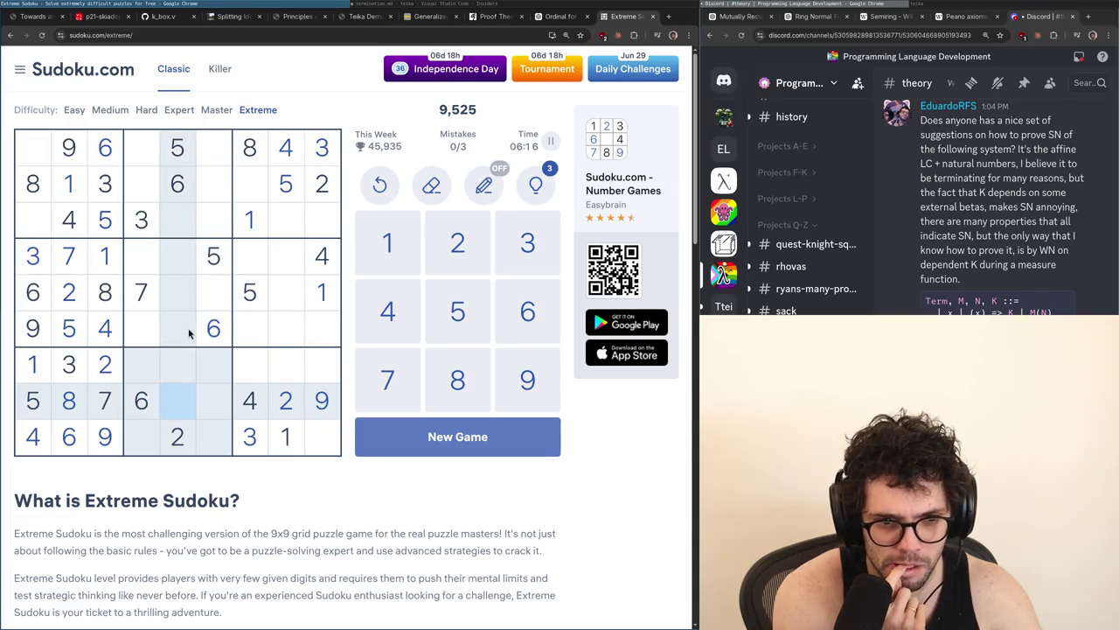
click(210, 297)
click(321, 146)
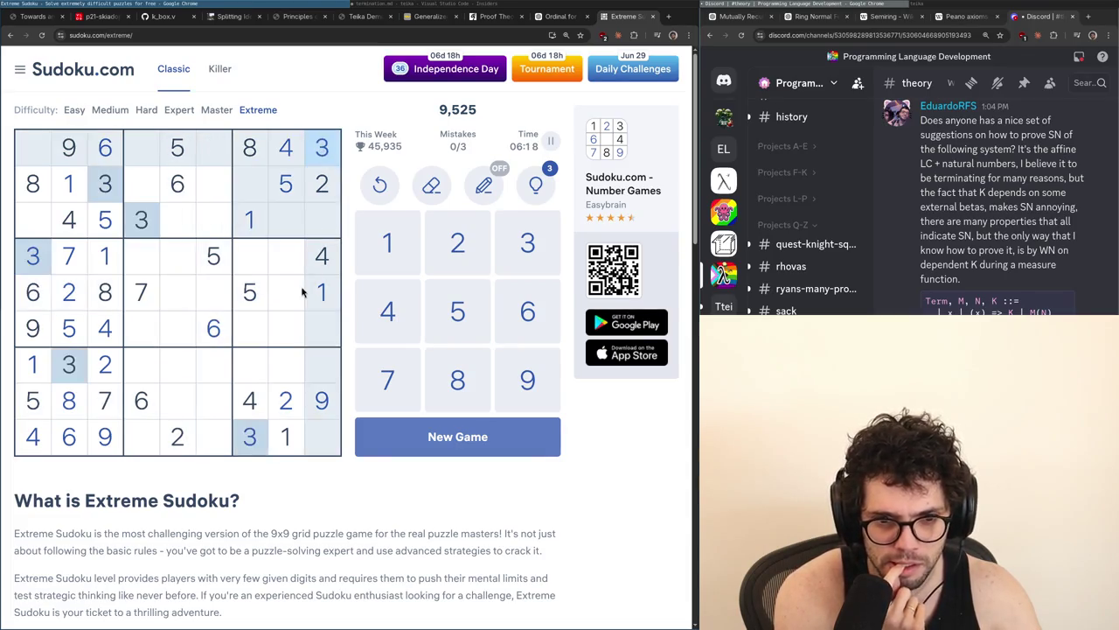
Test row 6, column 8 against the 9s and 8s, then recheck row 8 column 6 and row 1 columns 6 and 4
click(291, 343)
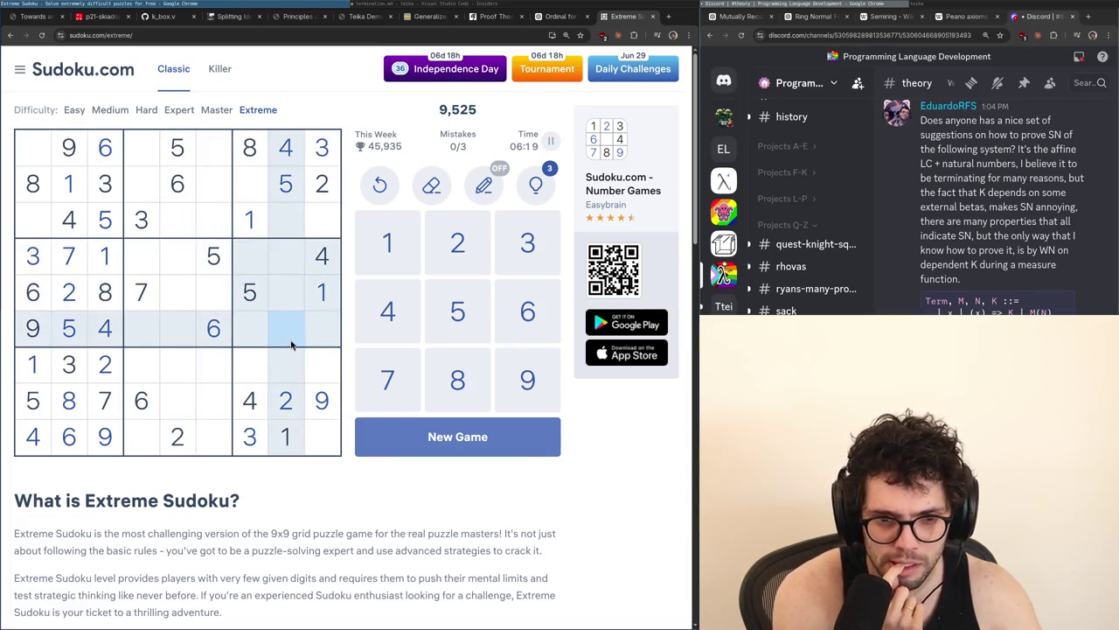
click(322, 399)
click(121, 294)
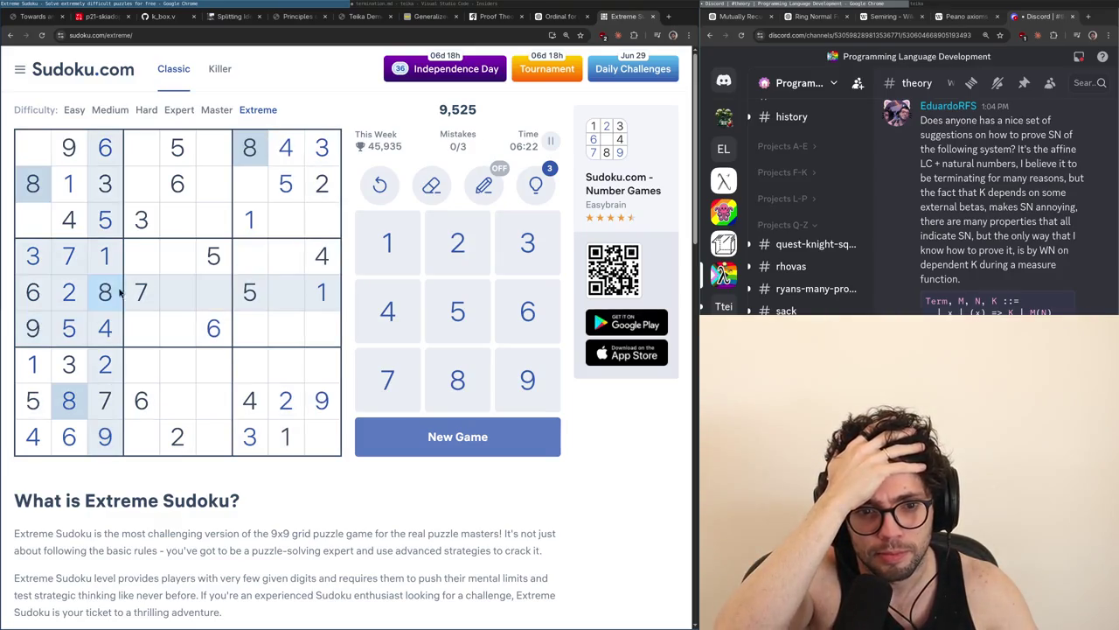
click(292, 338)
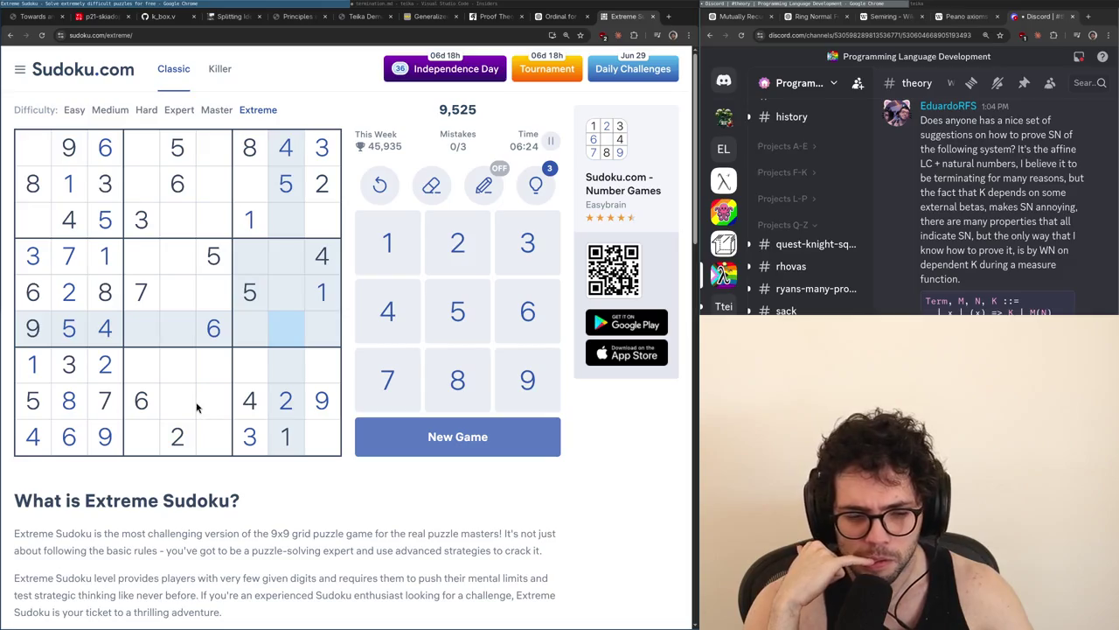
click(215, 411)
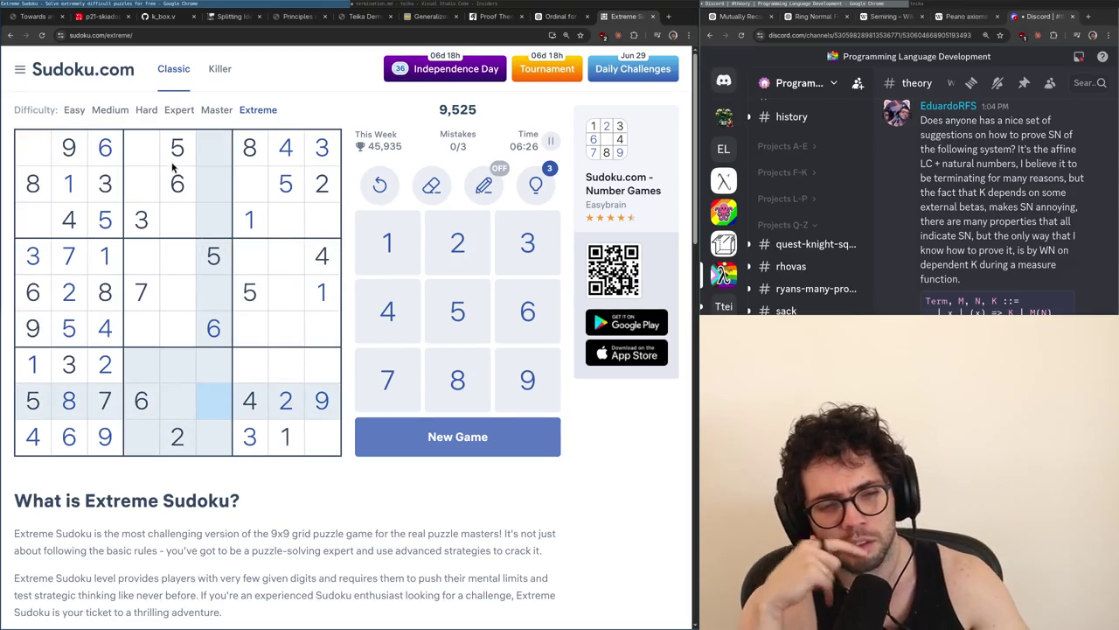
click(207, 159)
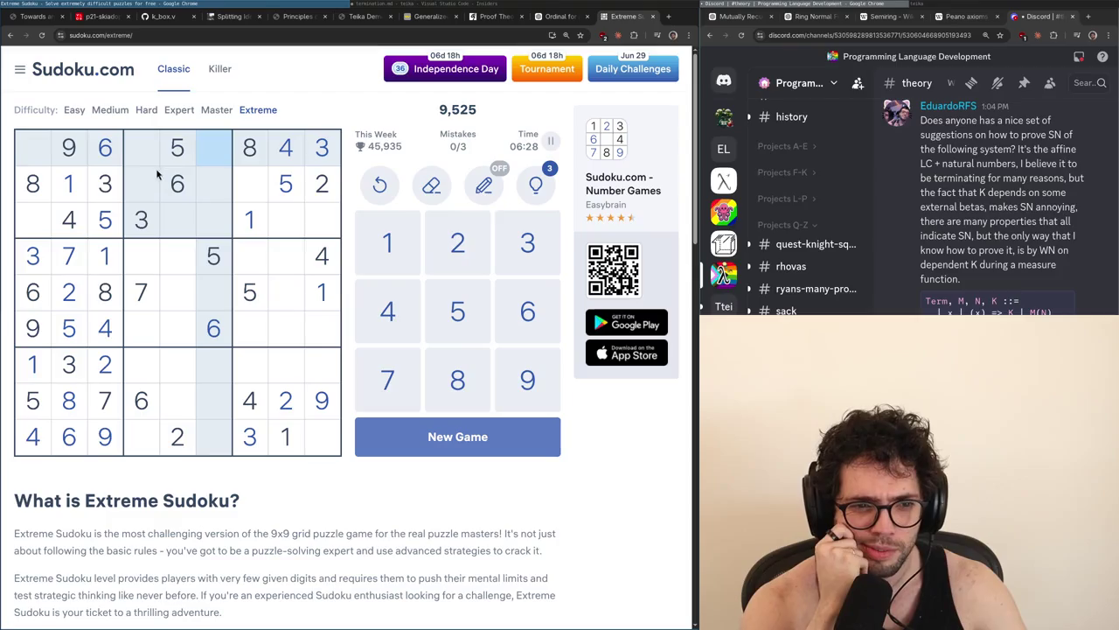
click(153, 163)
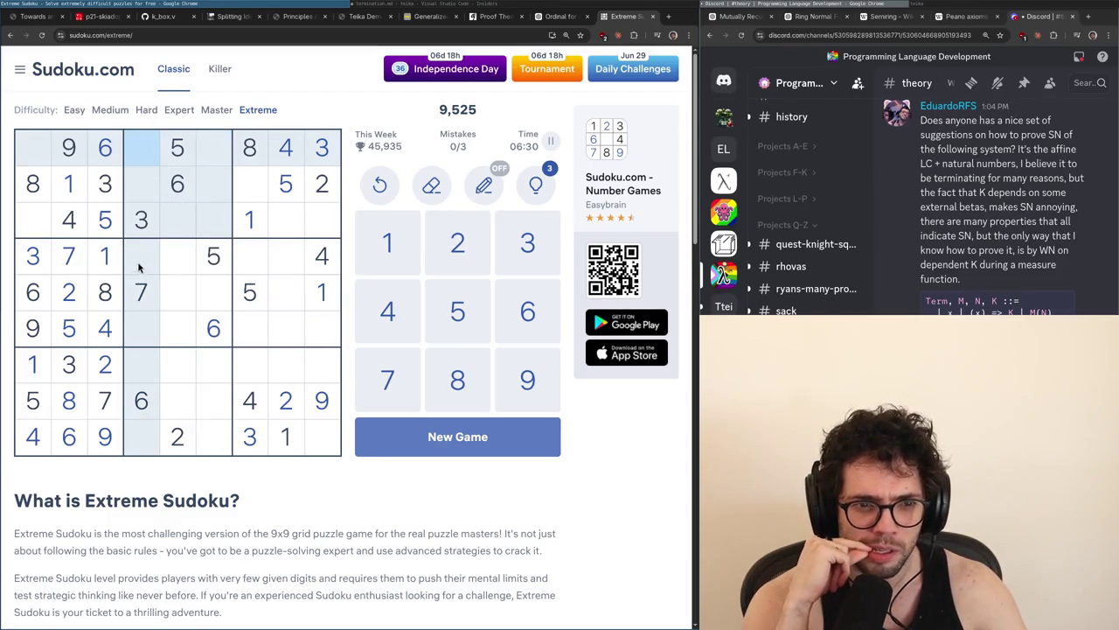
Compare the 7s, 8s and 4s with the empty row 1 cells (columns 6, 4, 1) and row 3, column 1
click(141, 289)
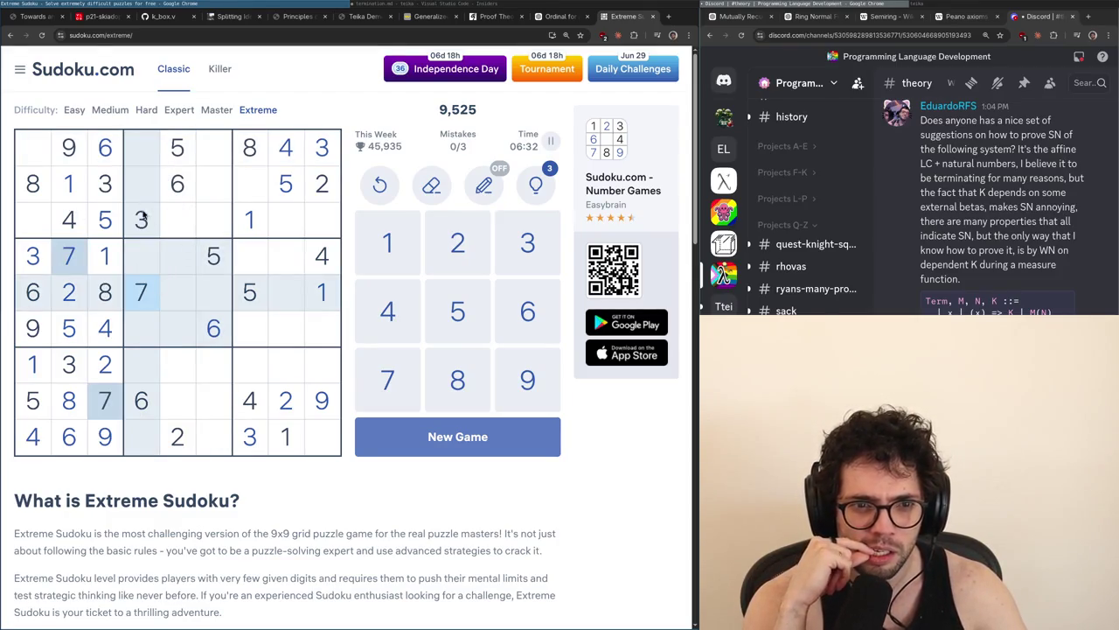
click(32, 183)
click(295, 161)
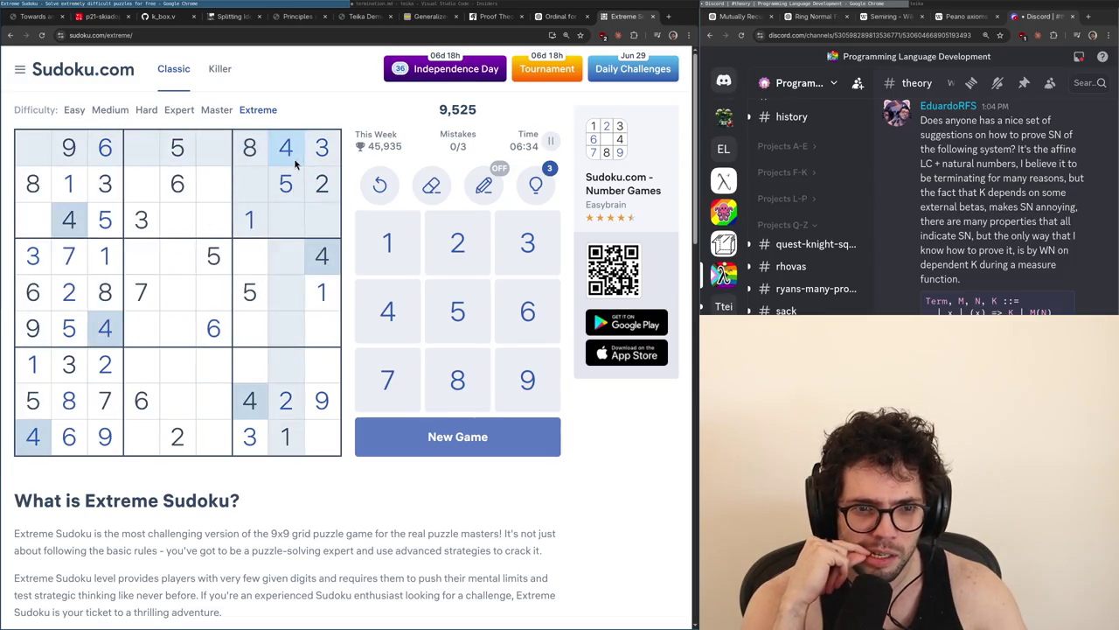
click(207, 153)
click(147, 146)
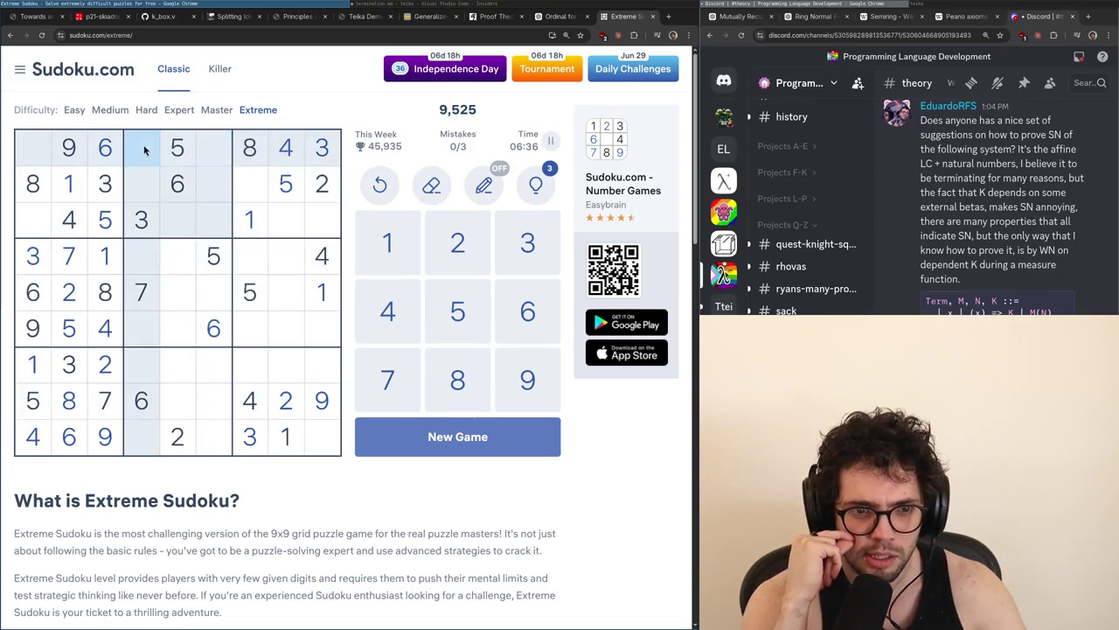
click(38, 146)
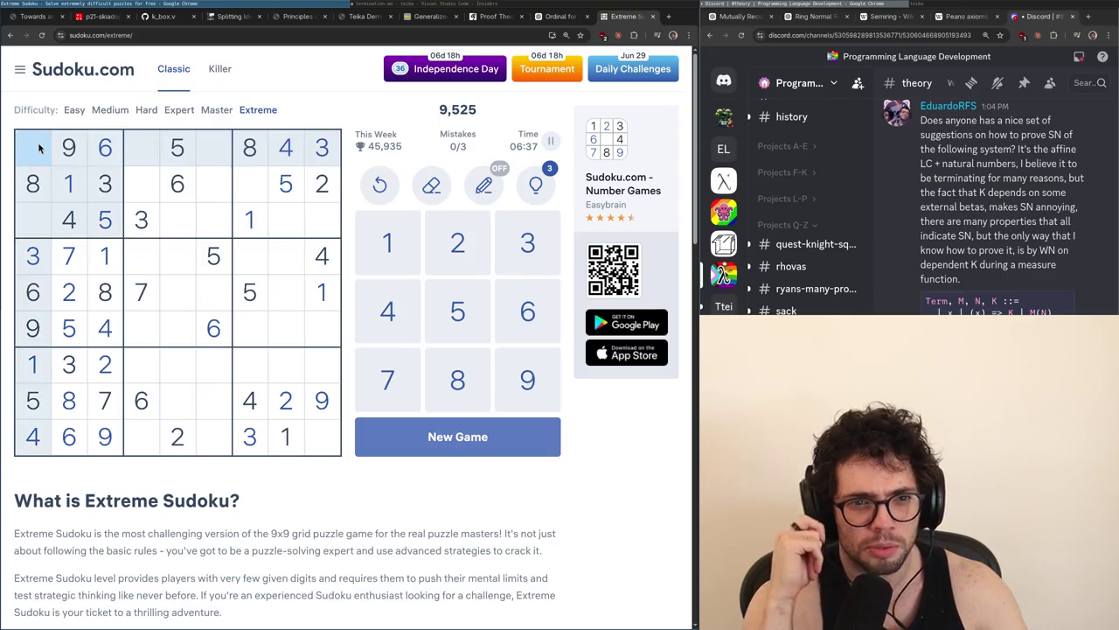
click(38, 219)
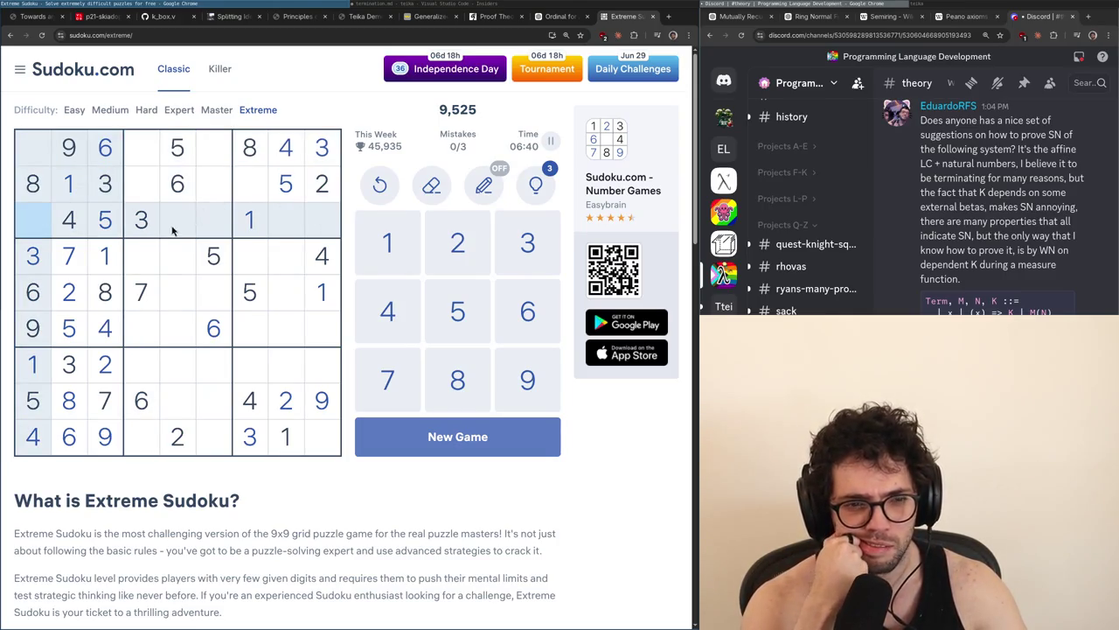
Narrow down row 5, column 6 and row 6, column 8 using the 3s, 8s and 4s
click(203, 300)
click(31, 256)
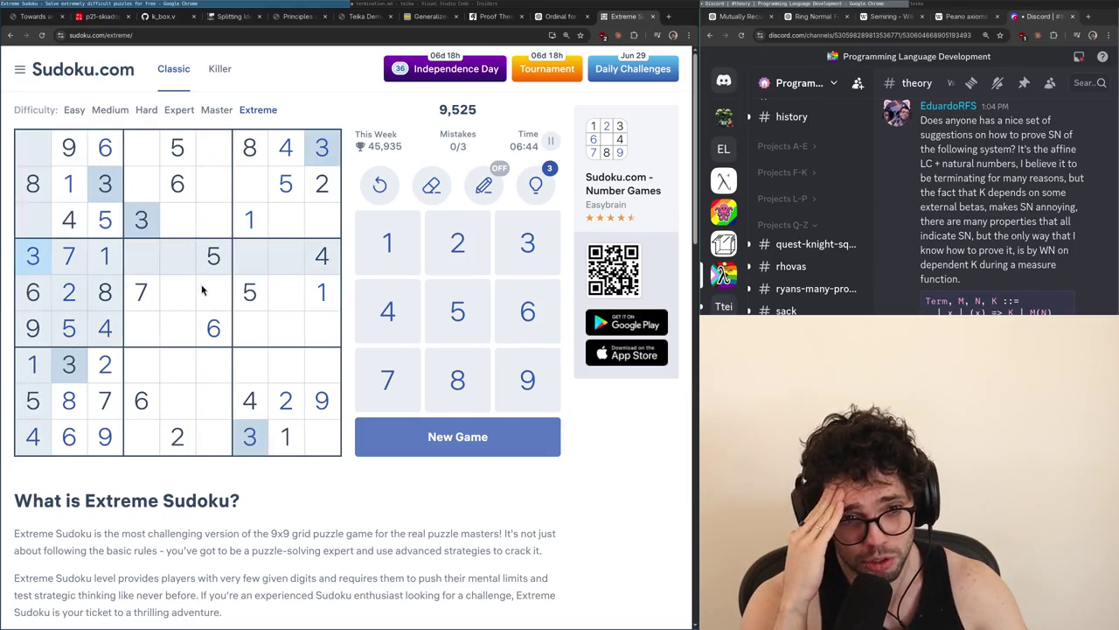
click(222, 305)
click(301, 328)
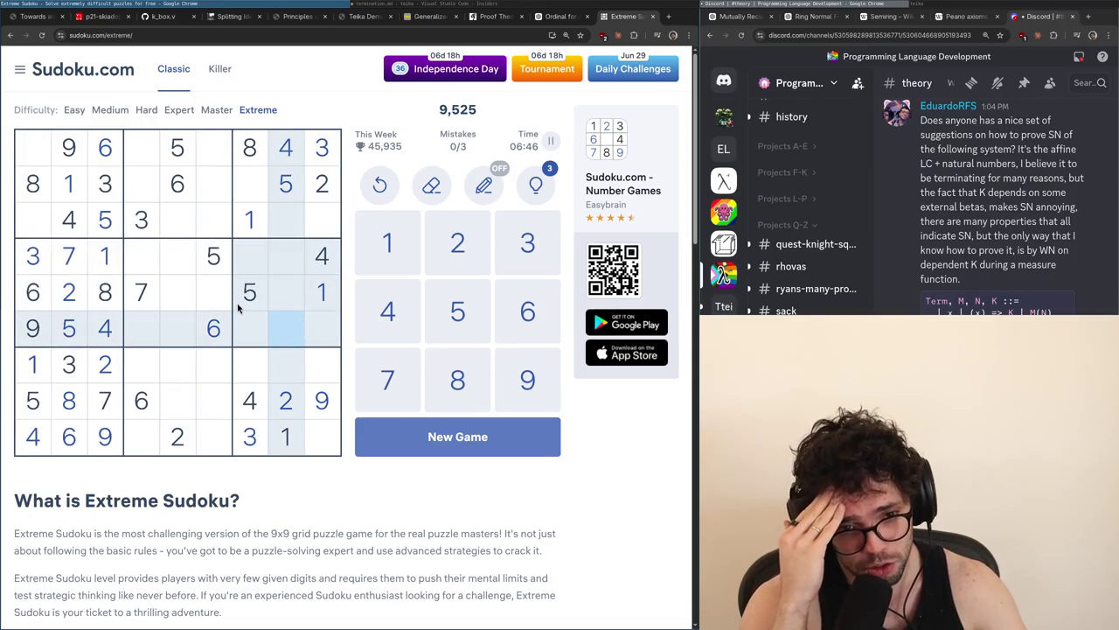
click(249, 149)
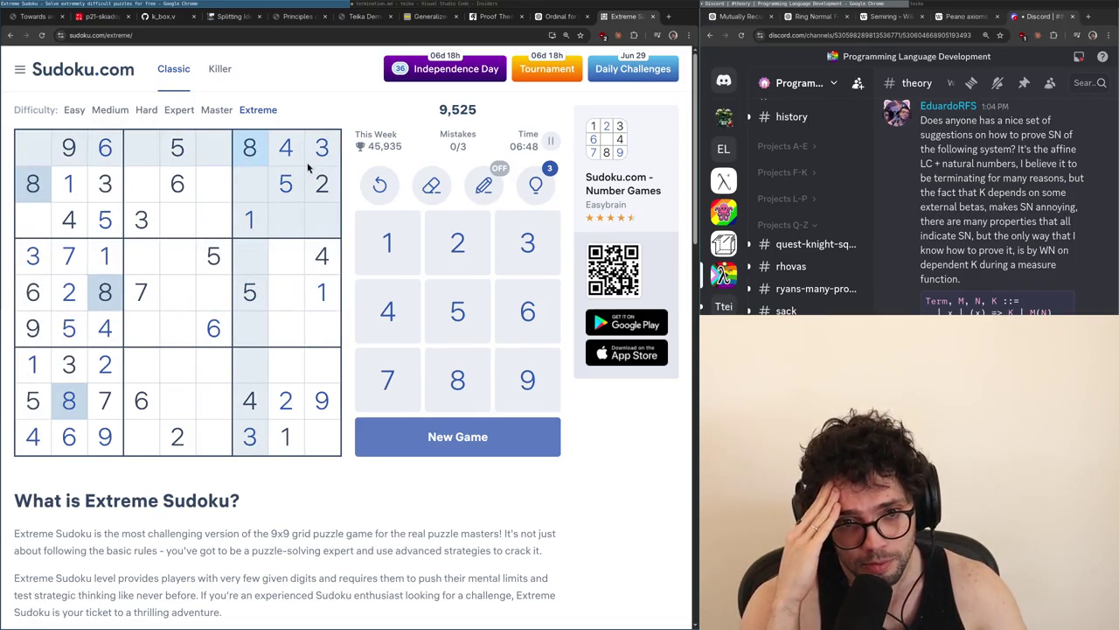
click(215, 302)
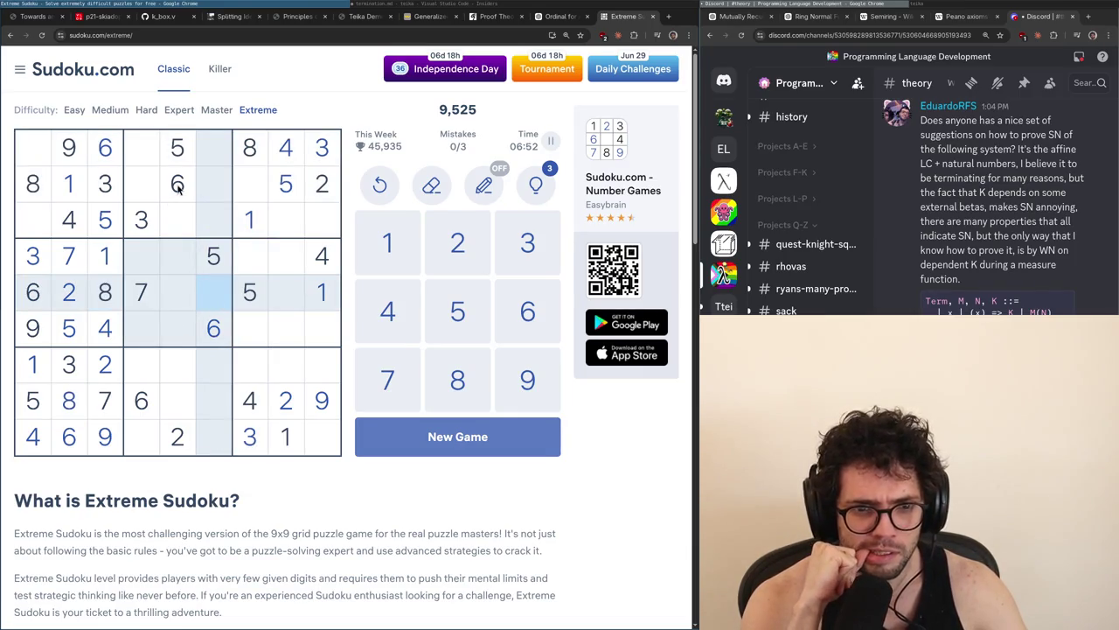
click(320, 256)
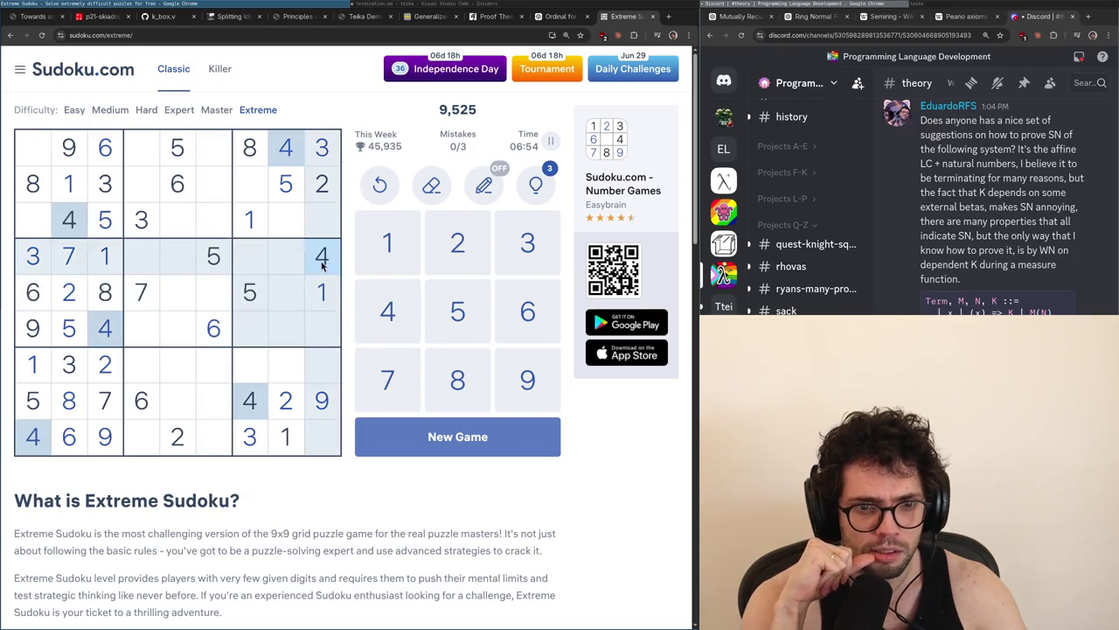
Check row 5 columns 5 and 8 and row 2 column 7 against the 9s
click(180, 301)
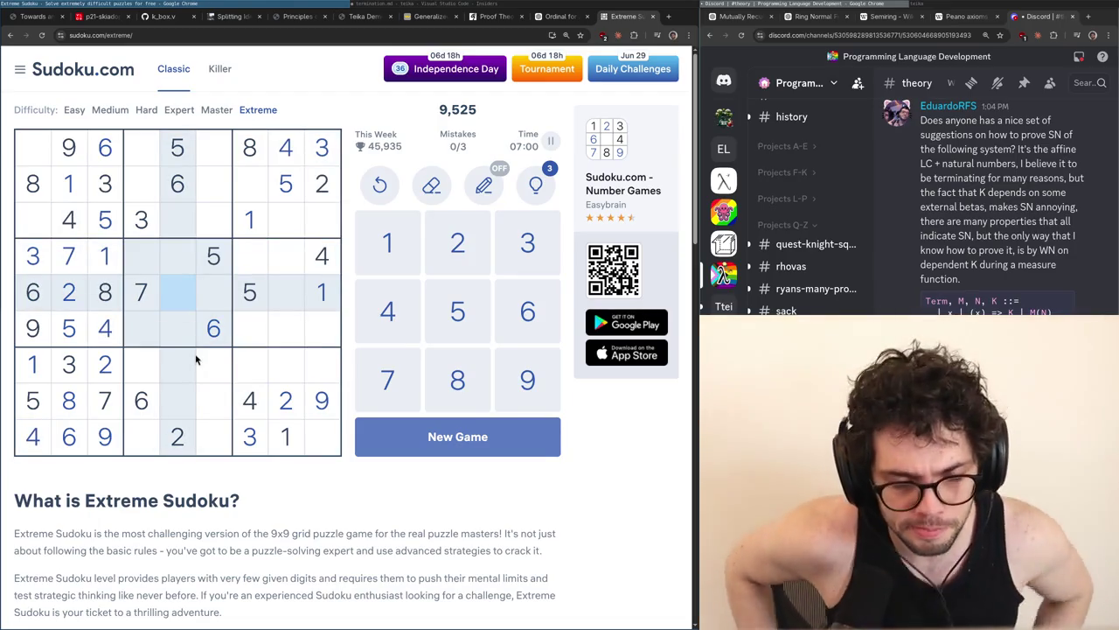
click(285, 305)
click(320, 400)
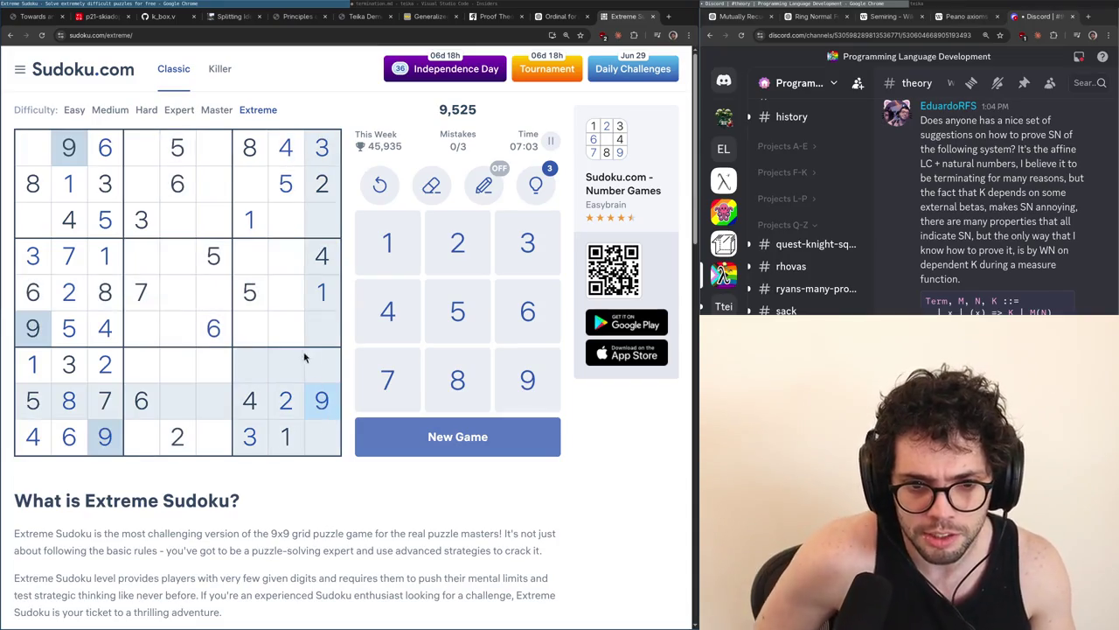
click(287, 305)
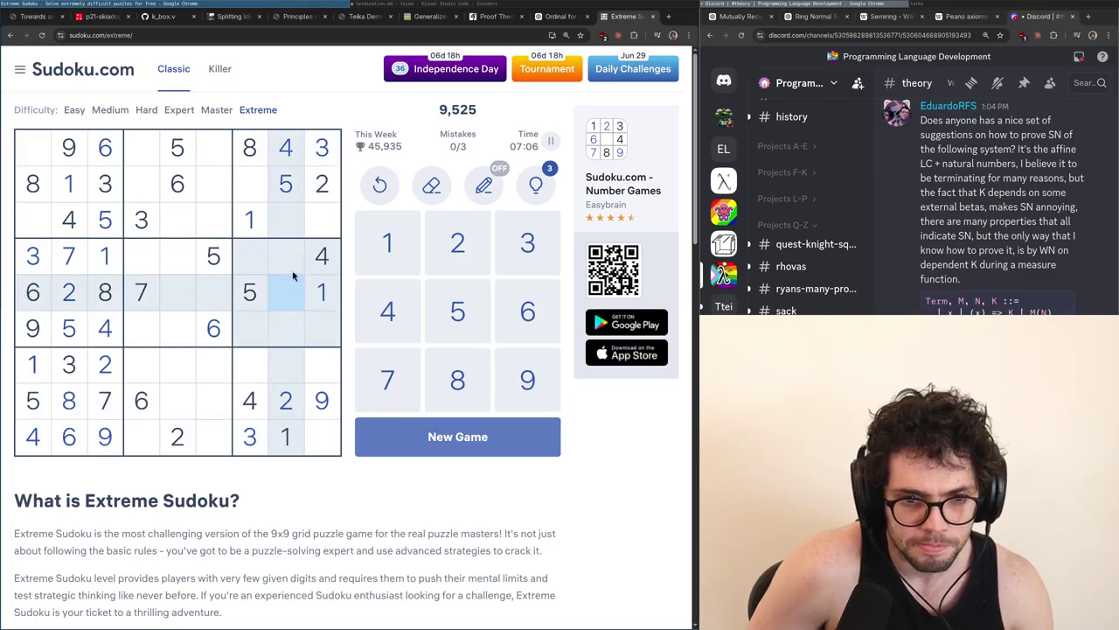
click(252, 188)
click(59, 155)
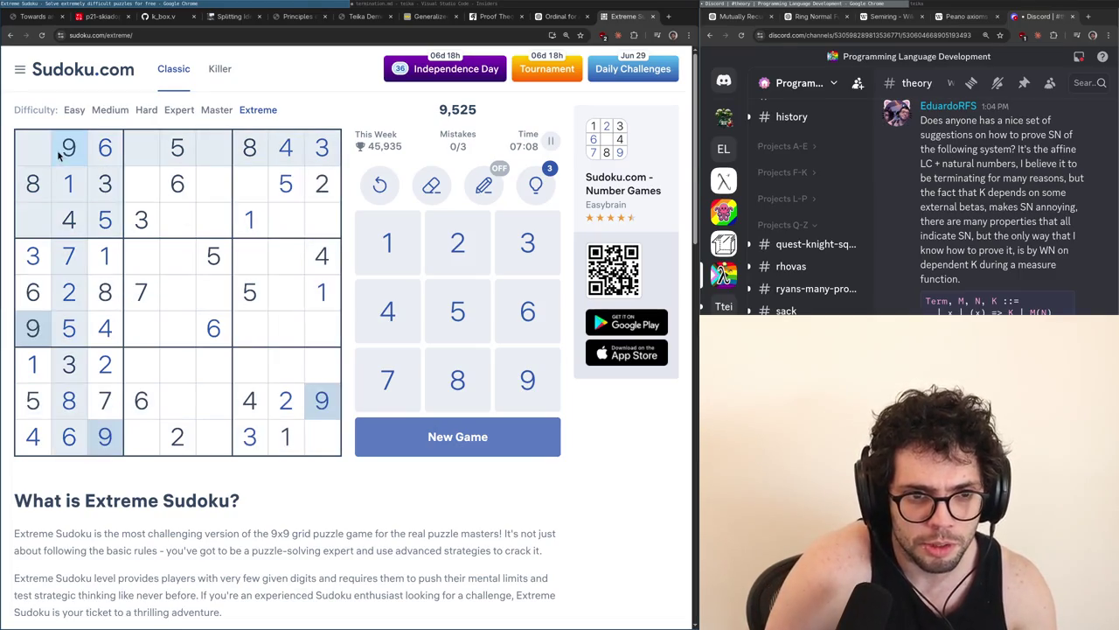
Test row 3 columns 5–6 and row 2 columns 6 and 4 against the 2s, 4s and 8s
click(182, 227)
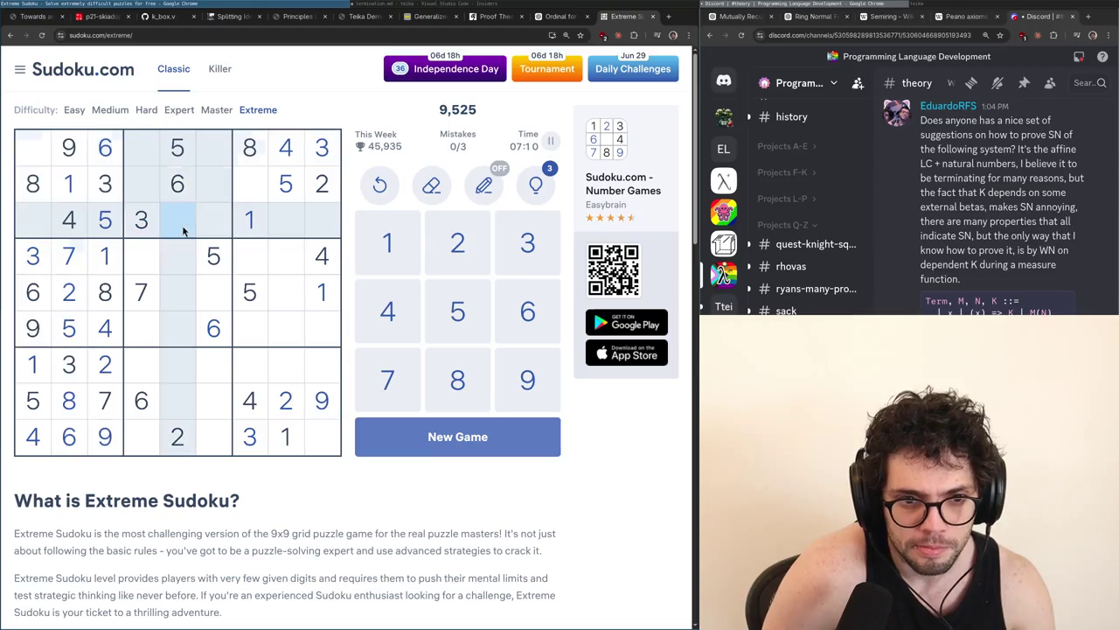
click(206, 230)
click(327, 191)
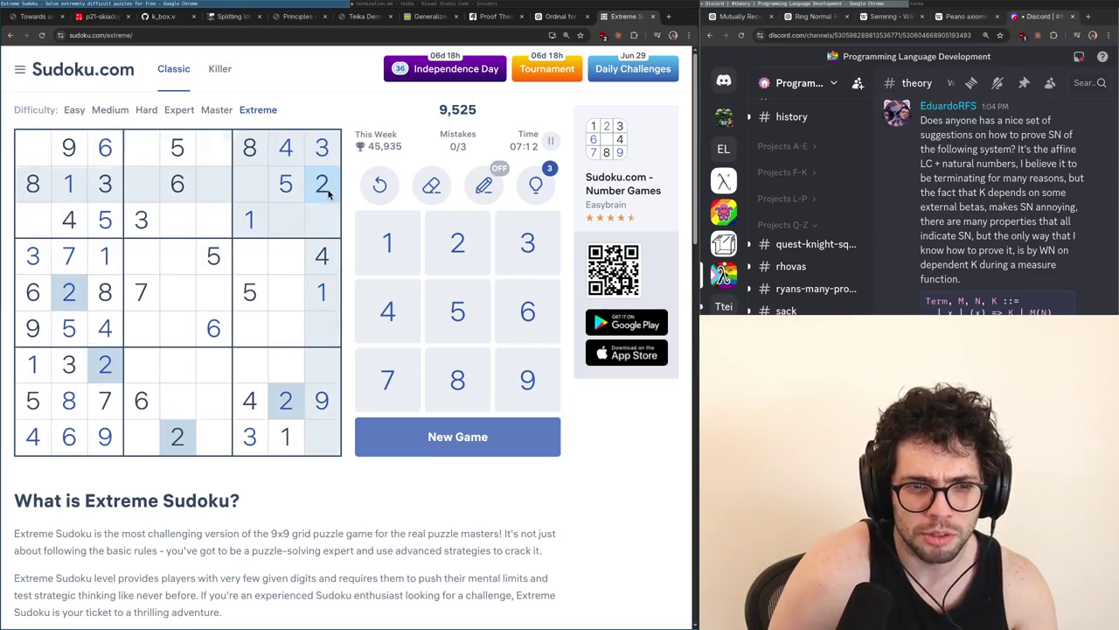
click(281, 161)
click(178, 219)
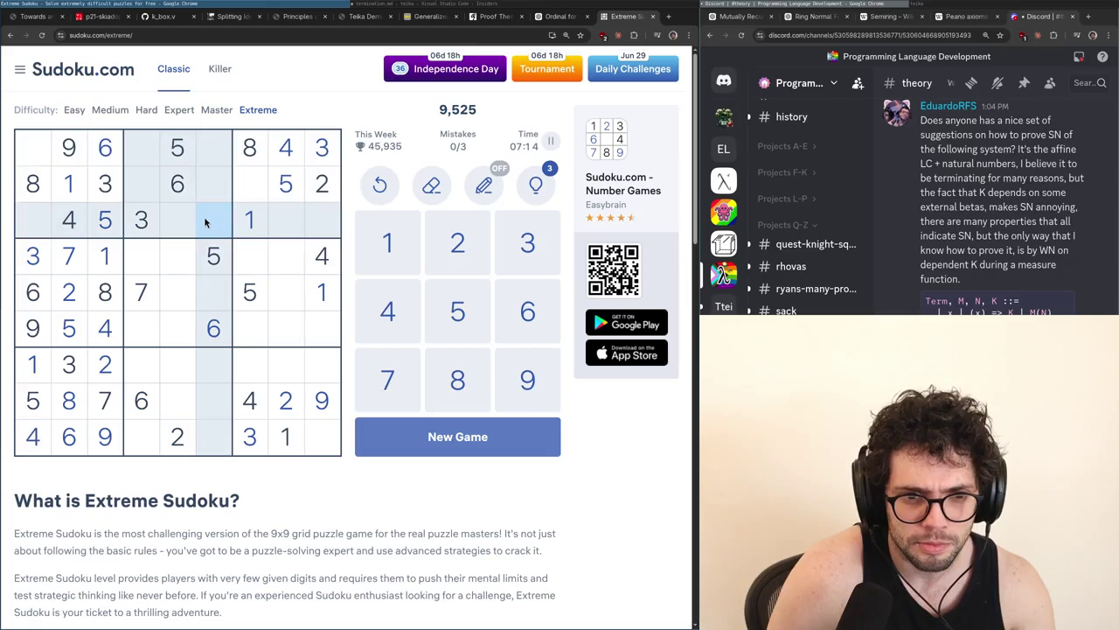
click(41, 186)
click(180, 235)
click(205, 229)
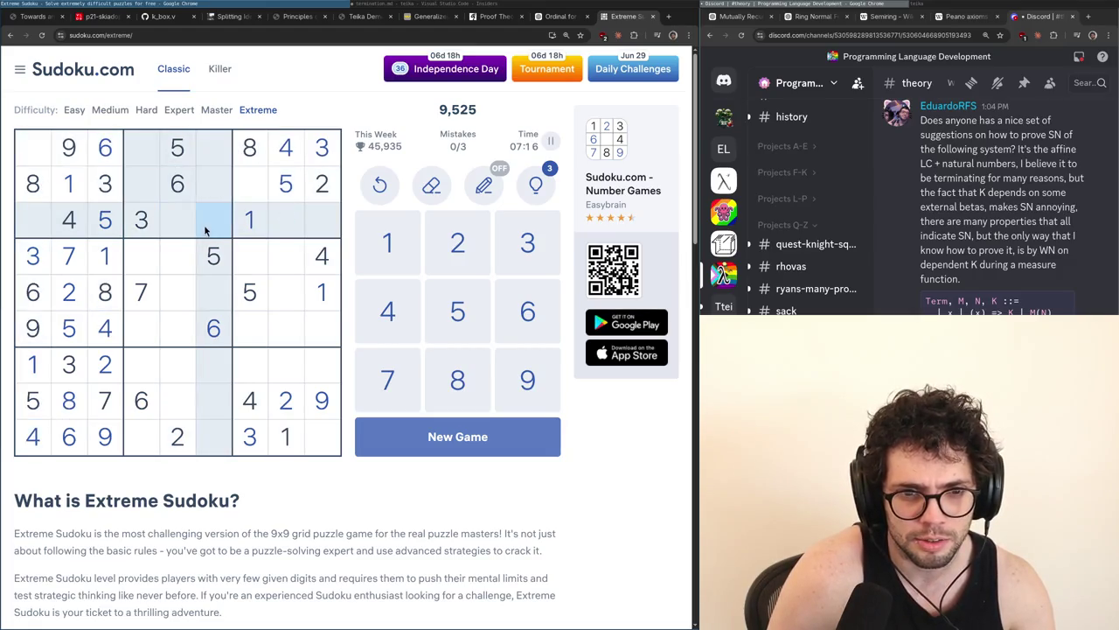
click(214, 187)
click(144, 188)
Look for where 7 fits among row 6 column 5, row 7 columns 5–6 and row 9 column 9
click(155, 281)
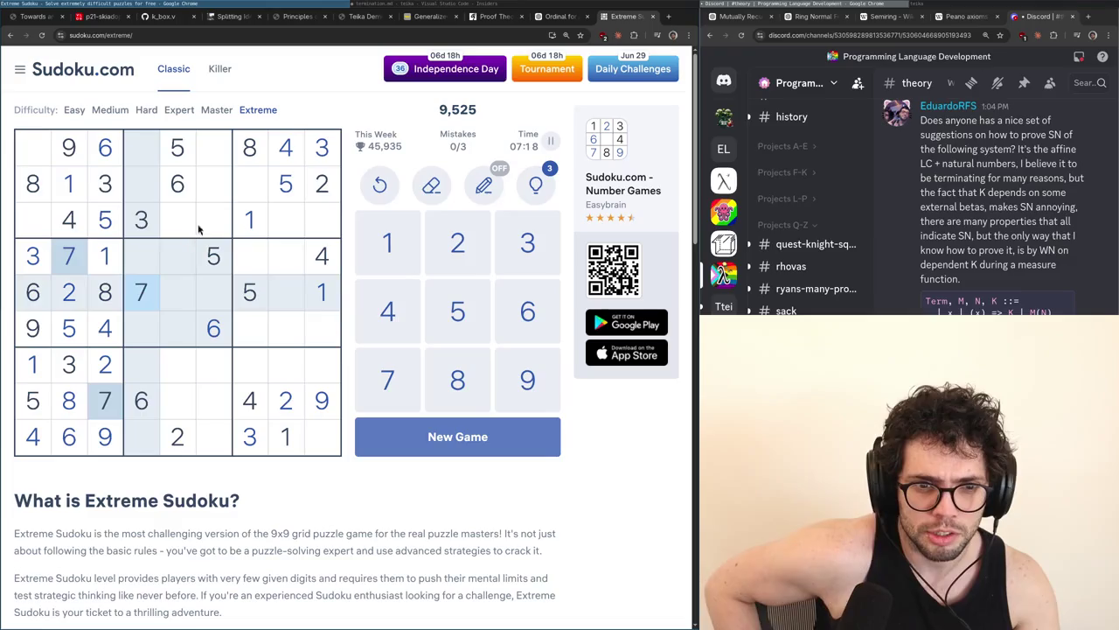
click(169, 324)
click(182, 369)
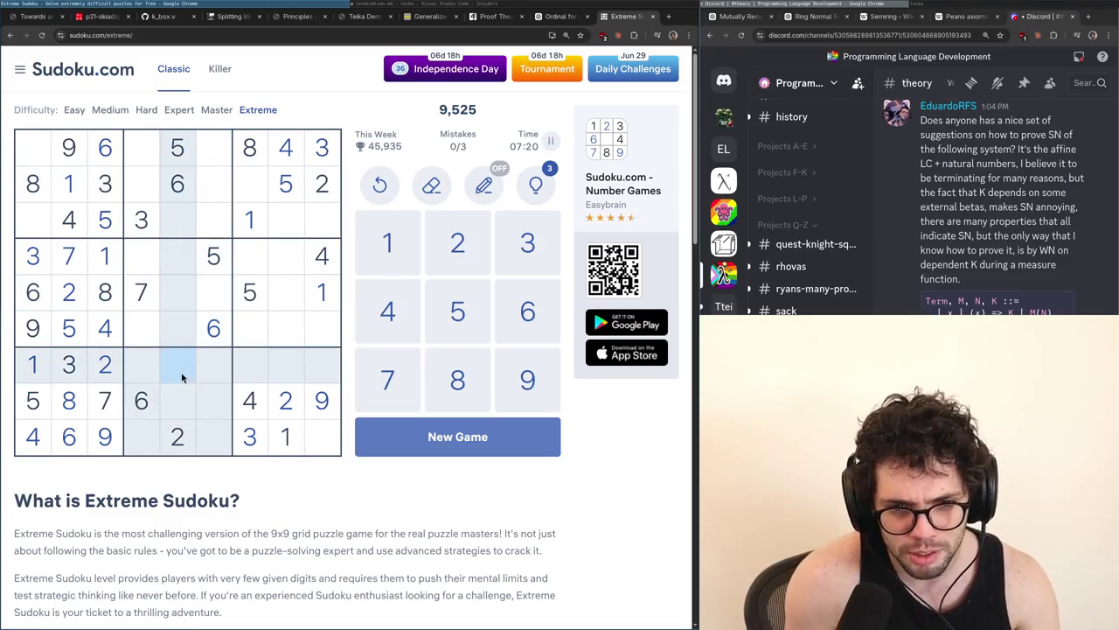
click(309, 441)
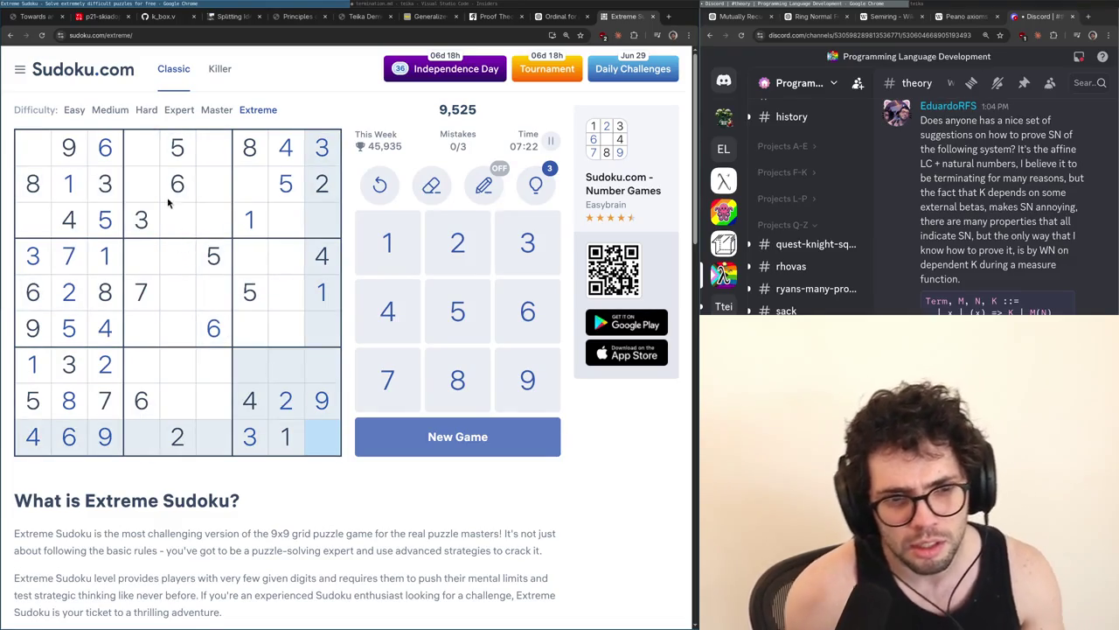
click(151, 188)
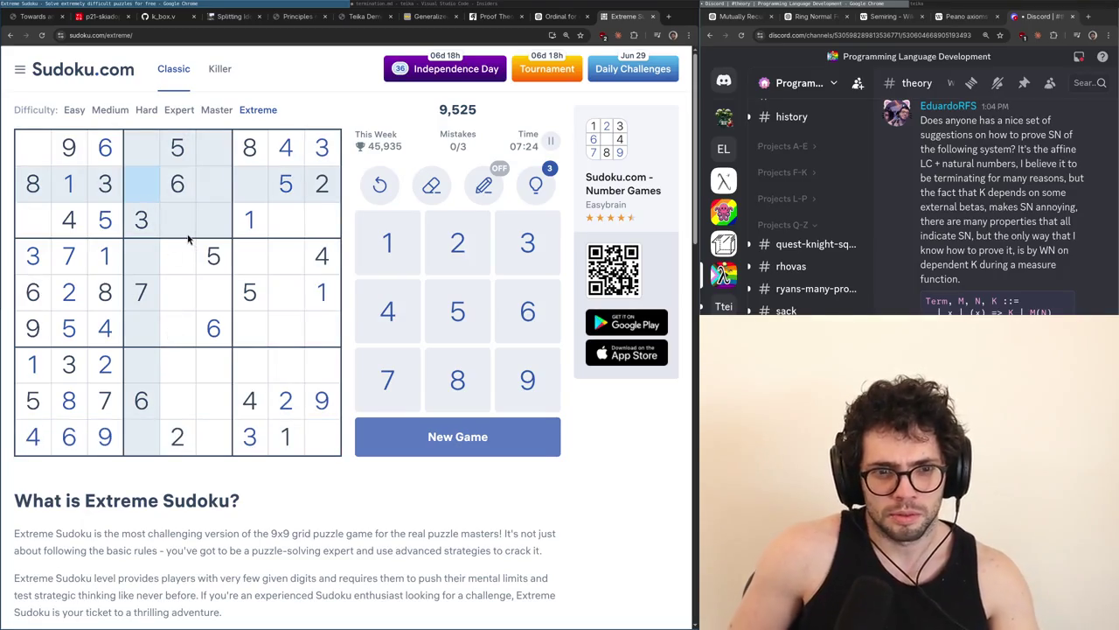
click(220, 374)
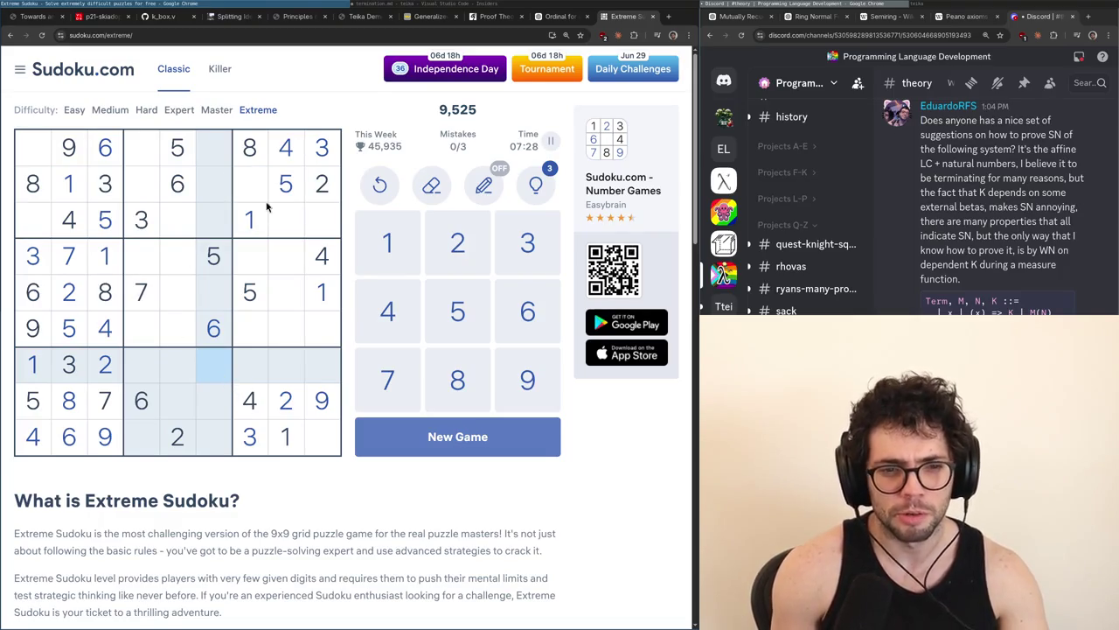
click(39, 160)
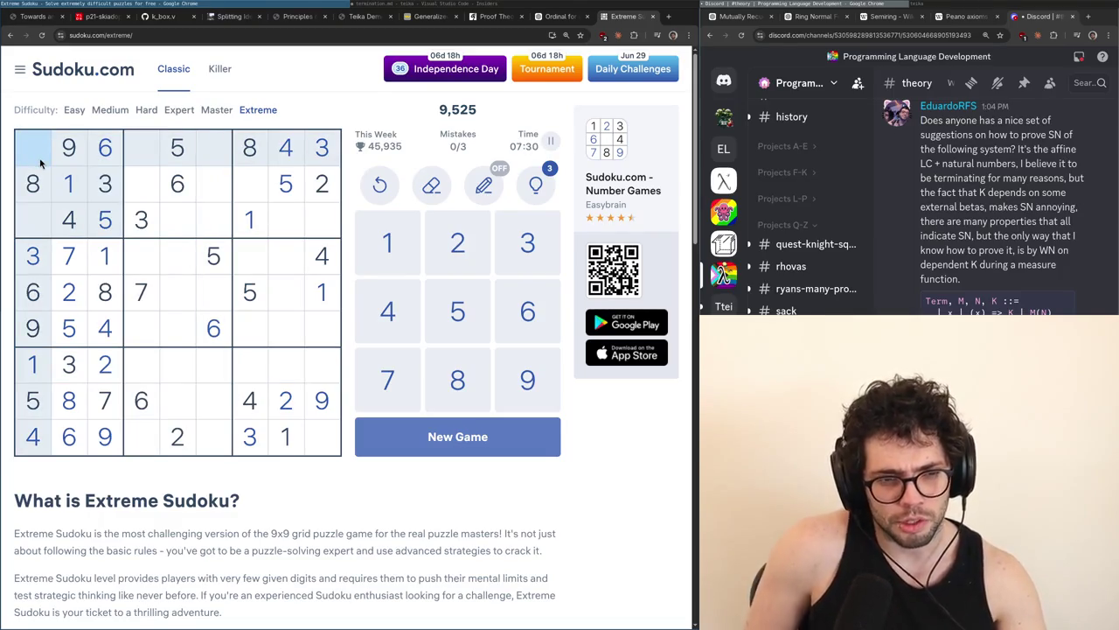
Recheck row 3 columns 5–6 and row 4/6 column 4 against the 8s
click(306, 186)
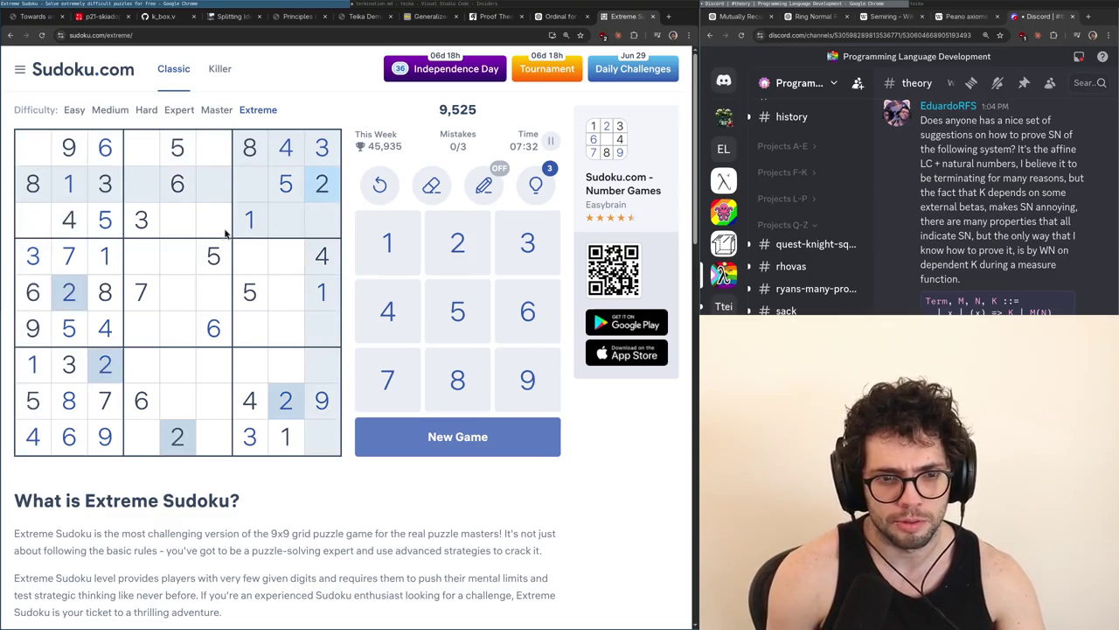
click(217, 224)
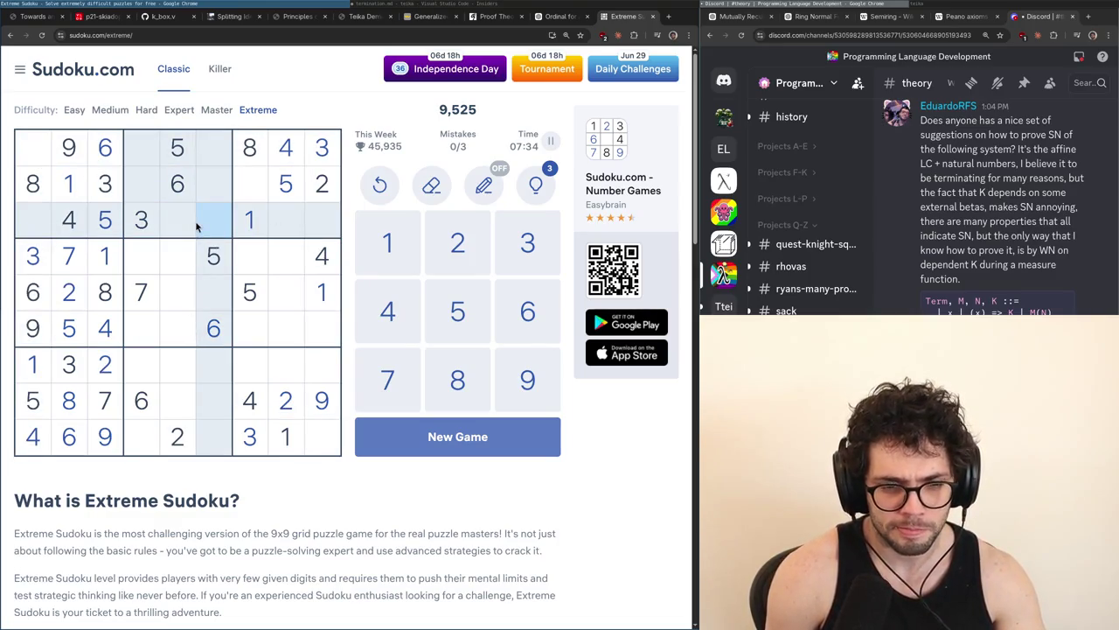
click(247, 155)
click(175, 232)
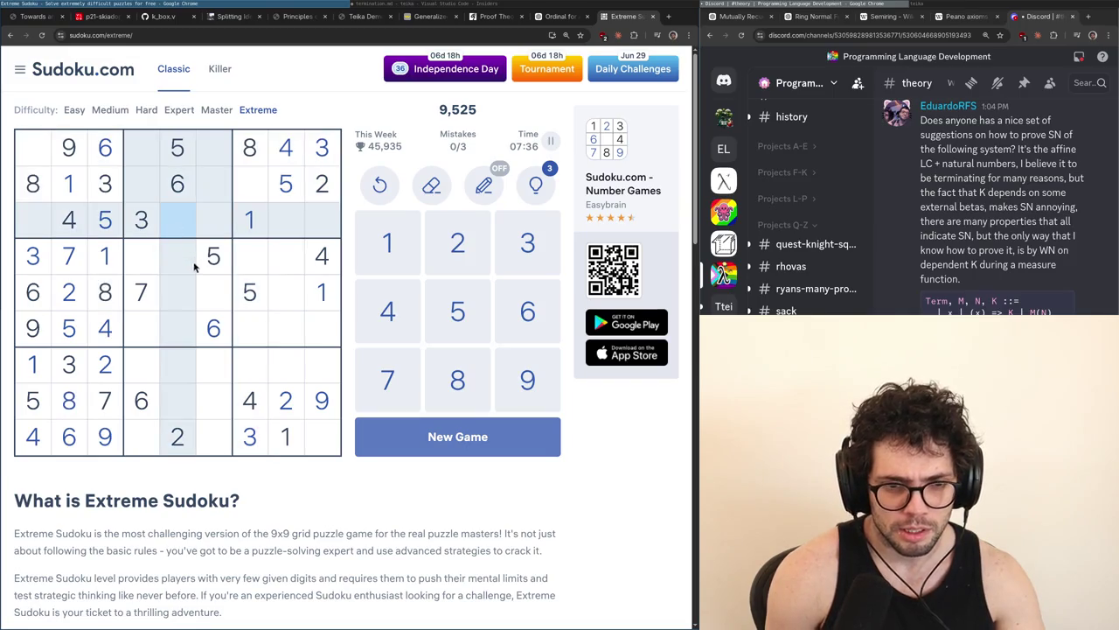
click(112, 306)
click(133, 339)
click(142, 250)
click(179, 210)
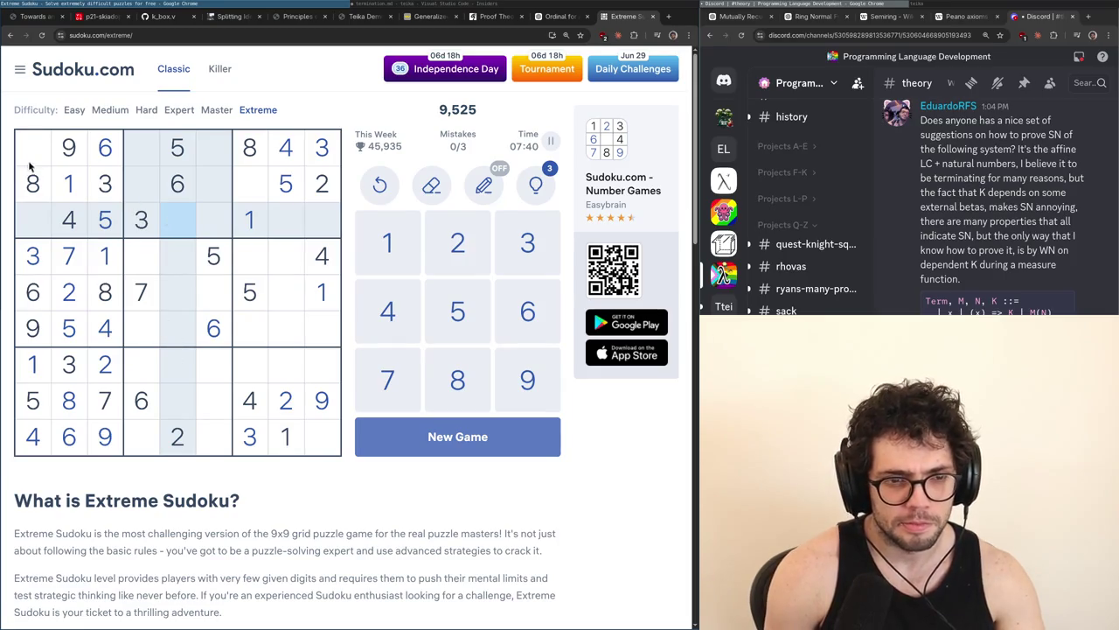
Review row 3 column 1, row 2 column 7 and row 1 column 6, then select row 7, column 5 for the 7
click(48, 227)
click(246, 183)
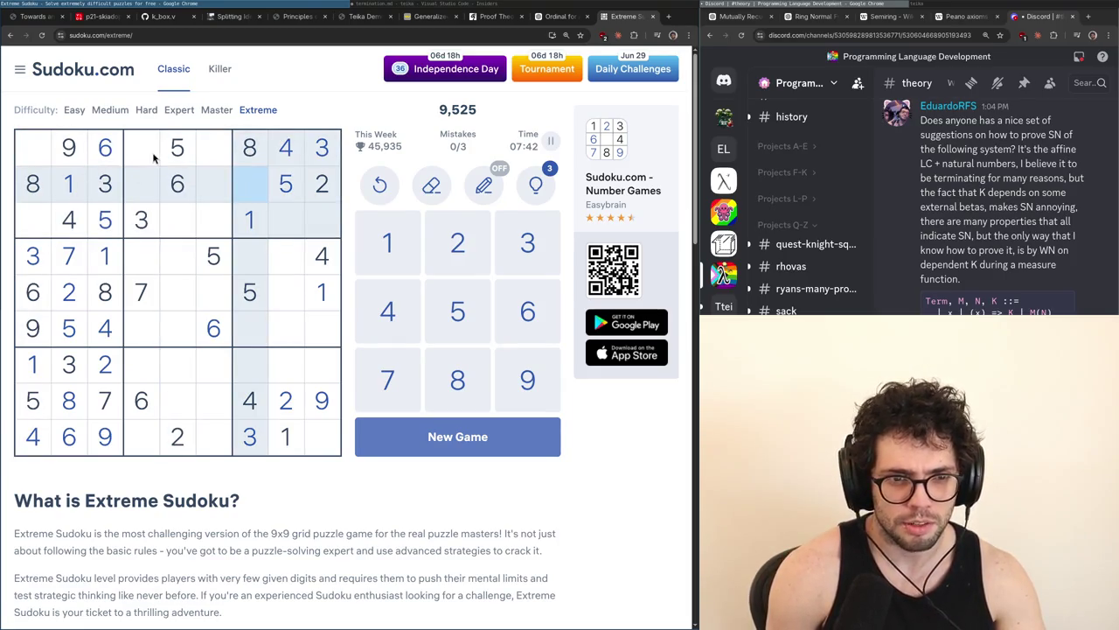
click(217, 158)
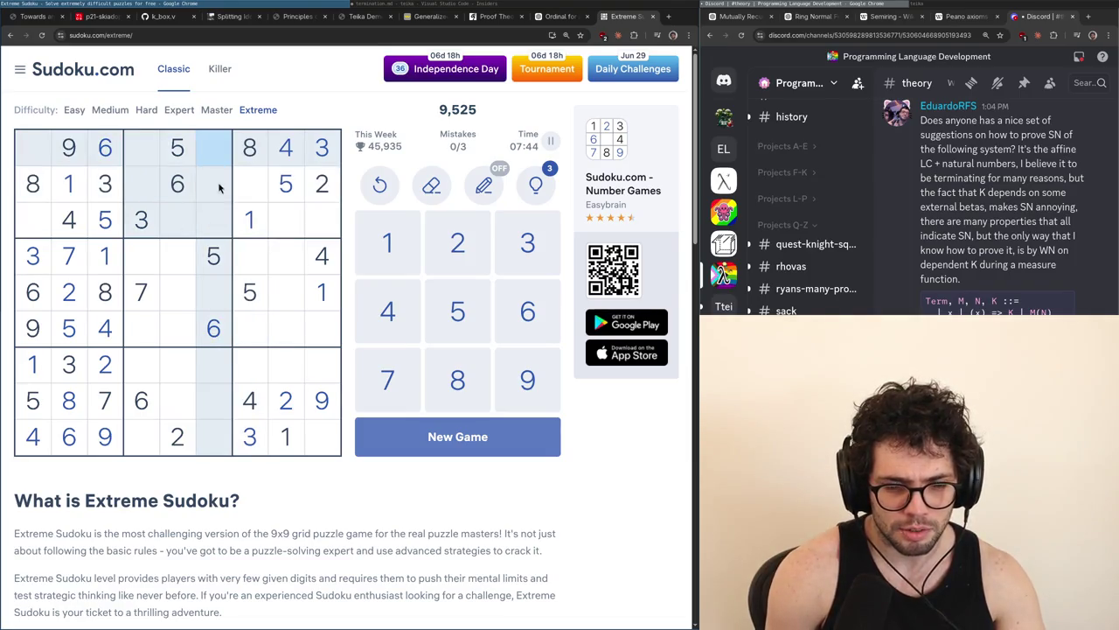
click(142, 293)
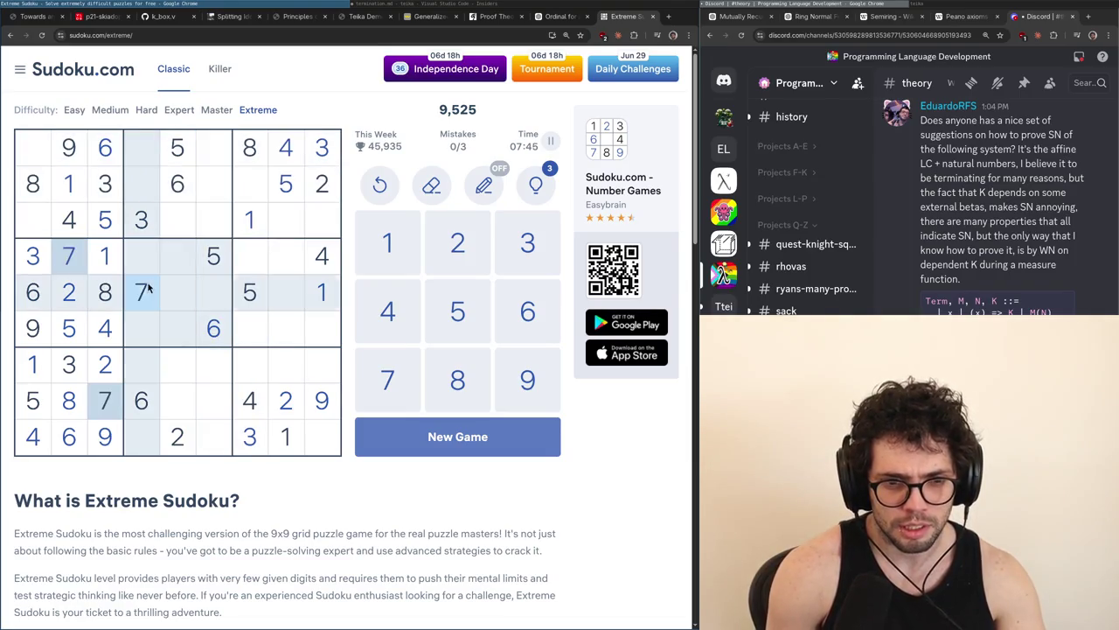
click(172, 371)
Enter 7s, including the bottom-right cell, and a 5 in row 7, column 9
text(7)
click(322, 451)
text(7)
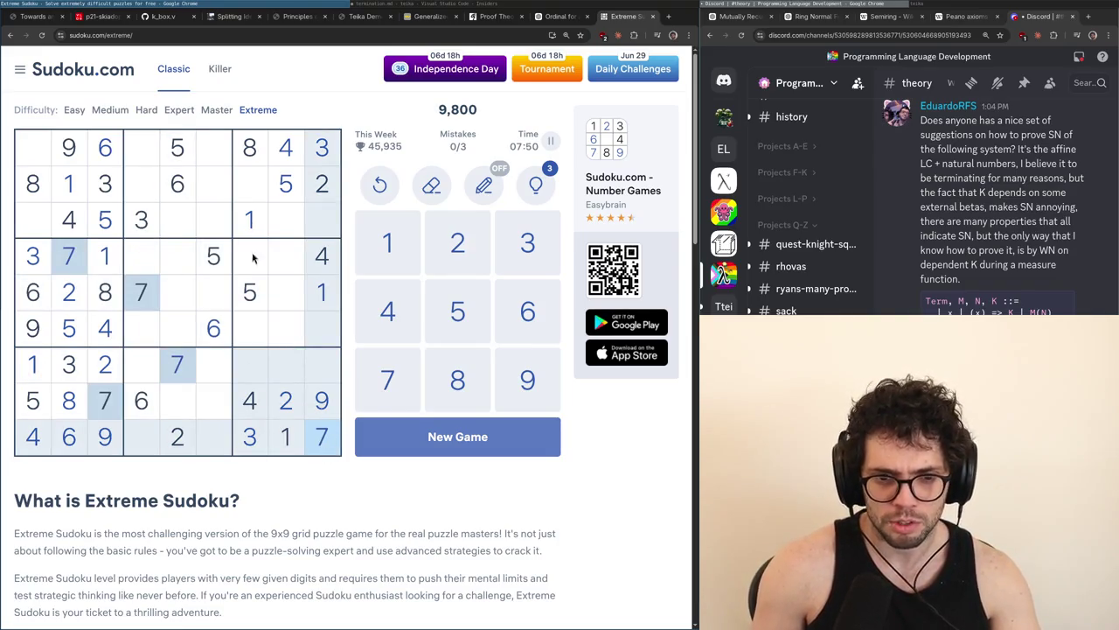
click(330, 368)
text(5)
click(324, 448)
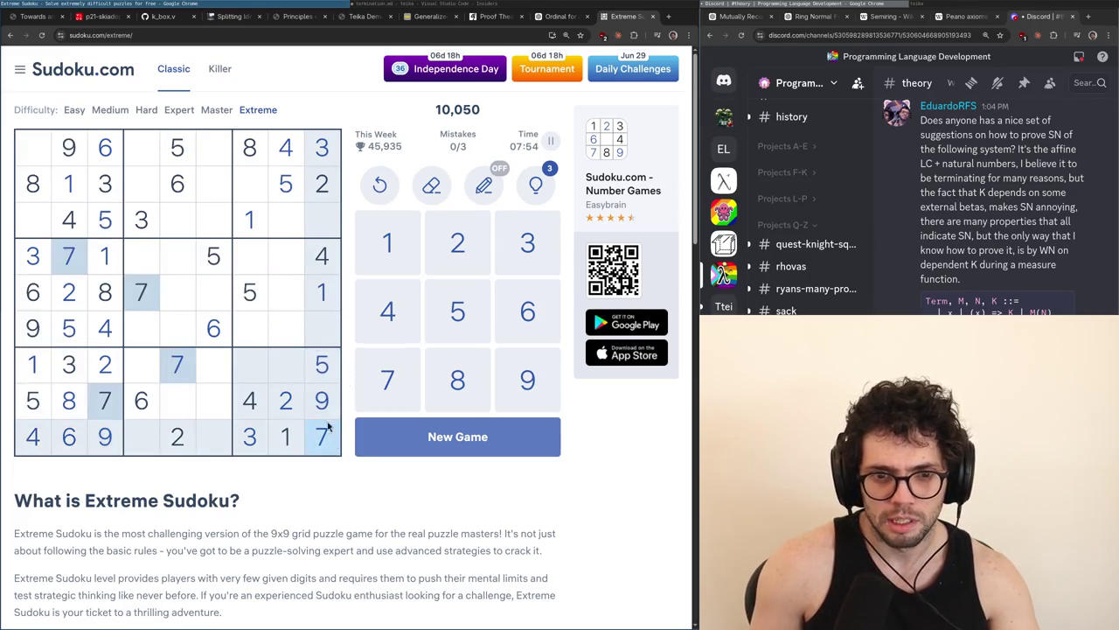
Place 6 at row 3 column 9, 8 at row 6 column 9, 2 at row 8 column 8
click(325, 220)
text(6)
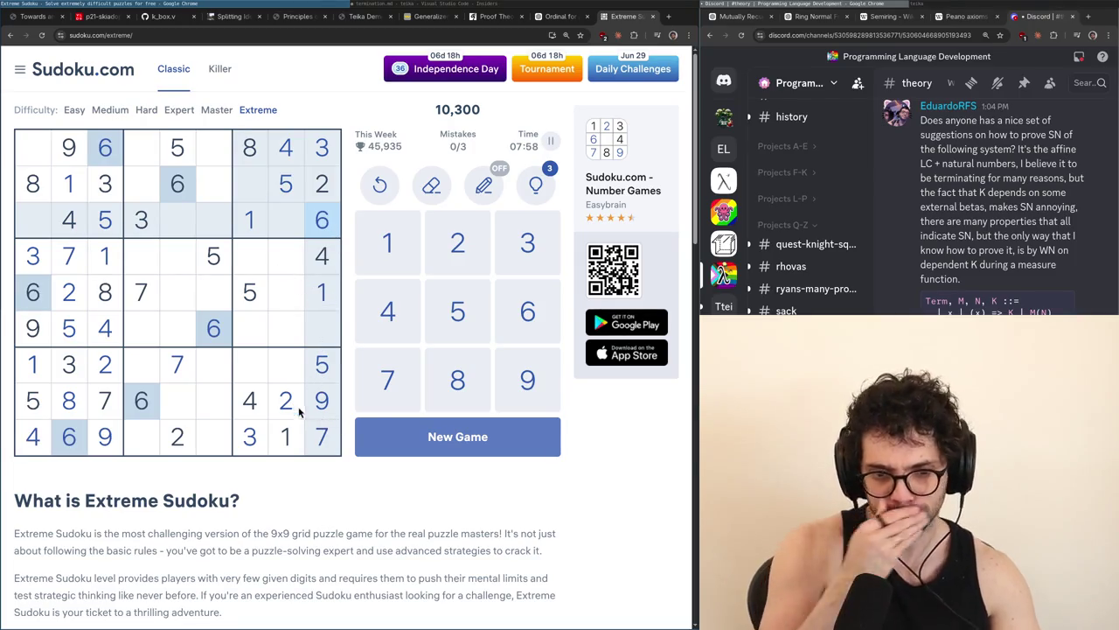
click(68, 400)
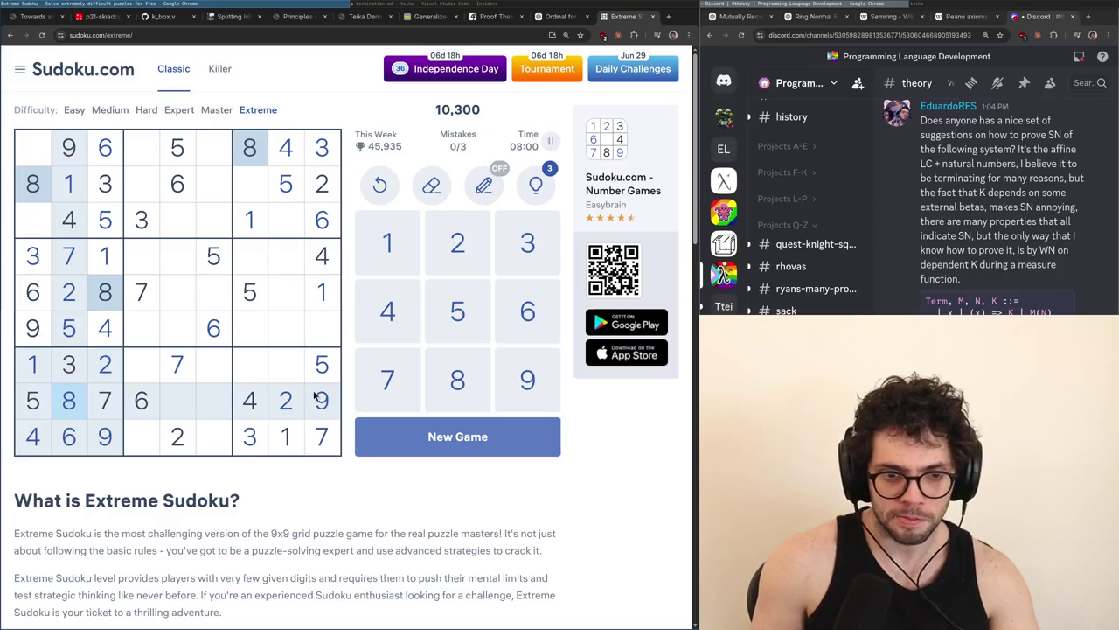
click(331, 338)
key(8)
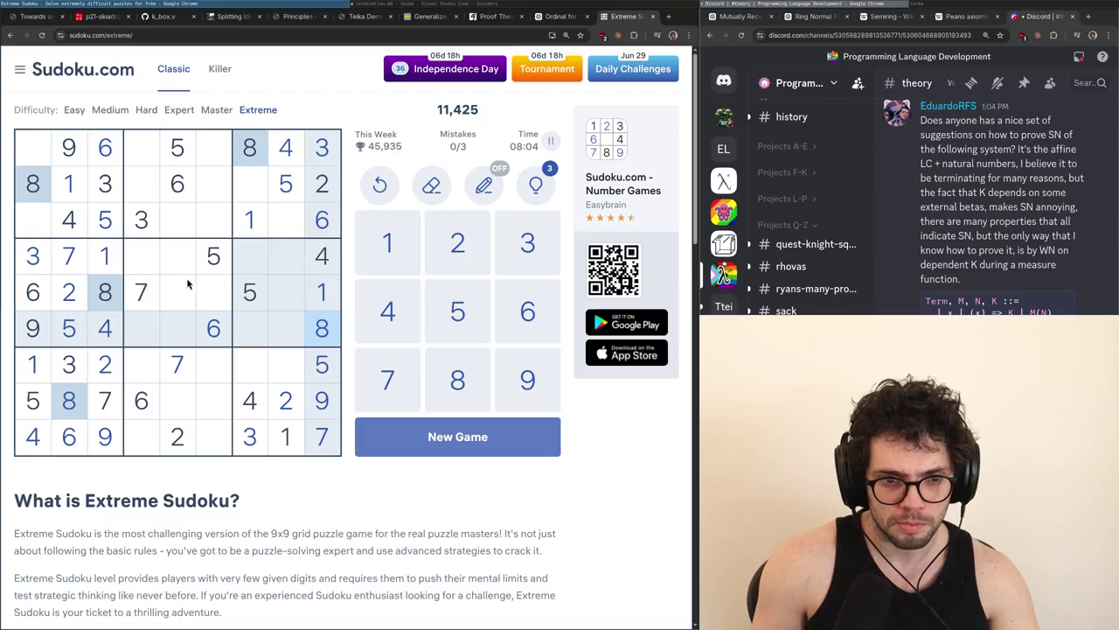
click(286, 400)
key(2)
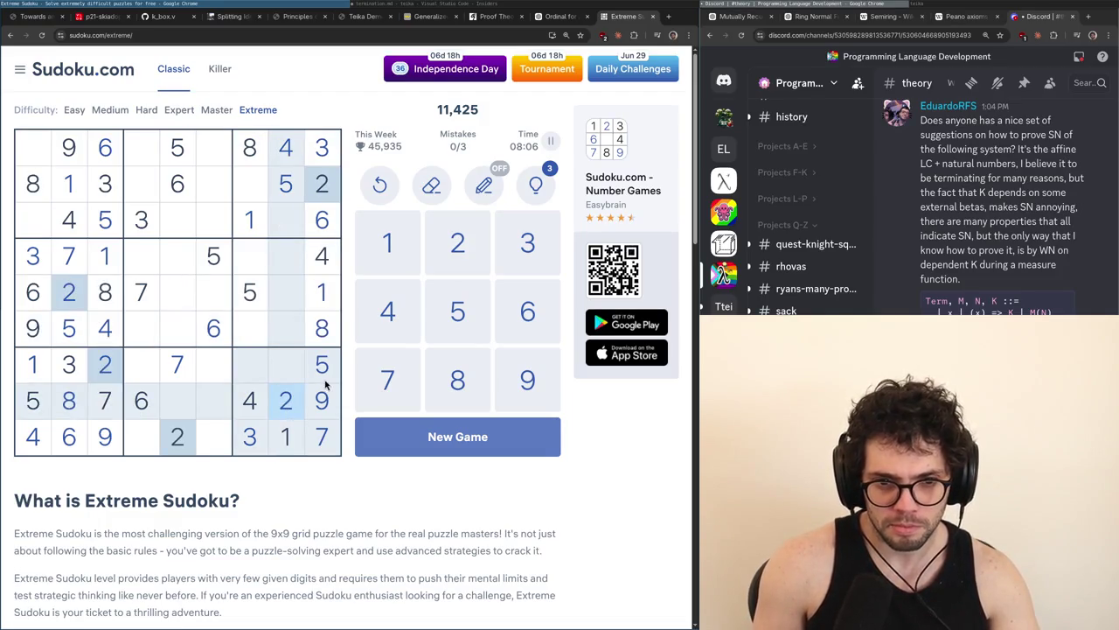
Scan placed 8s, 5s, 6s, 3s, 2s, 1s, 7s and 4s, then place a 4 in row 5, column 5
click(335, 337)
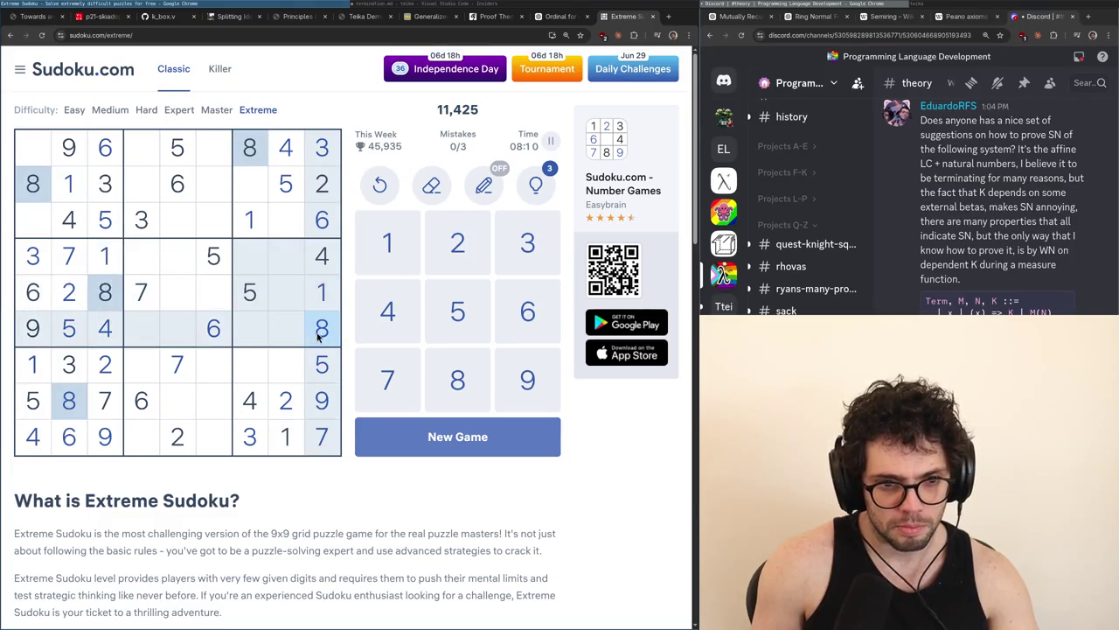
click(63, 339)
click(325, 219)
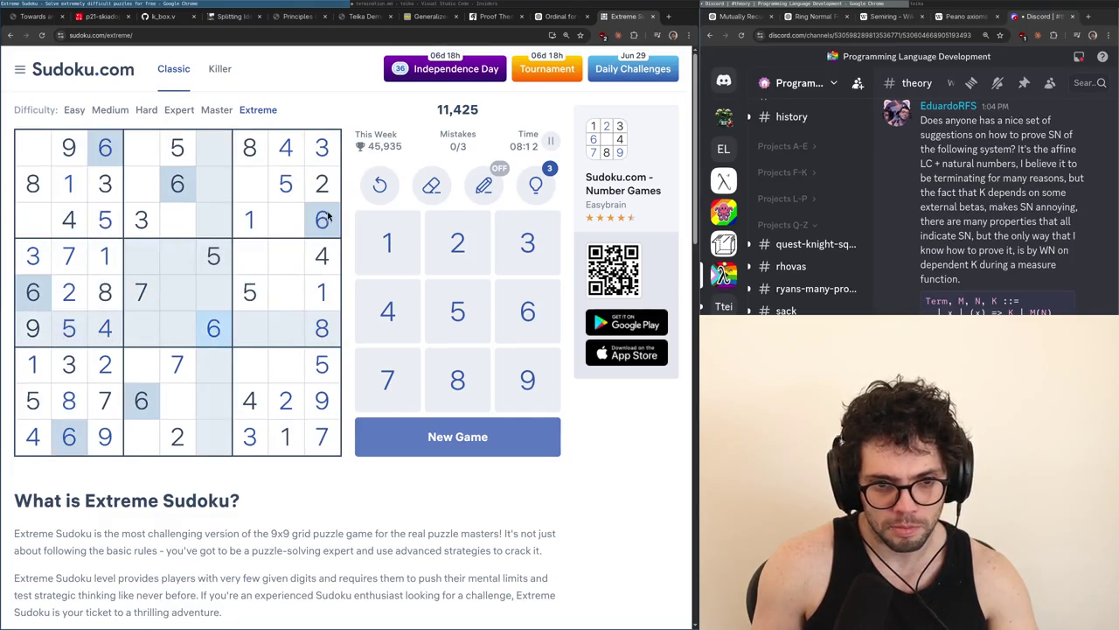
click(322, 158)
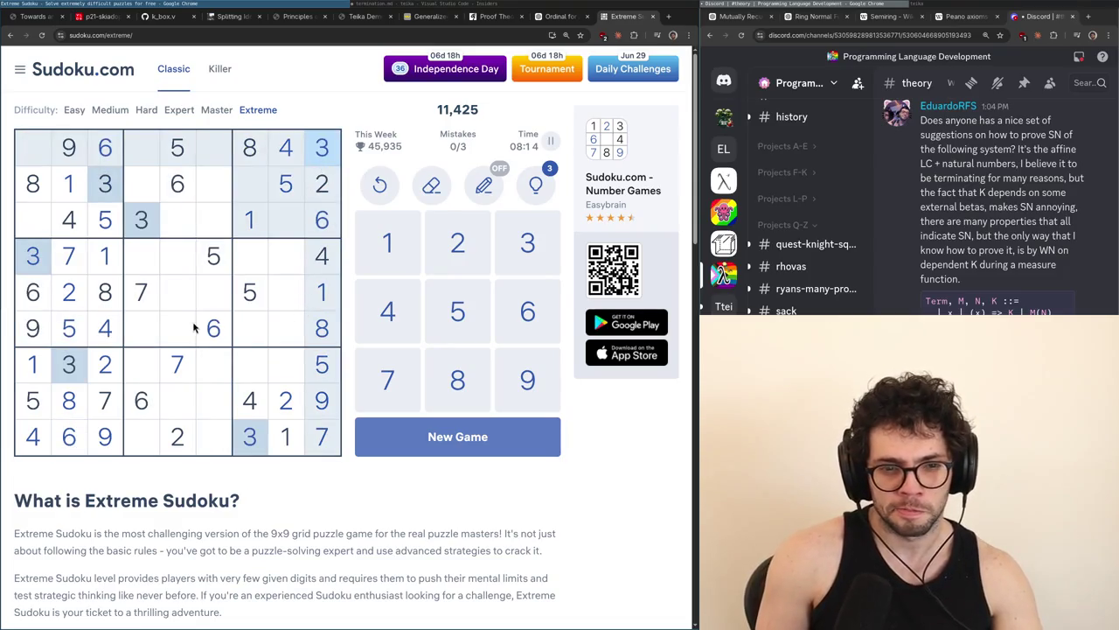
click(322, 187)
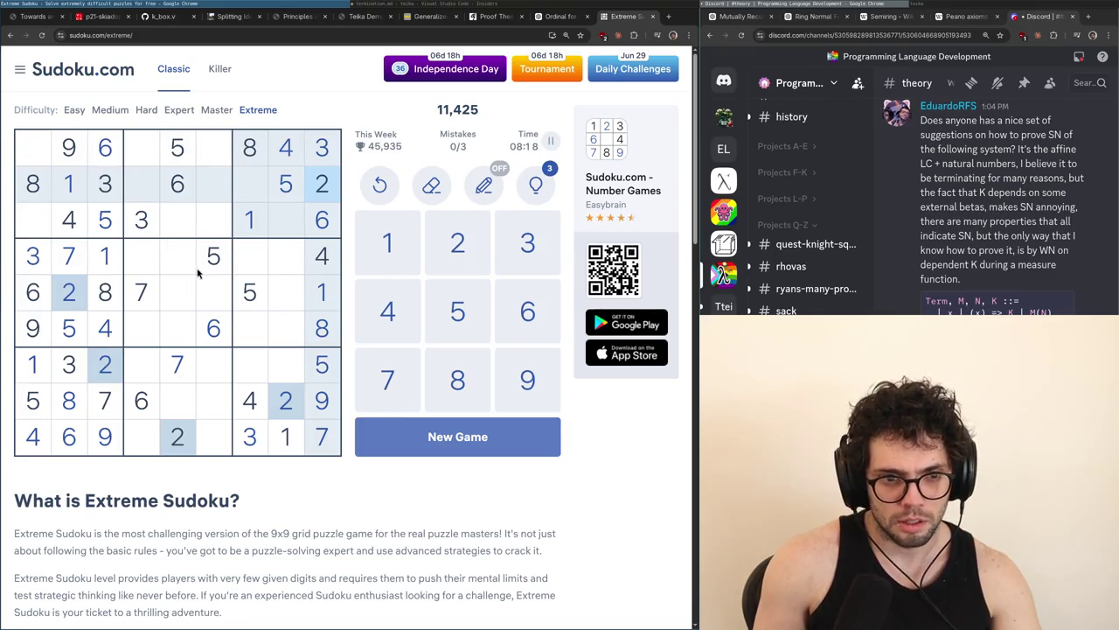
click(320, 302)
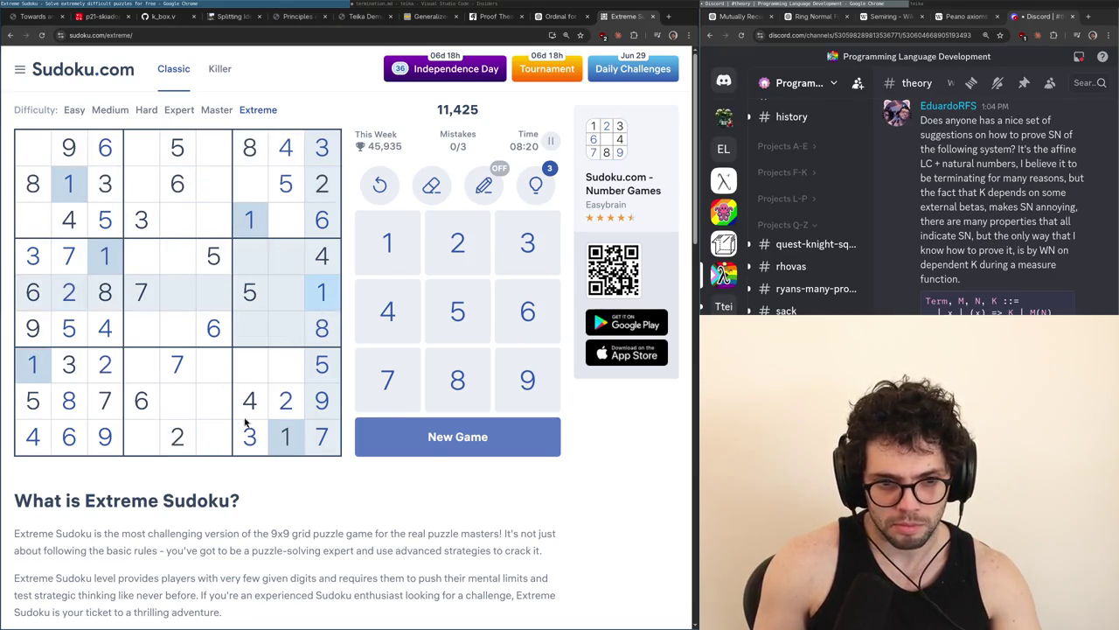
click(317, 194)
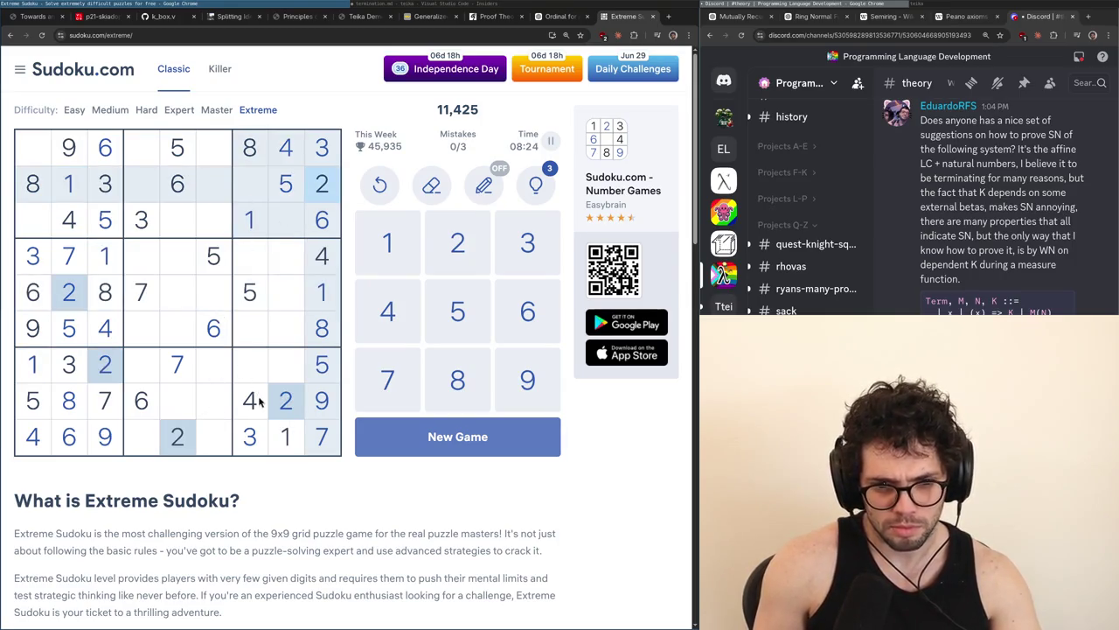
click(186, 378)
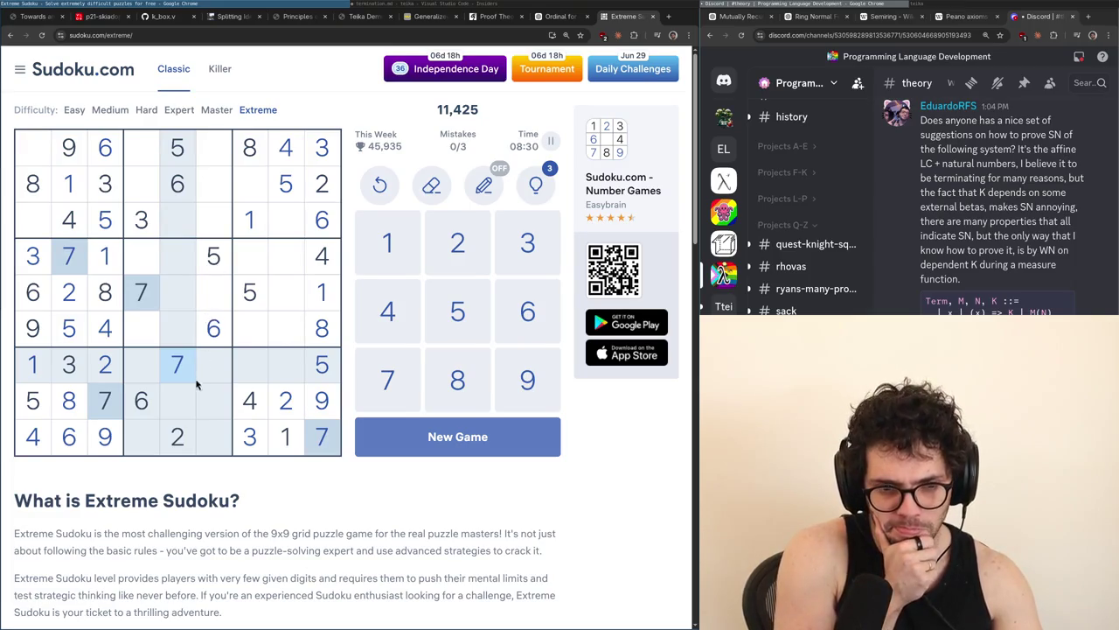
click(243, 406)
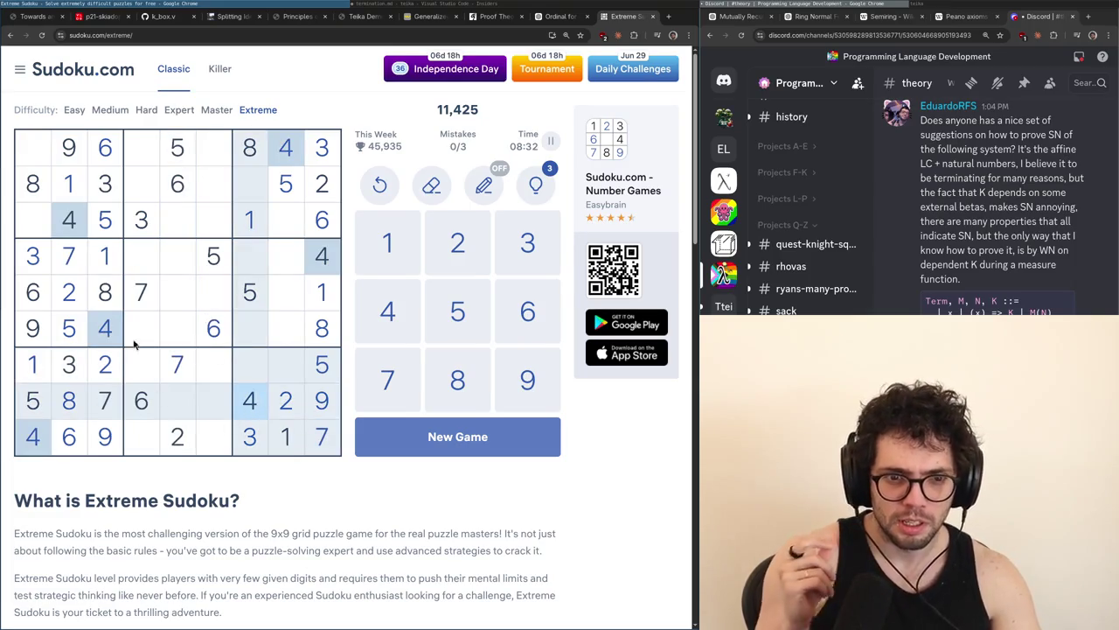
click(175, 297)
key(4)
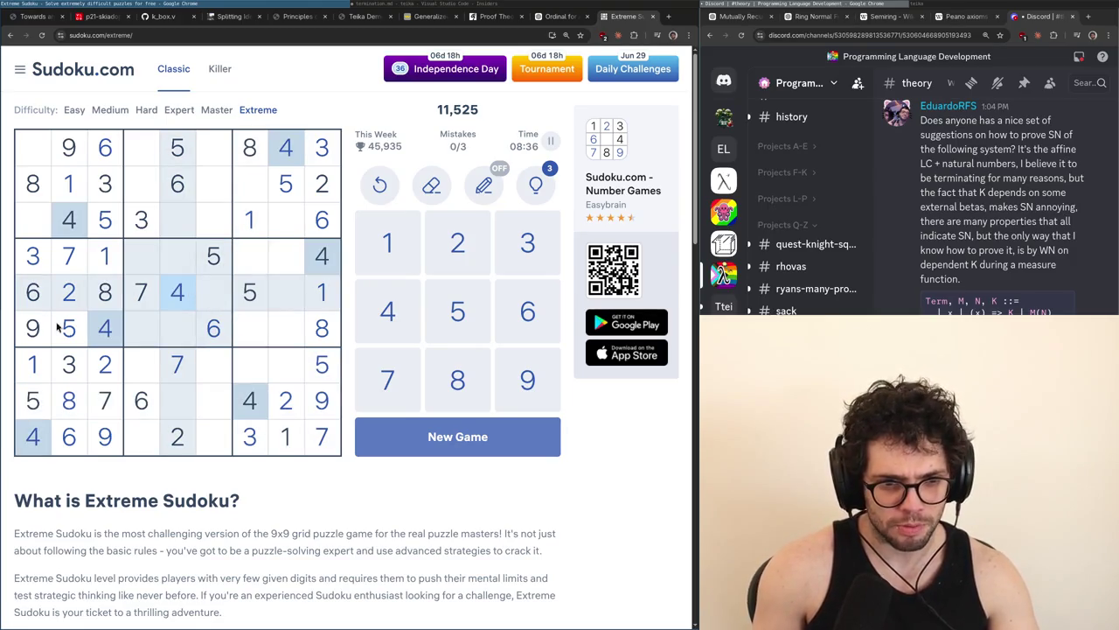
Work out candidates for row 6, column 5 by checking the 3s, 9s, 4s, 8s and 2s
click(141, 220)
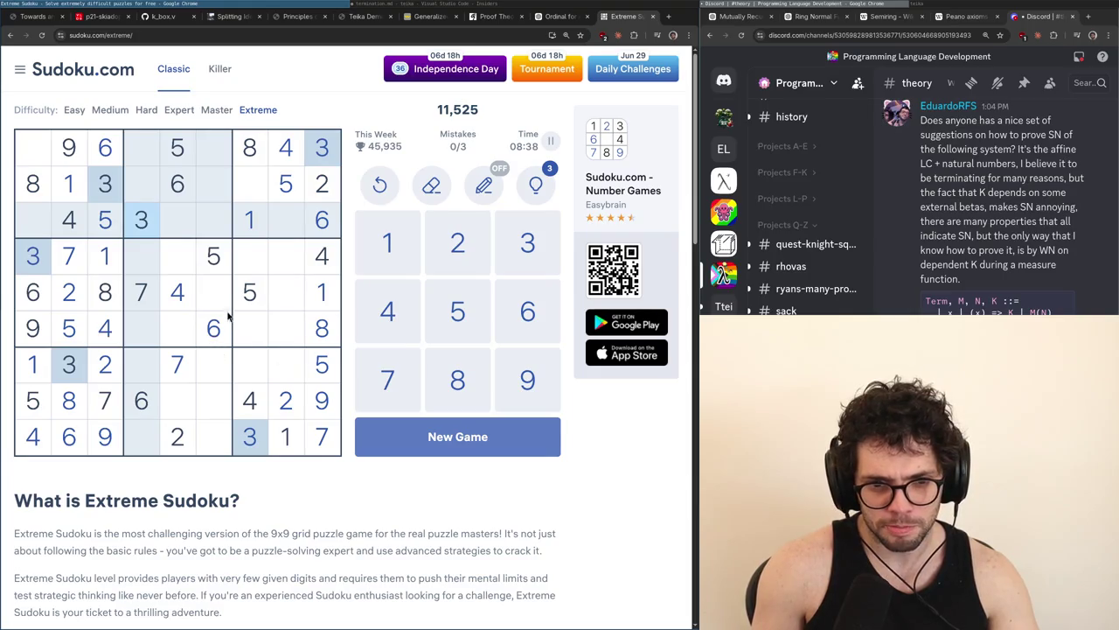
click(329, 413)
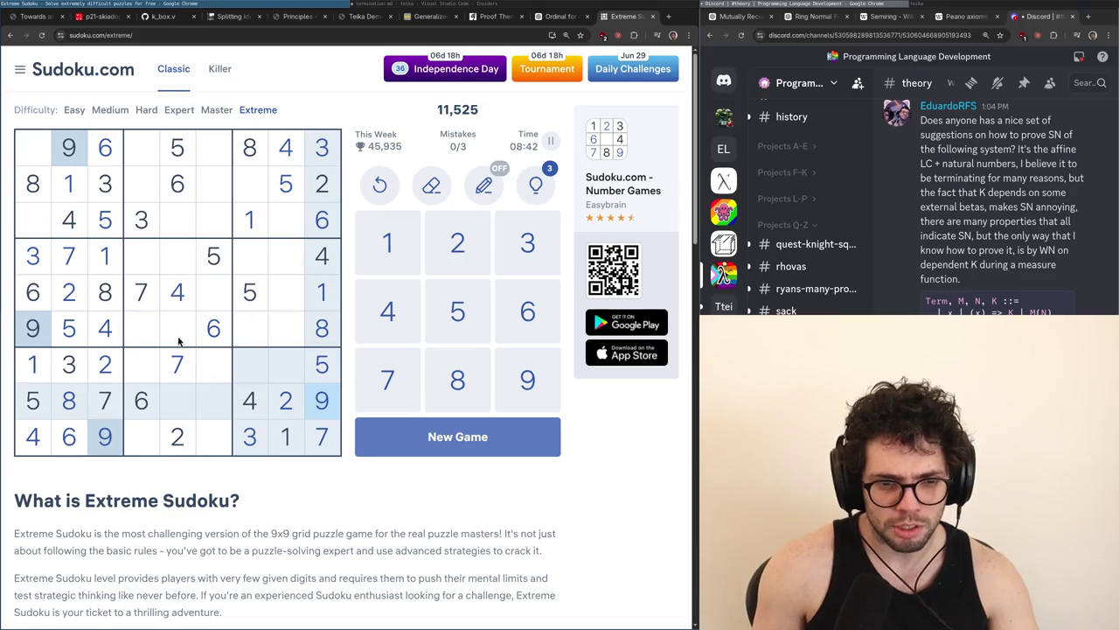
click(178, 302)
click(179, 317)
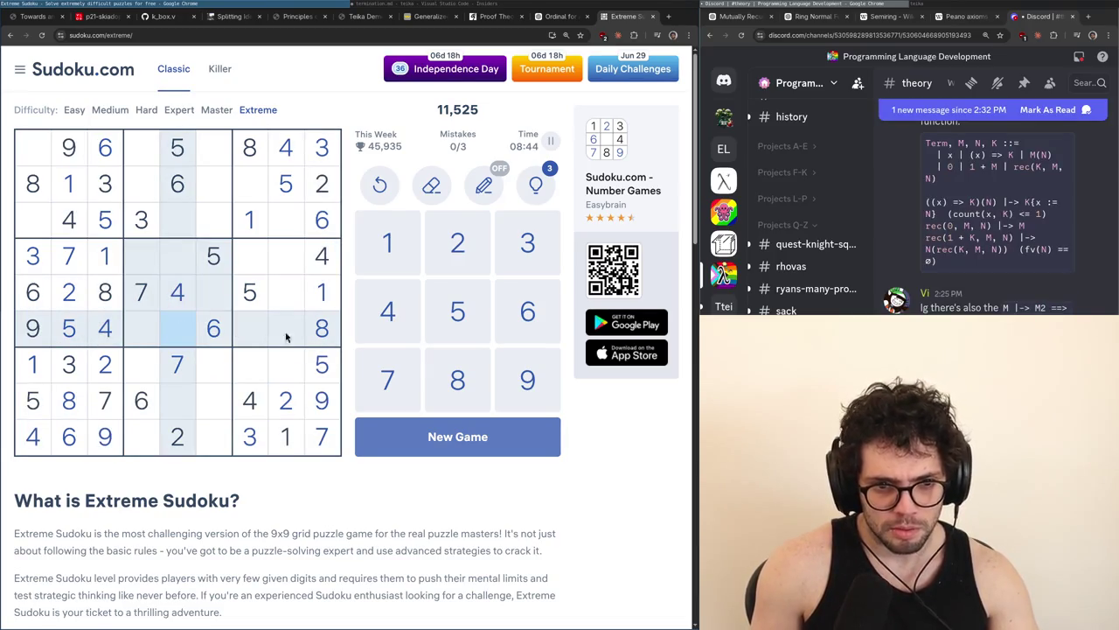
click(321, 331)
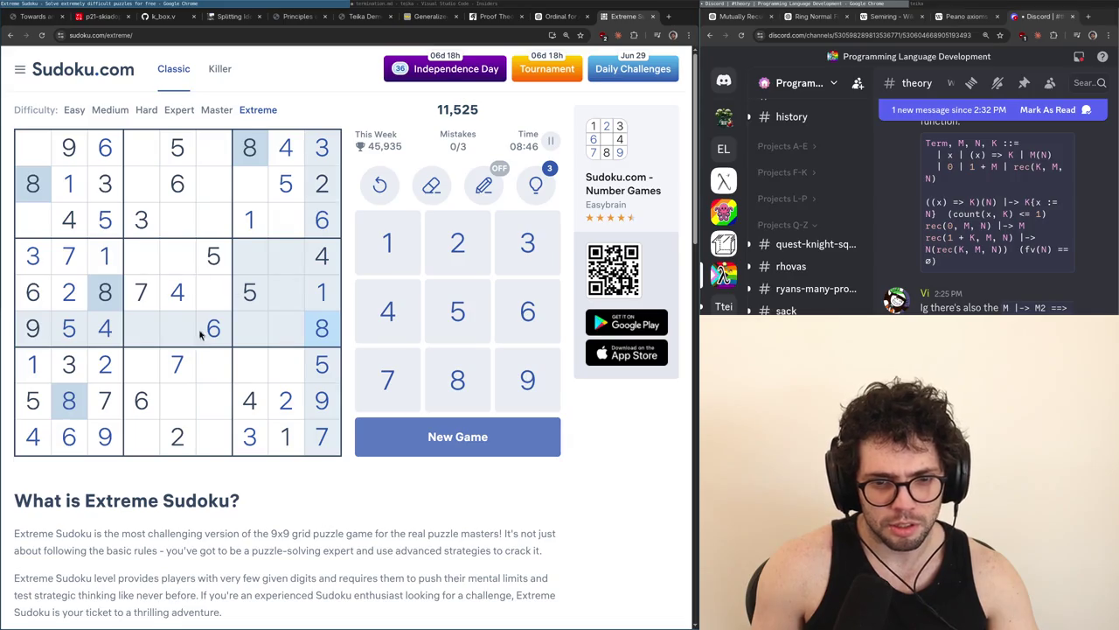
click(177, 437)
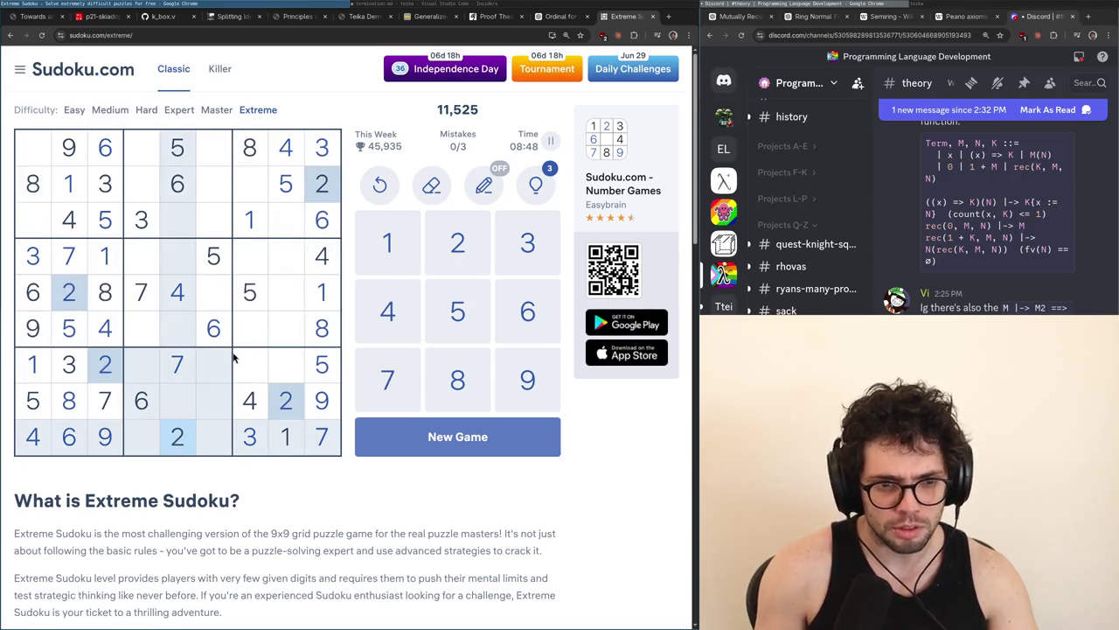
Study empty cells at row 5 columns 6 and 8 and row 7 column 8 against the 3s, 1s and 4s
click(223, 300)
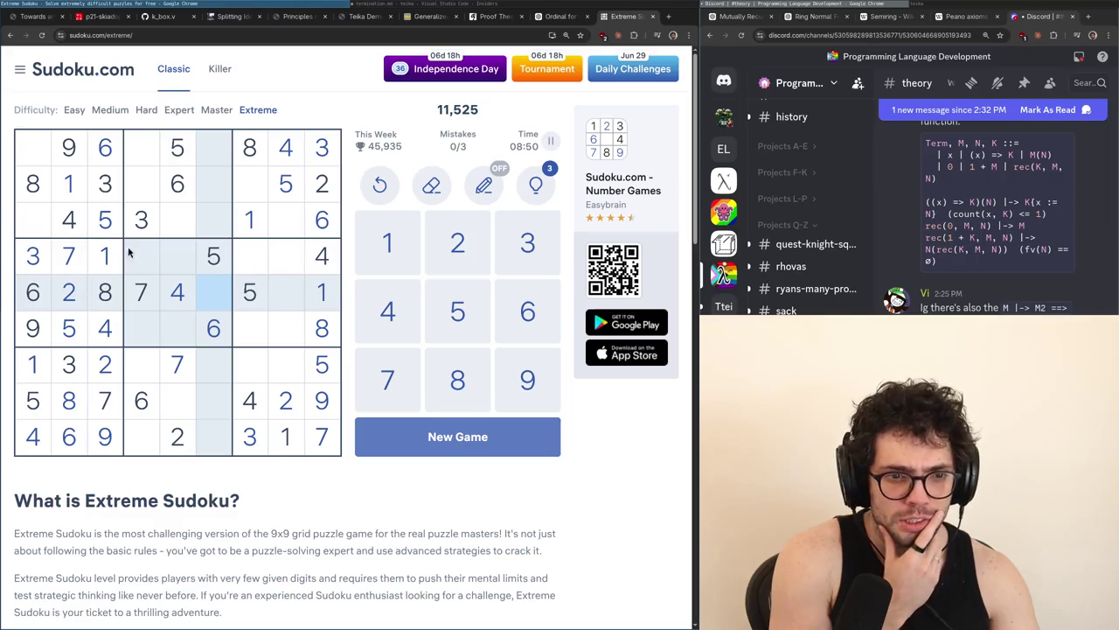
click(142, 219)
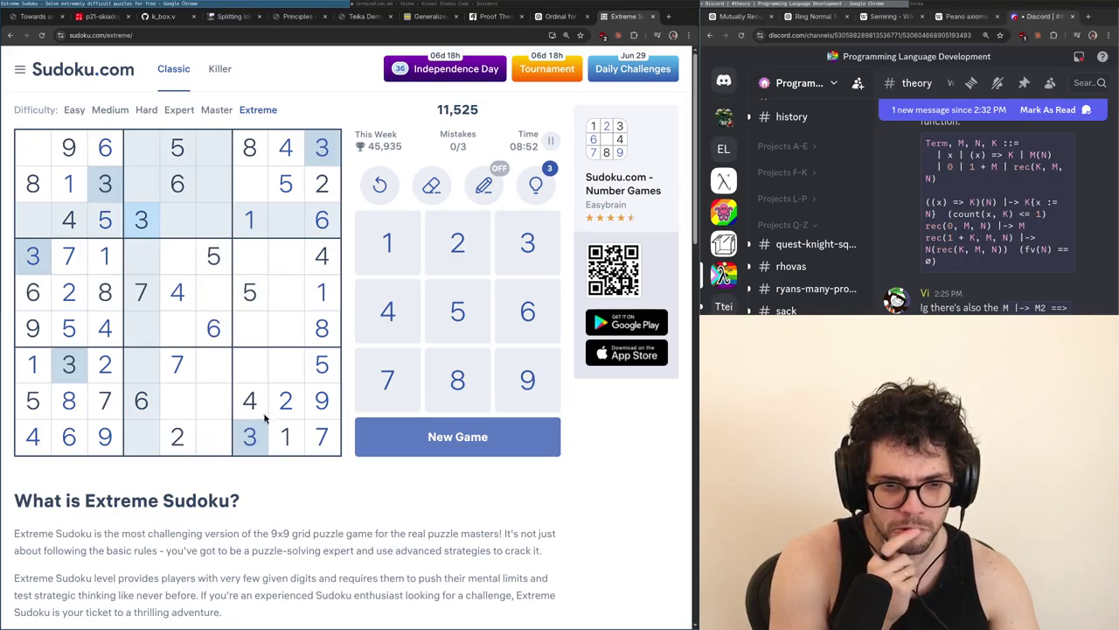
click(292, 439)
click(262, 442)
click(289, 440)
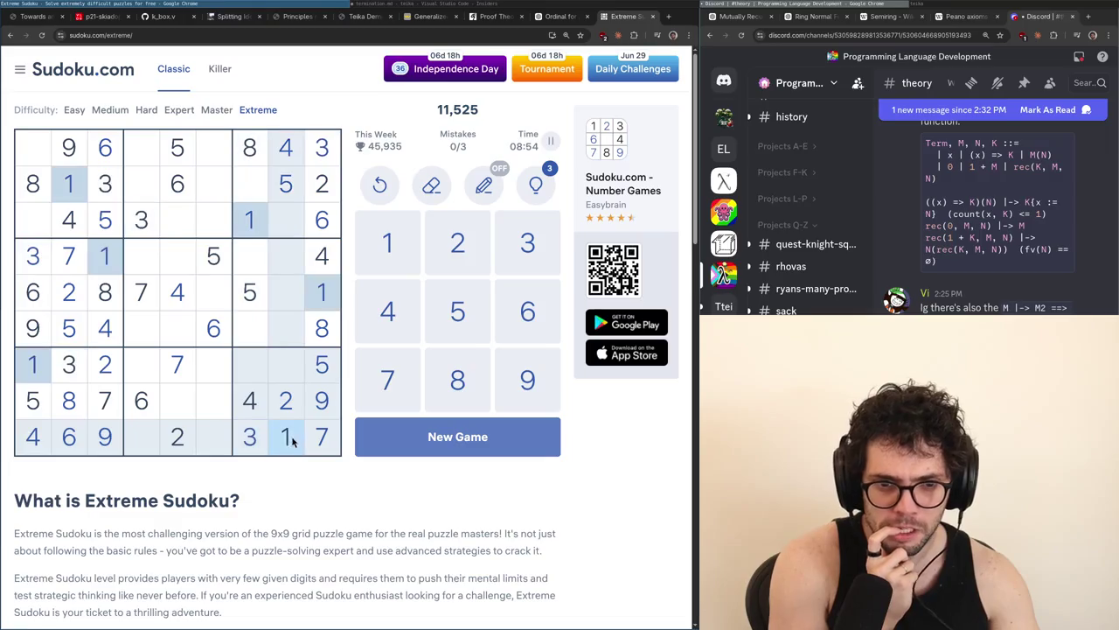
click(266, 409)
click(281, 301)
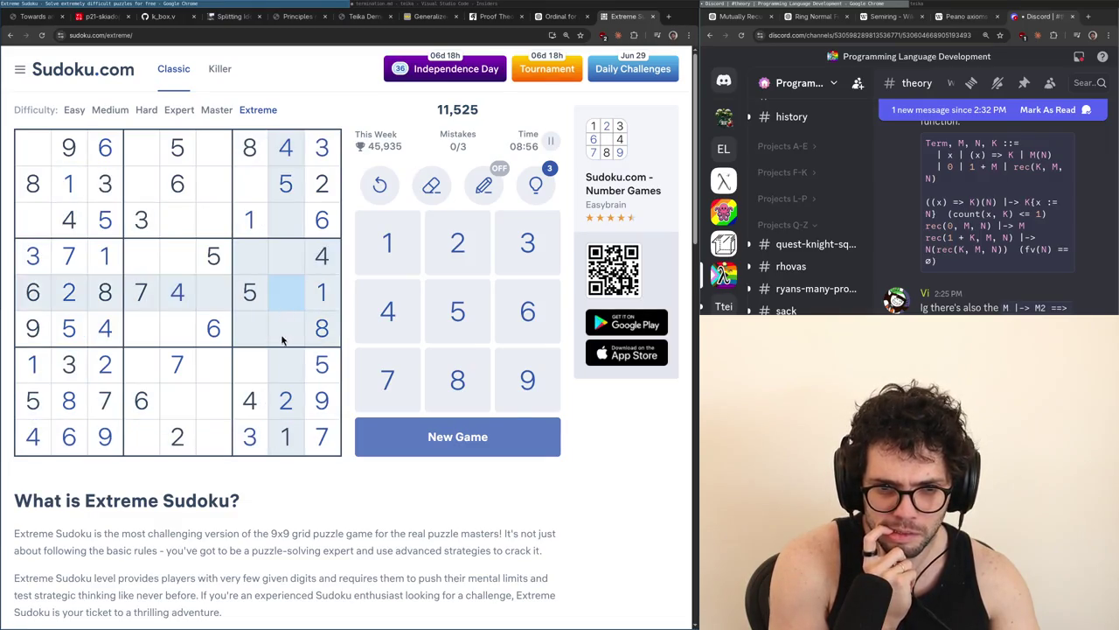
click(287, 363)
key(Right)
key(Up)
key(Up)
key(Up)
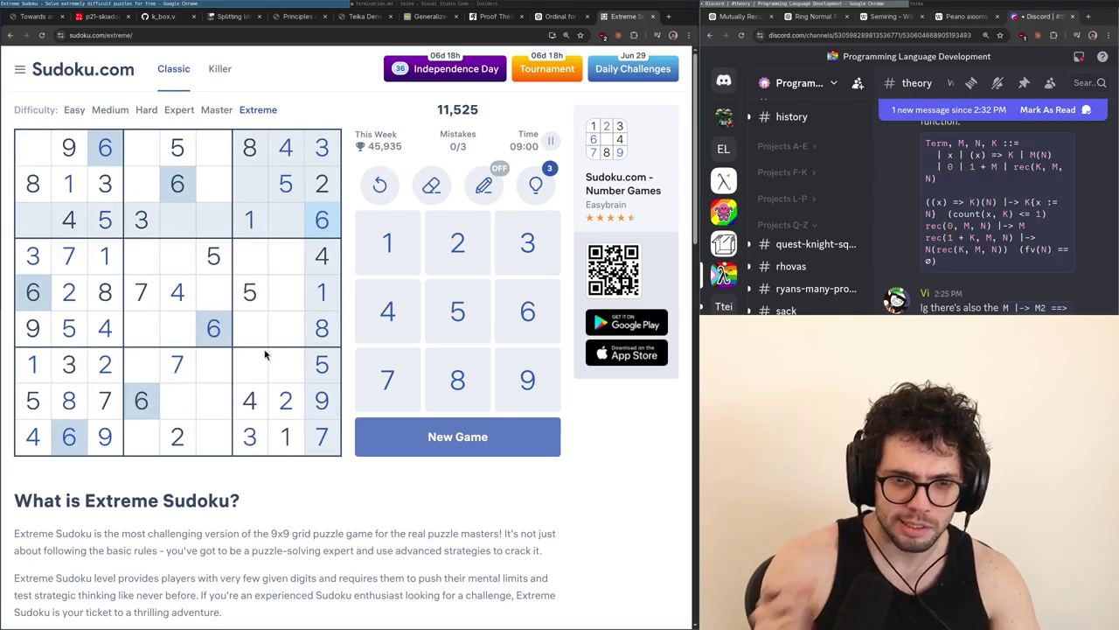
key(Down)
key(Down)
key(Down)
key(Left)
Examine row 9 columns 4 and 6 against the placed 8s, 9s, 7s, 4s and 1s
click(63, 416)
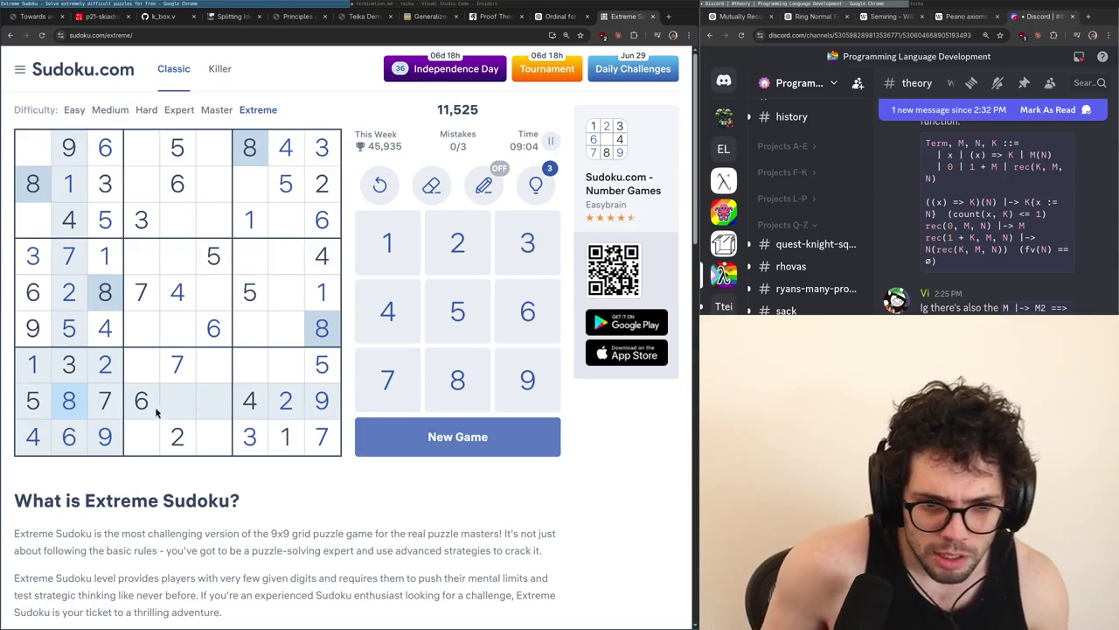
click(151, 442)
click(218, 440)
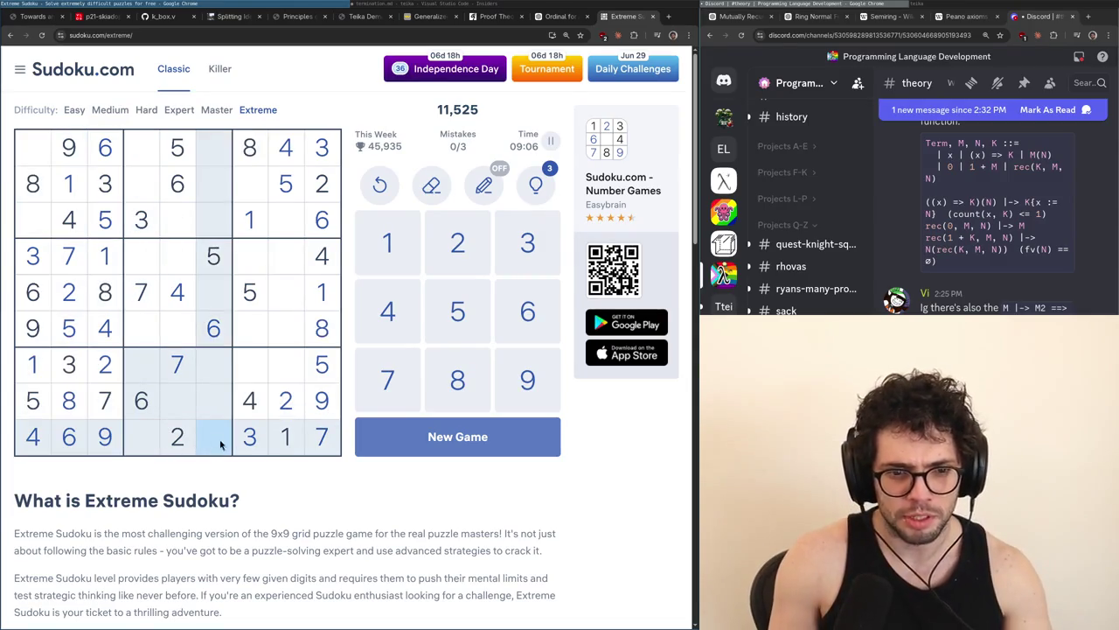
click(312, 408)
click(70, 396)
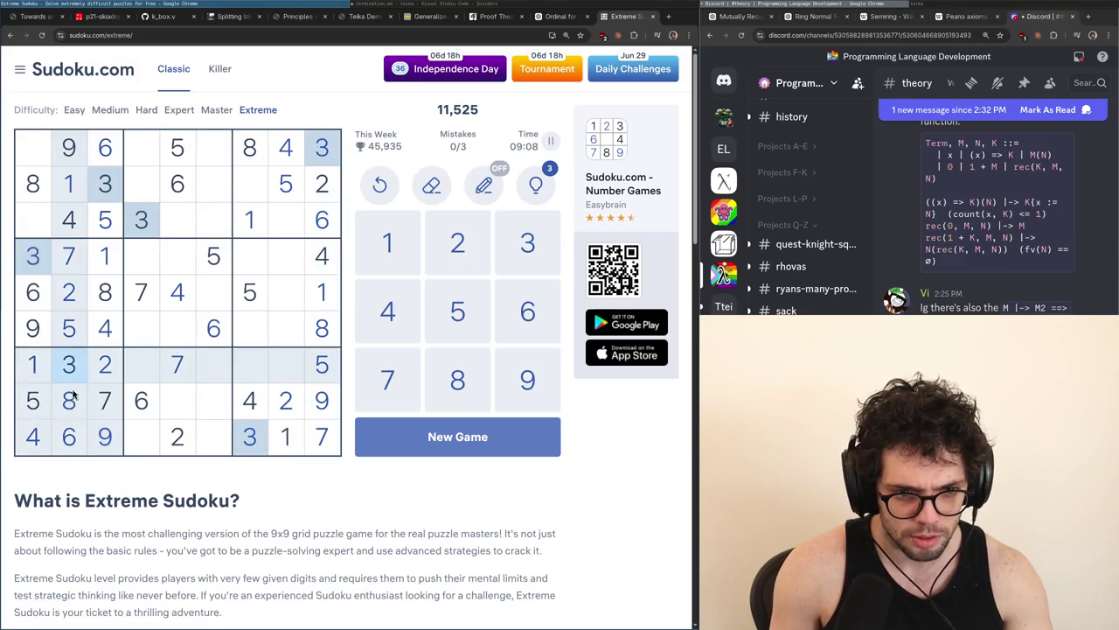
click(107, 402)
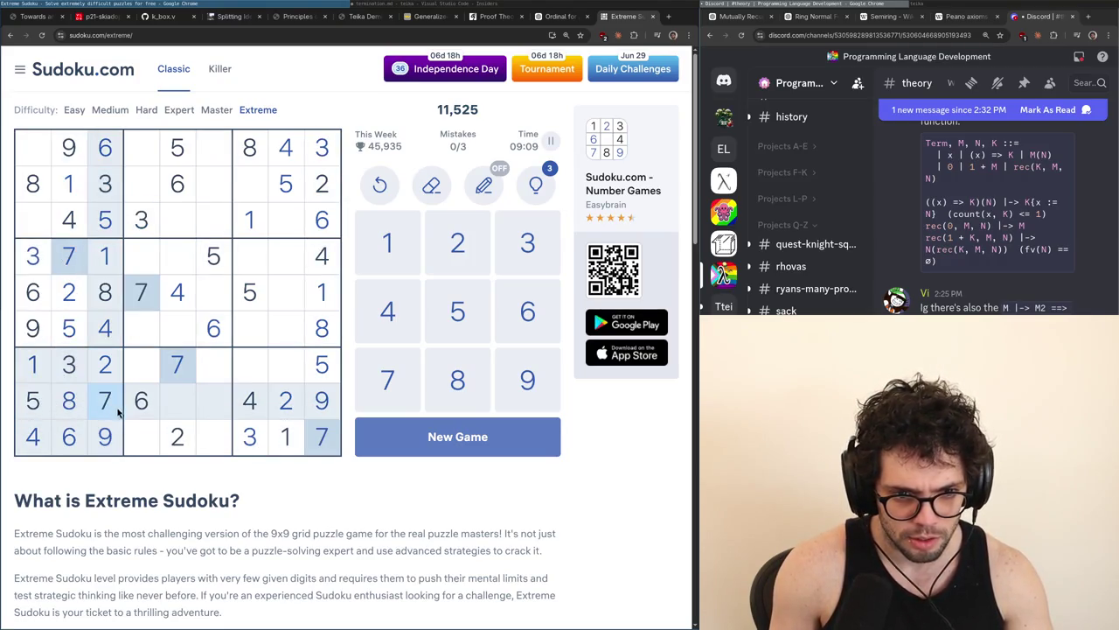
click(252, 417)
click(44, 374)
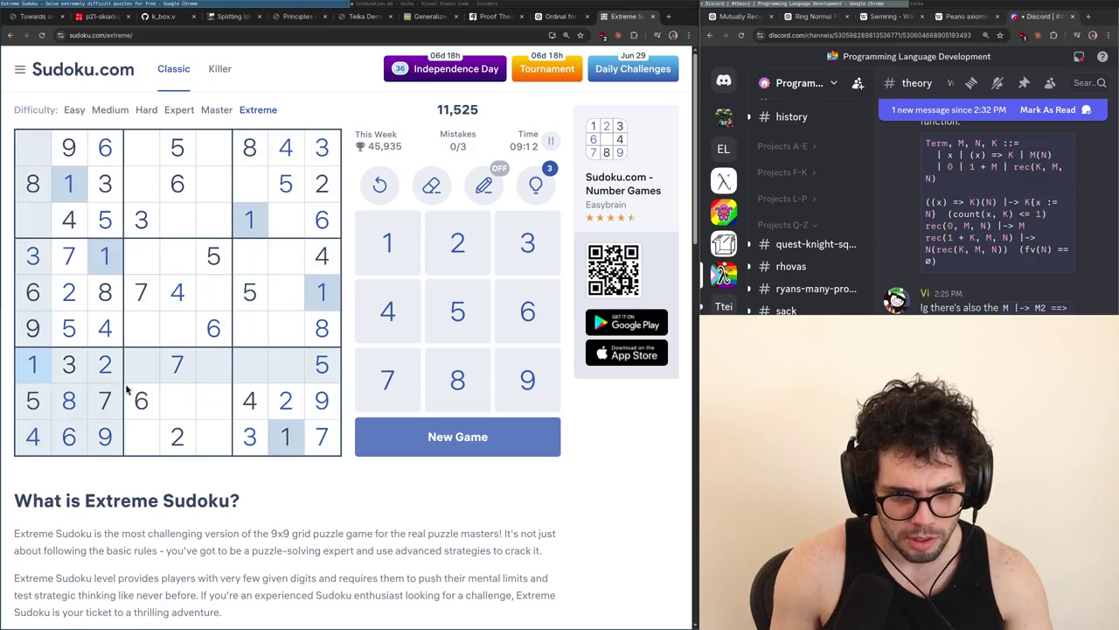
click(249, 398)
Highlight the 6s and 5s, then select row 9, column 4 for the 5
key(Up)
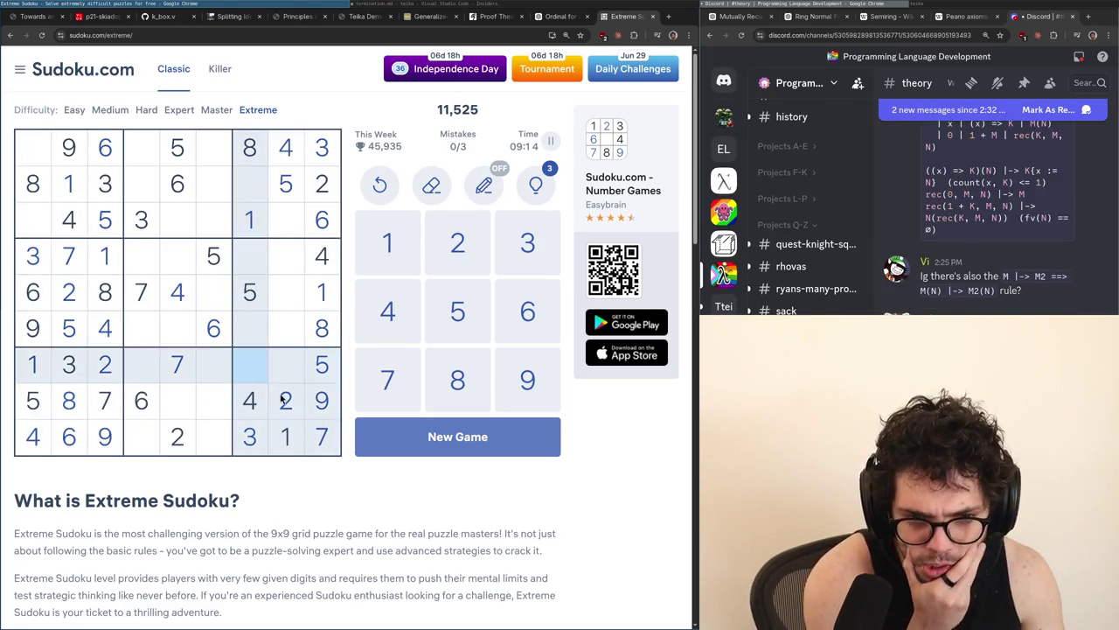
key(Right)
click(216, 366)
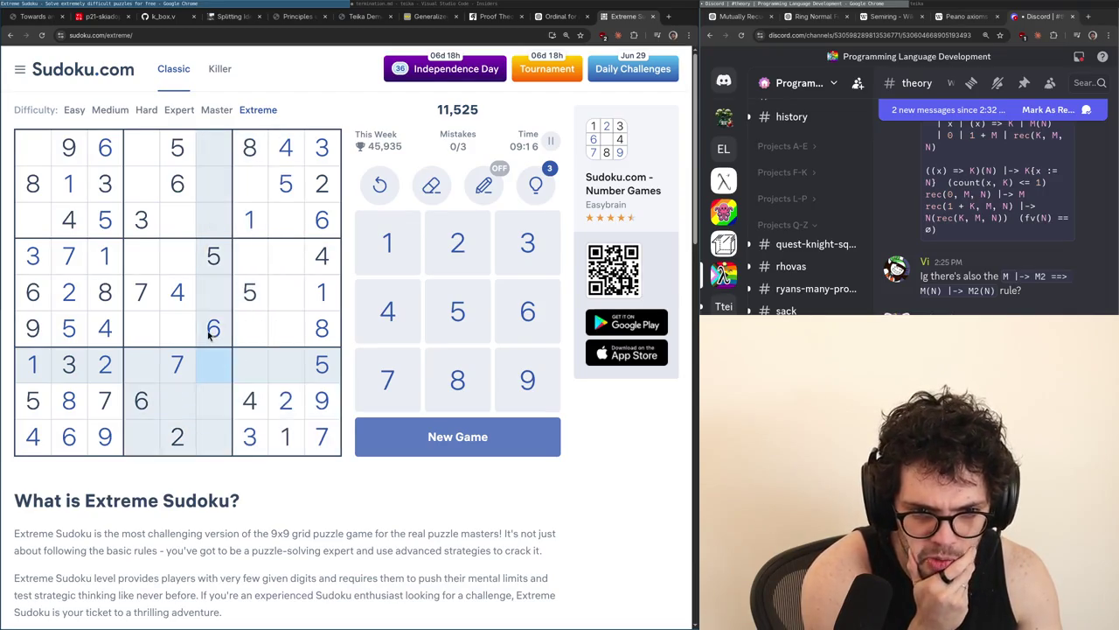
click(211, 337)
click(33, 401)
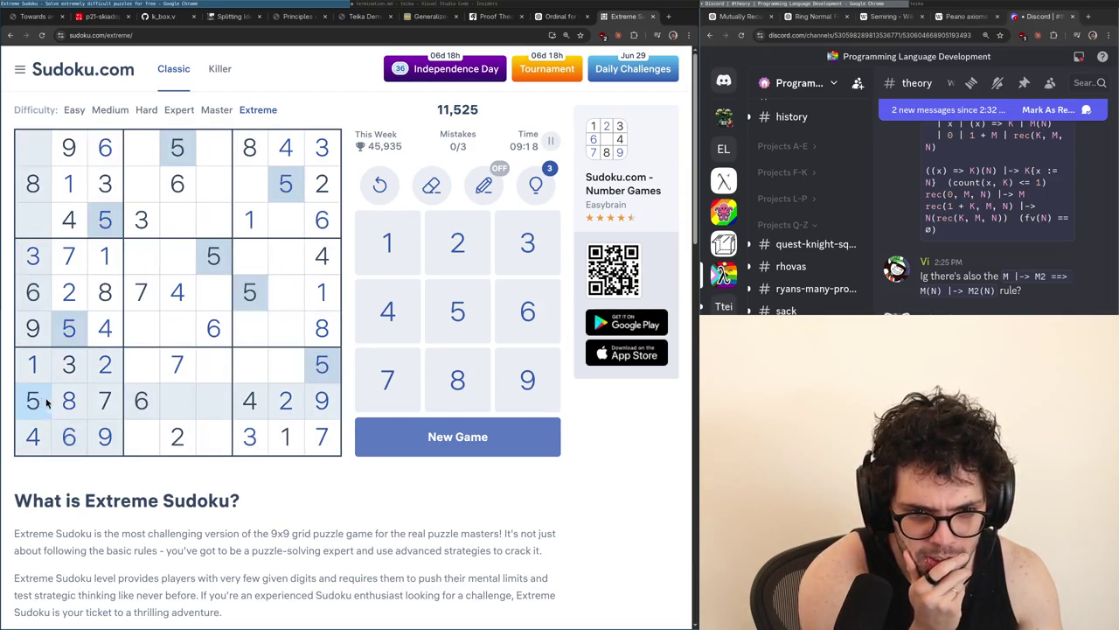
click(140, 437)
Enter 5 at row 9 column 4, and 8s at row 9 column 6, row 3 column 5, row 4 column 4
text(5)
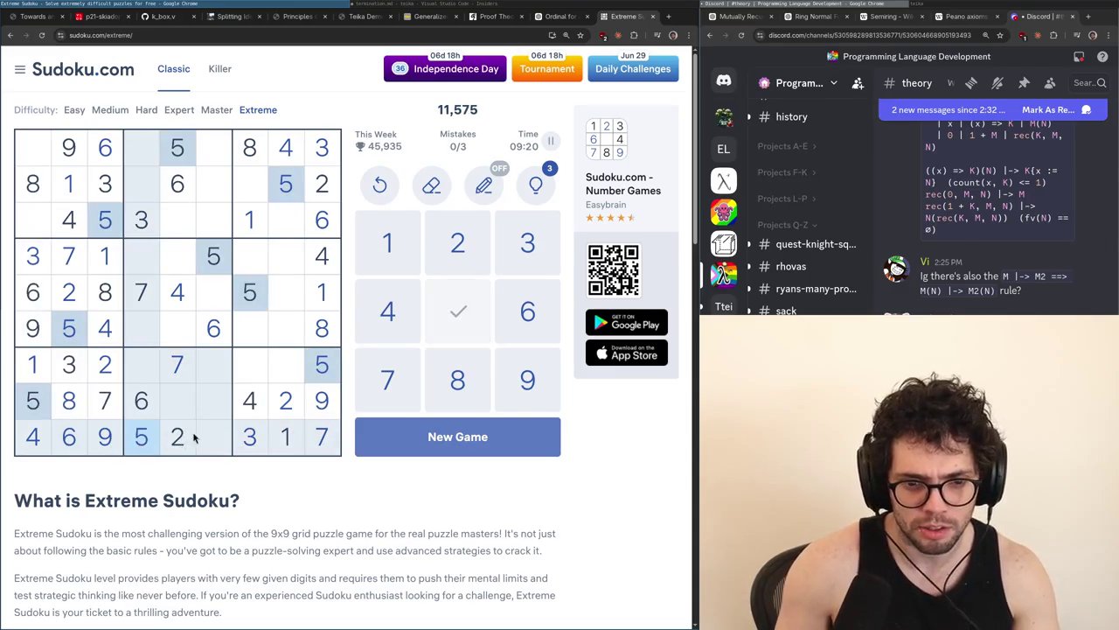
click(215, 445)
text(8)
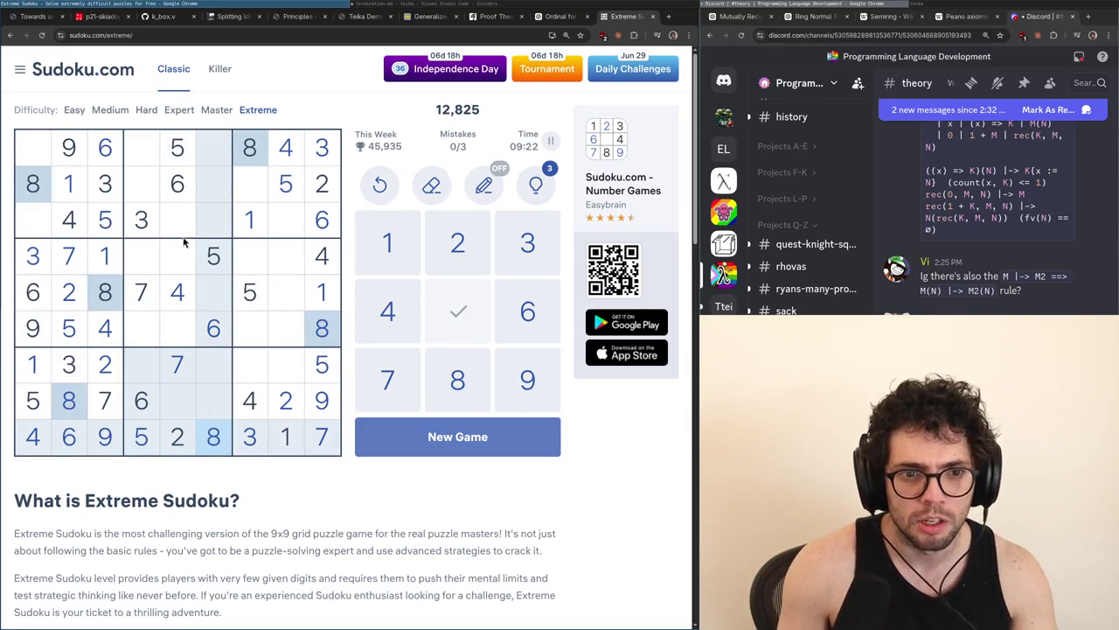
click(178, 223)
text(8)
click(151, 260)
text(8)
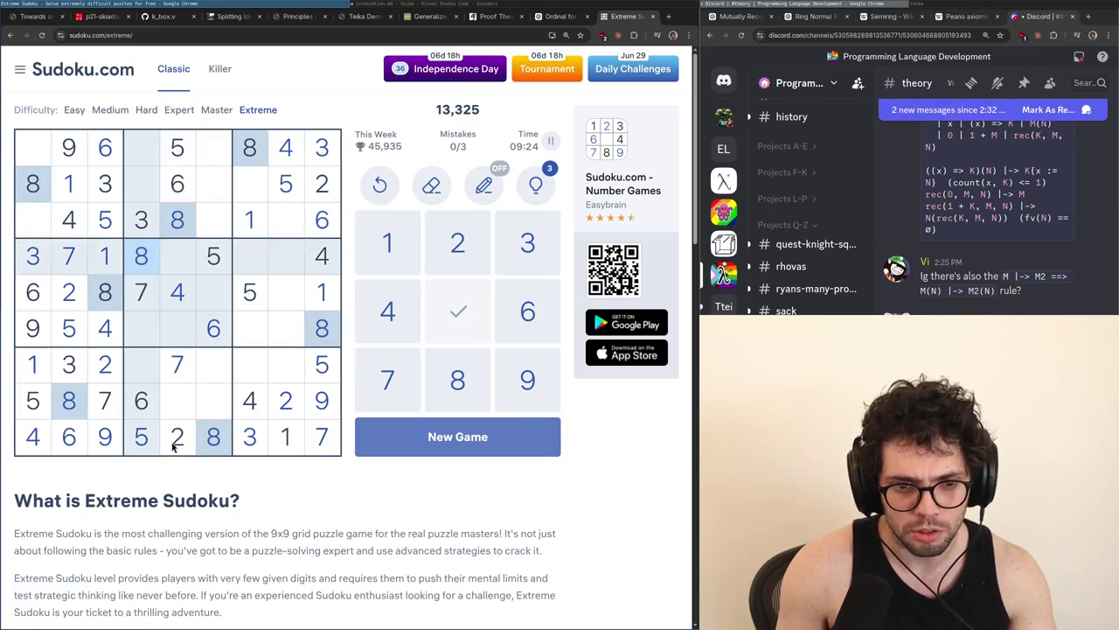
Check the 5s, 1s, 4s and 2s, then place a 2 in row 6, column 4
click(148, 442)
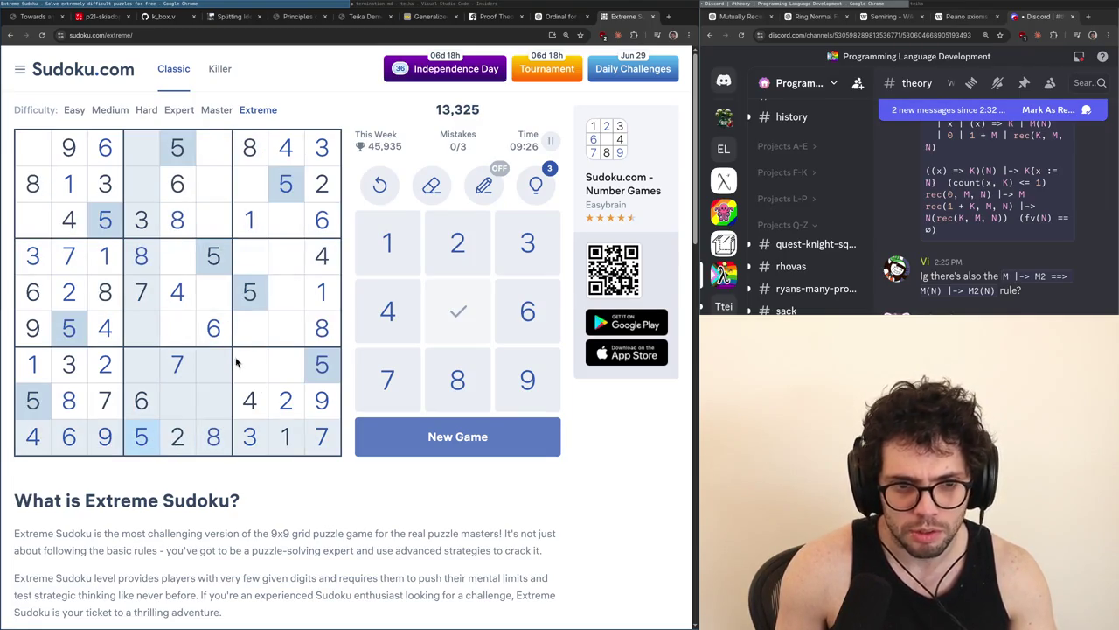
click(285, 430)
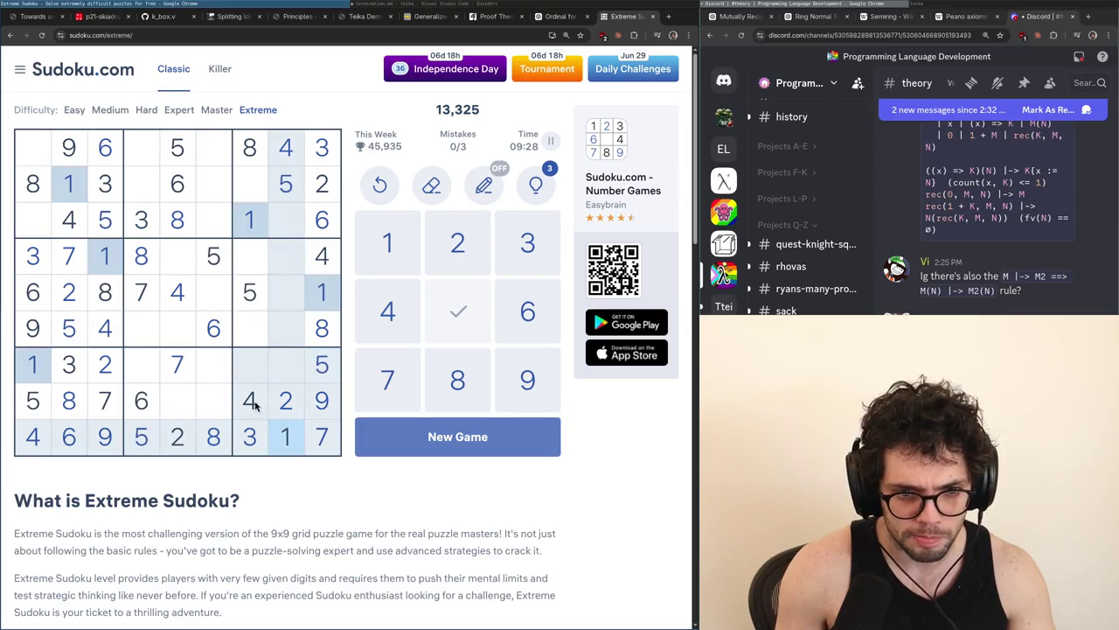
click(240, 407)
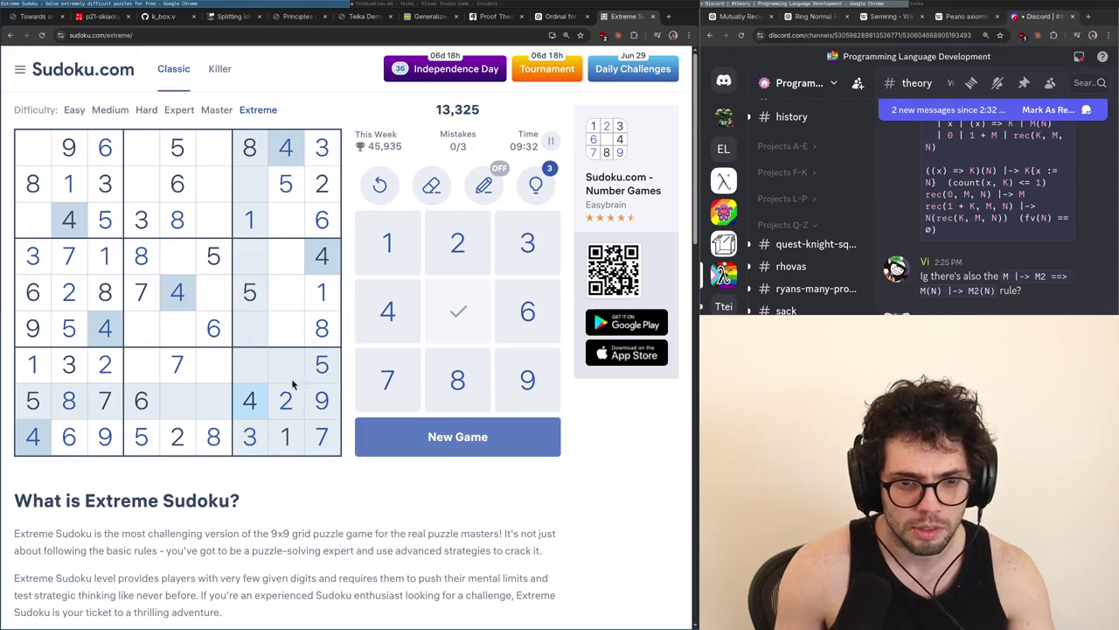
click(285, 402)
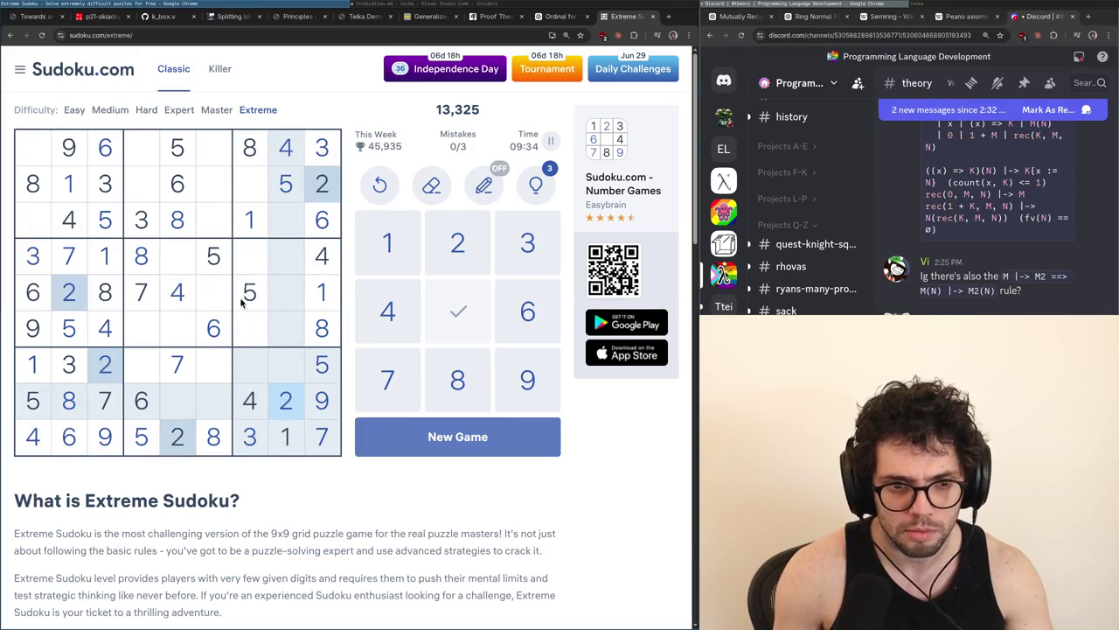
click(143, 316)
text(2)
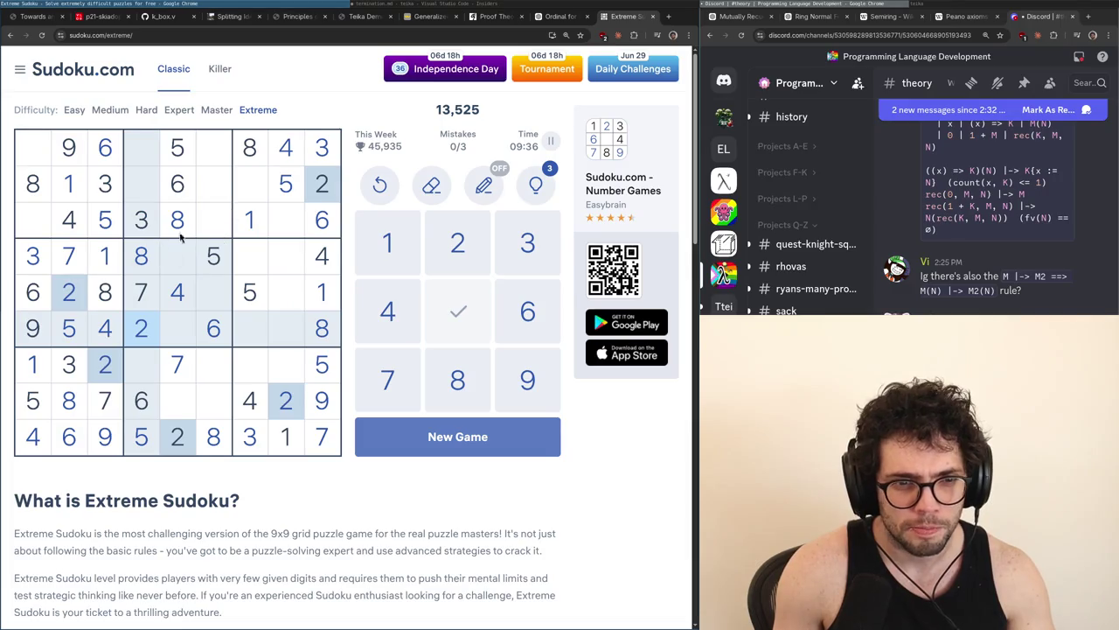
Place 1 at row 6 column 5, and 3s at row 5 column 6 and row 8 column 5
click(31, 256)
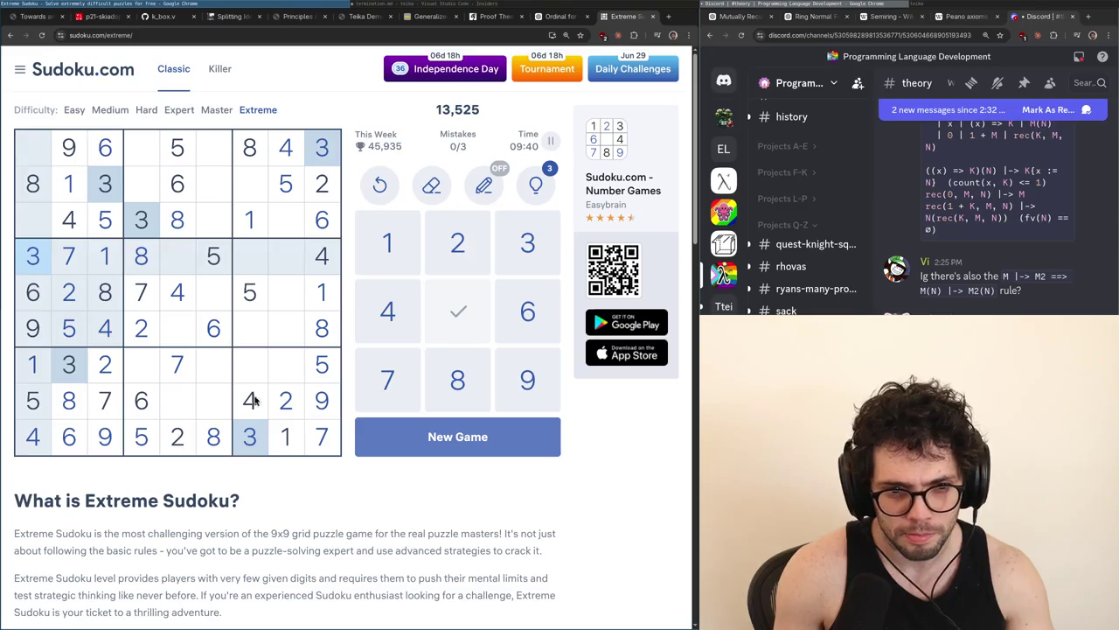
click(285, 437)
click(186, 331)
text(1)
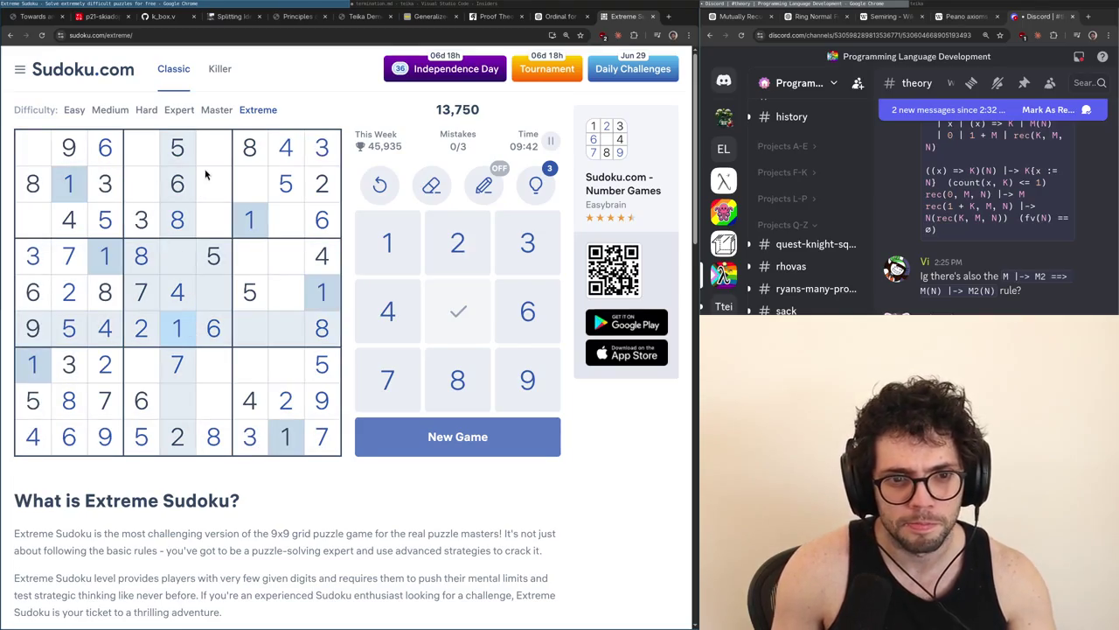
click(208, 302)
text(3)
click(183, 405)
text(3)
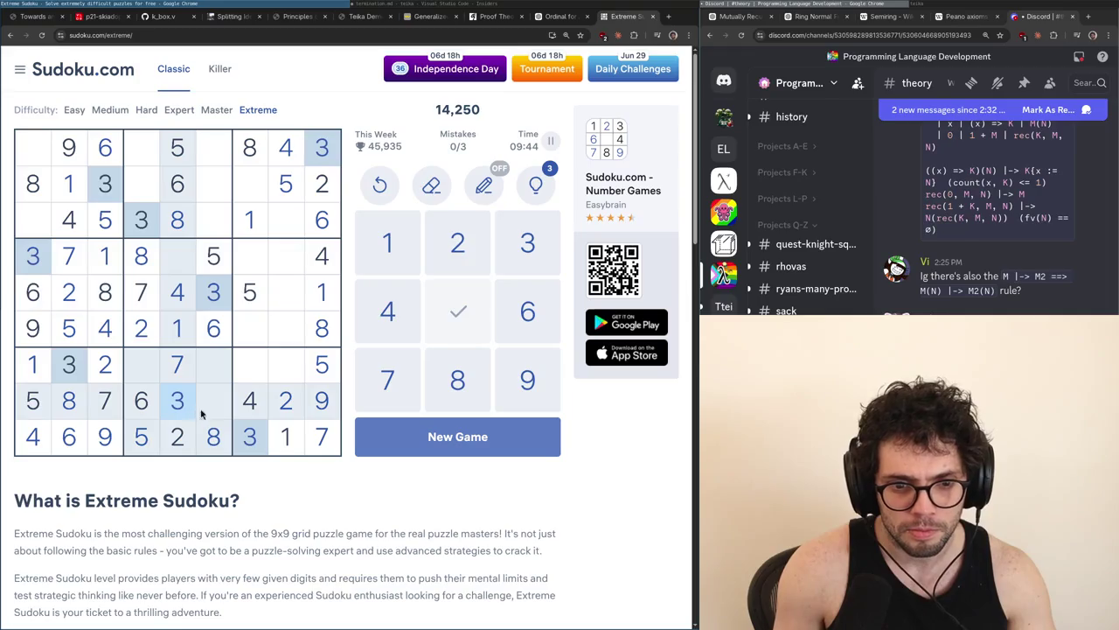
Place 1s at row 8 column 6 and row 1 column 4, and 9s at row 4 column 5 and row 5 column 8
click(298, 445)
click(211, 411)
text(1)
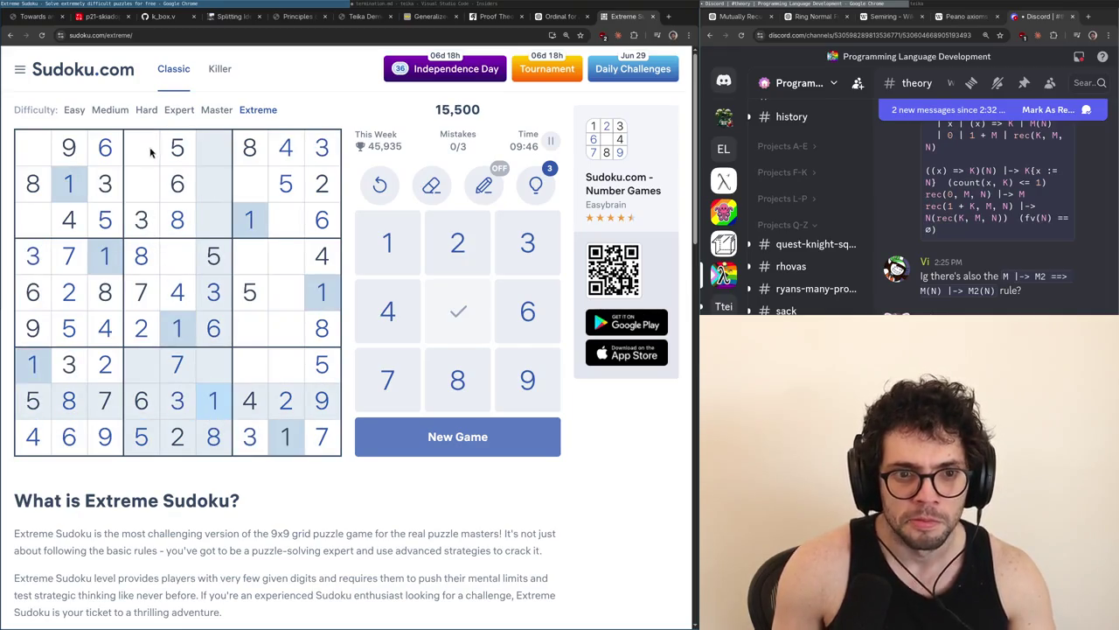
click(150, 150)
text(1)
click(174, 265)
text(9)
click(285, 296)
text(9)
Place 9 at row 2 column 7, and 7s at row 3 column 8 and row 1 column 1
click(261, 194)
text(9)
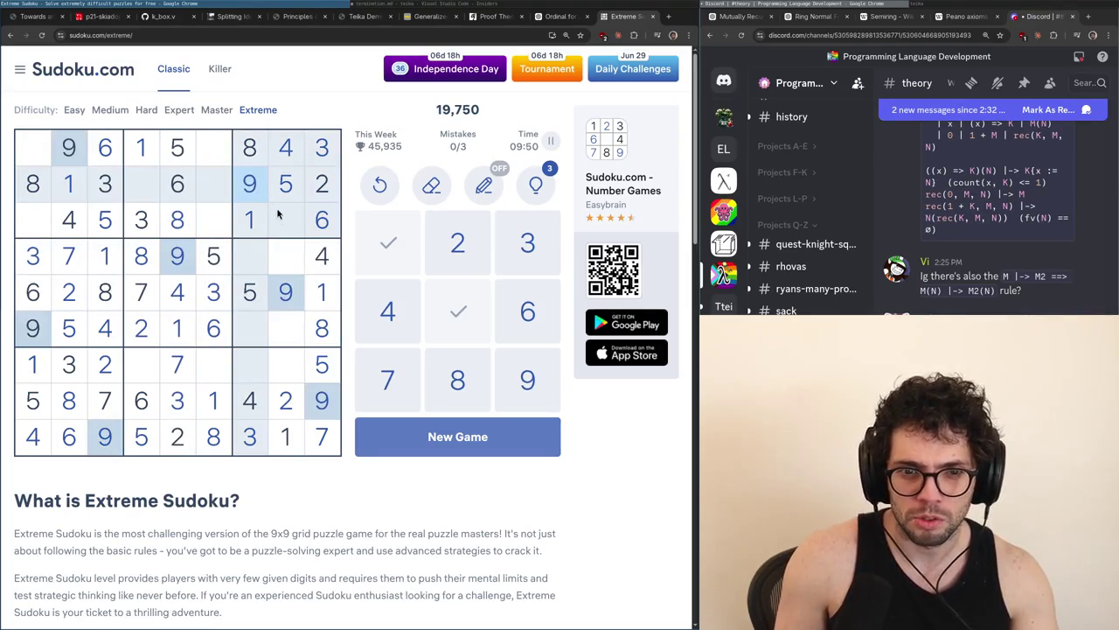
click(279, 217)
text(7)
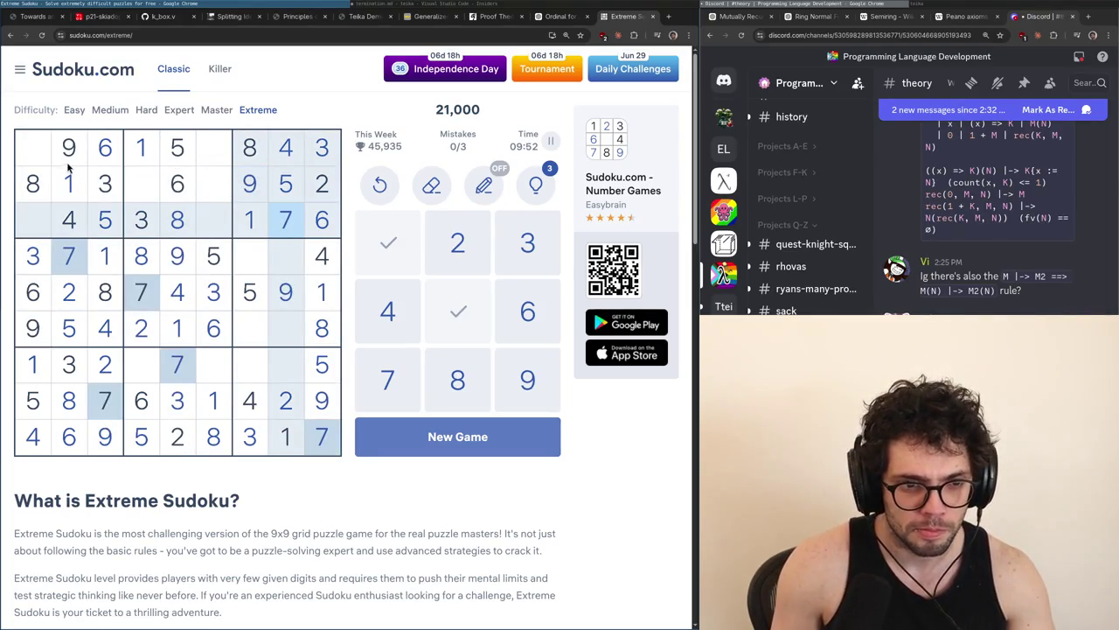
click(26, 154)
text(7)
Place 2s at row 3 column 1, row 1 column 6 and row 4 column 7
click(37, 219)
text(2)
click(218, 161)
text(2)
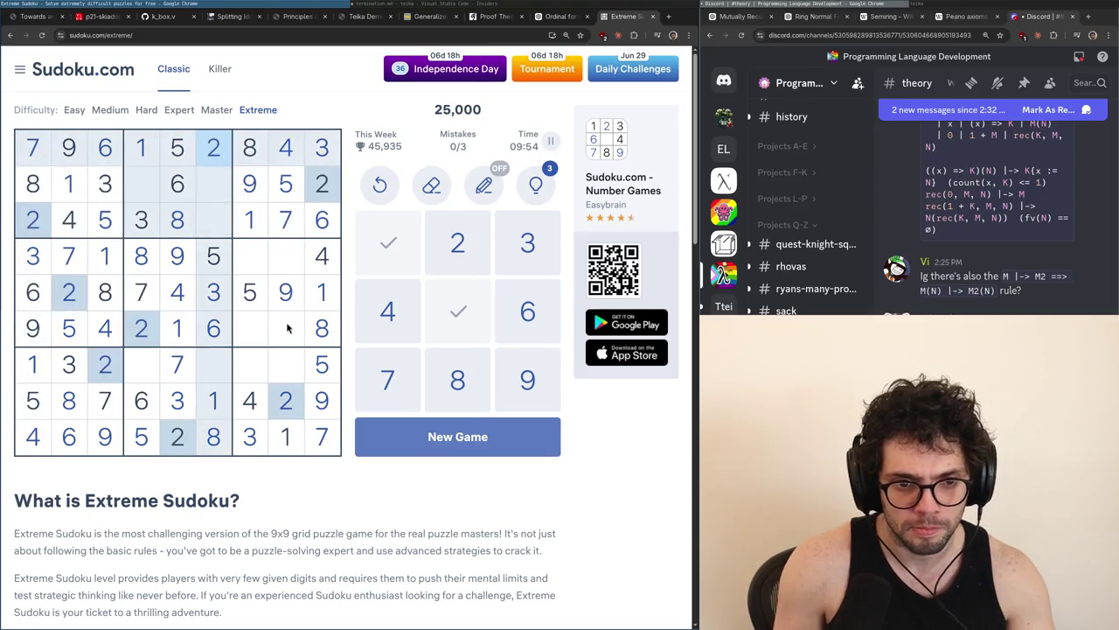
click(252, 258)
text(2)
Place 9s at row 3 column 6 and row 7 column 4, and 4 at row 7 column 6
click(281, 223)
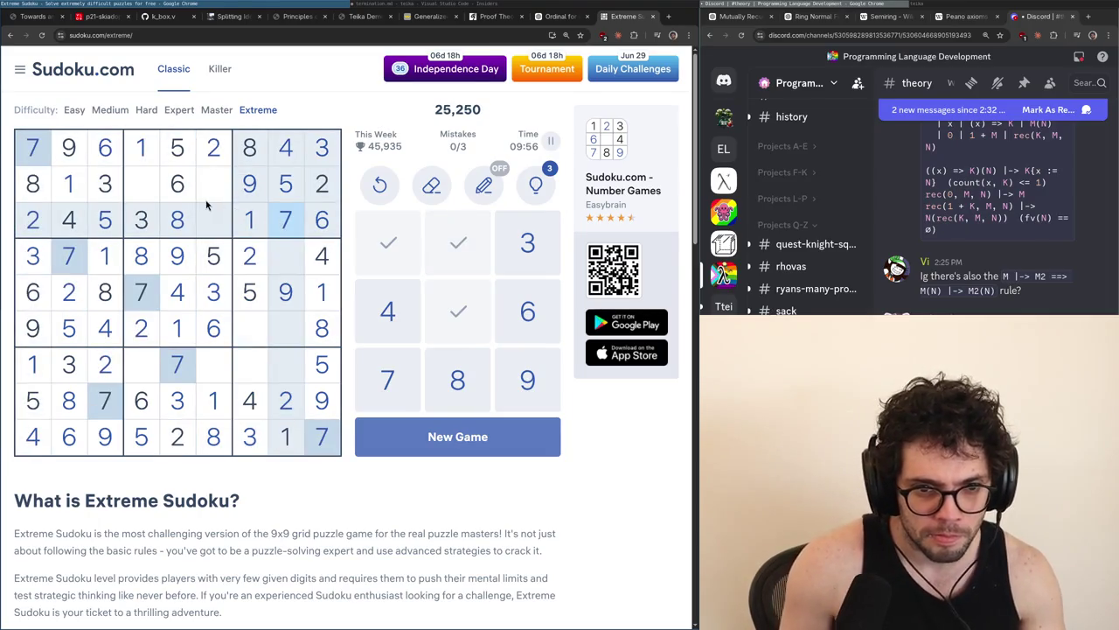
click(249, 181)
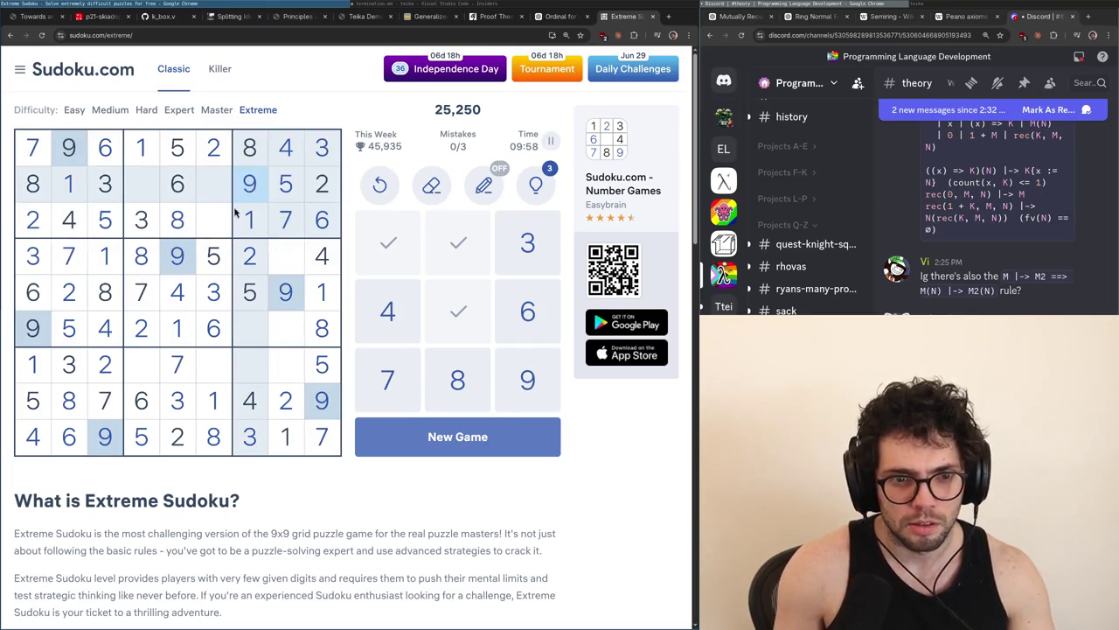
click(220, 220)
text(9)
click(143, 364)
text(9)
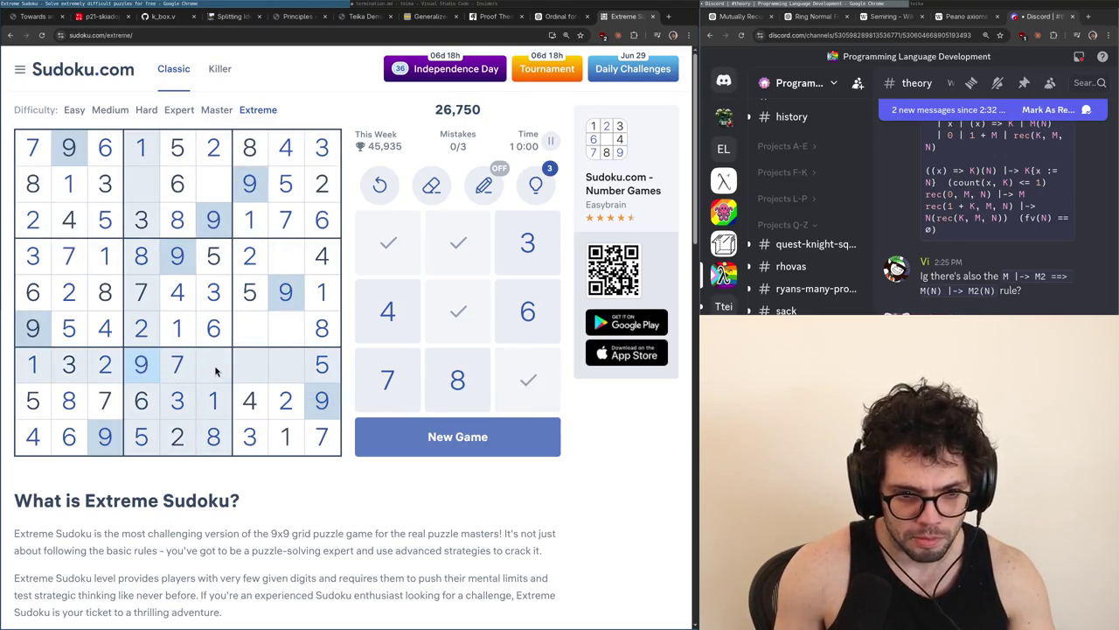
click(216, 371)
text(4)
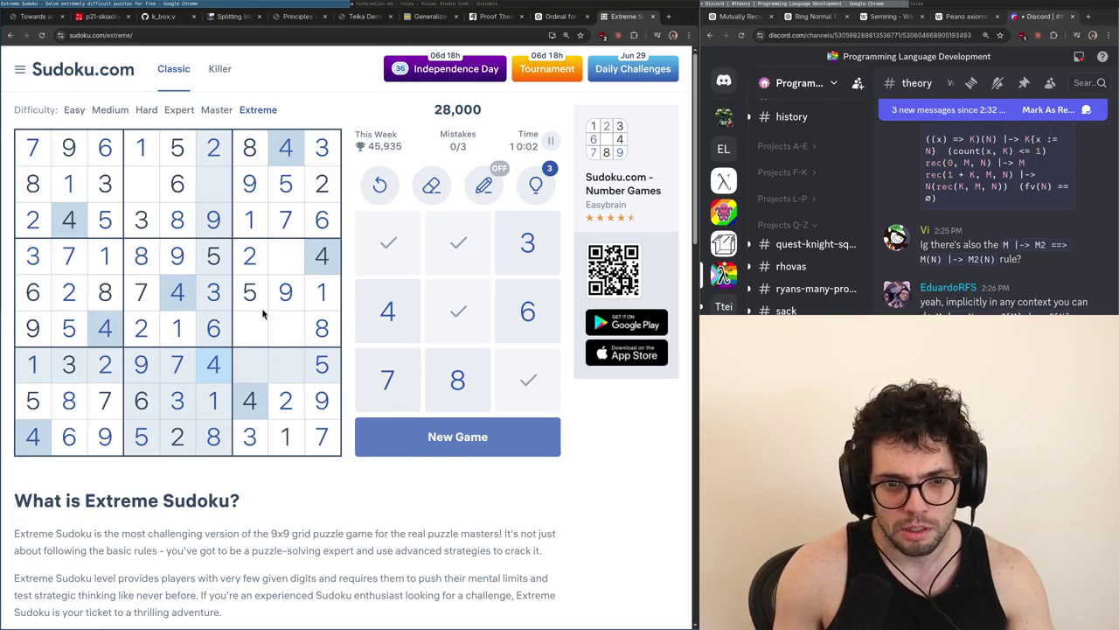
Place 4 at row 2 column 4, and 7s at row 2 column 6 and row 6 column 7
click(157, 196)
text(4)
click(222, 191)
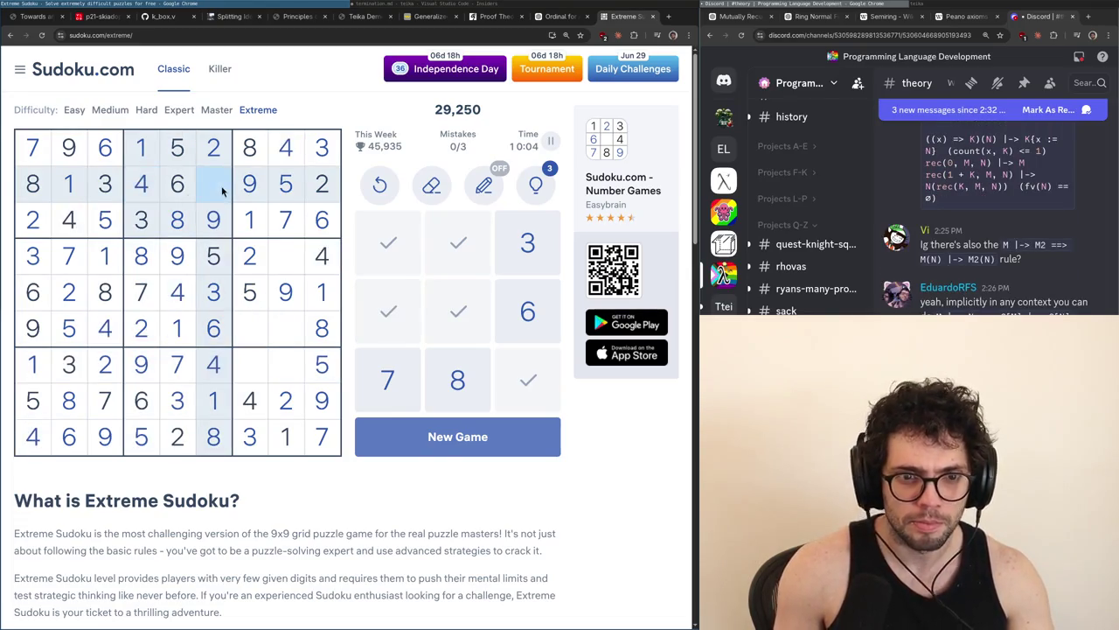
text(7)
click(262, 337)
text(7)
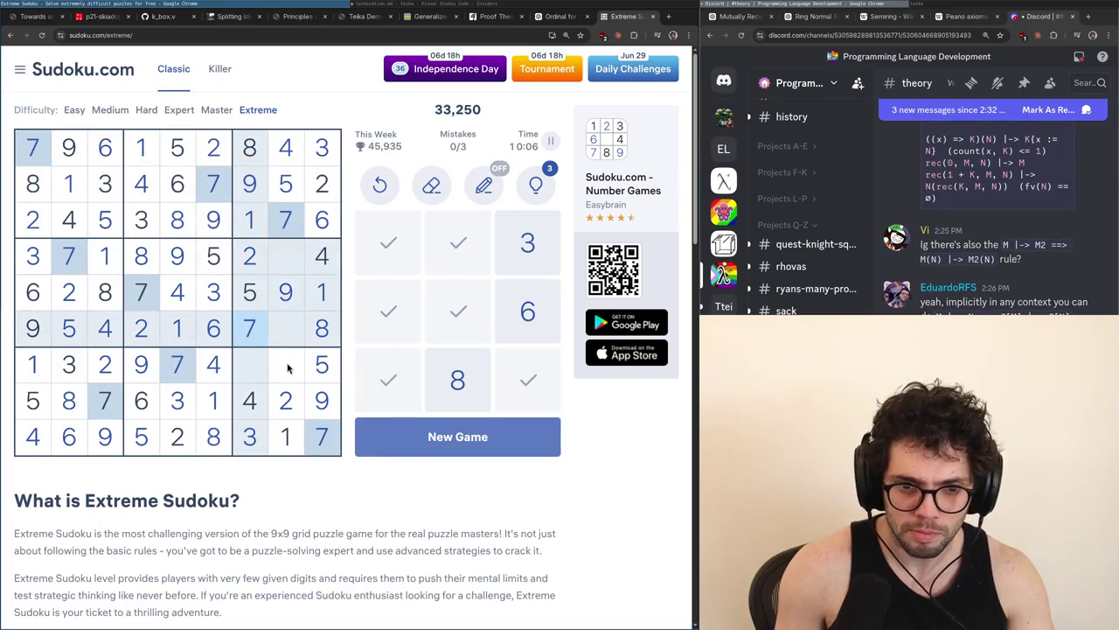
Finish with 8 at r7c8, 3 at r6c8, 6s at r7c7 and r4c8, then close the Sudoku tab
click(320, 331)
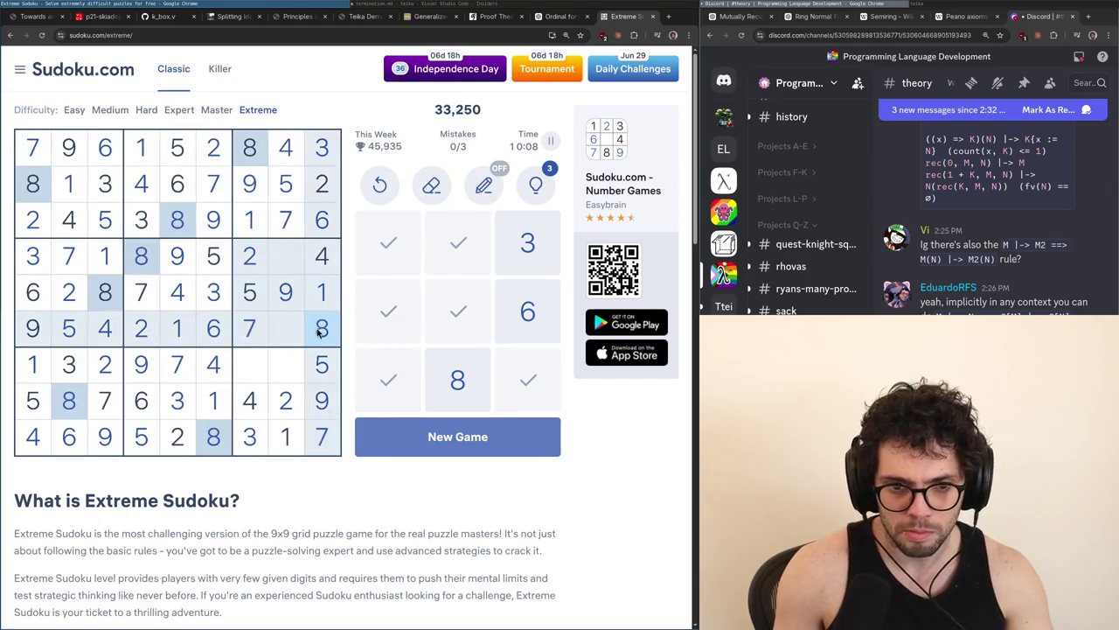
click(297, 378)
text(8)
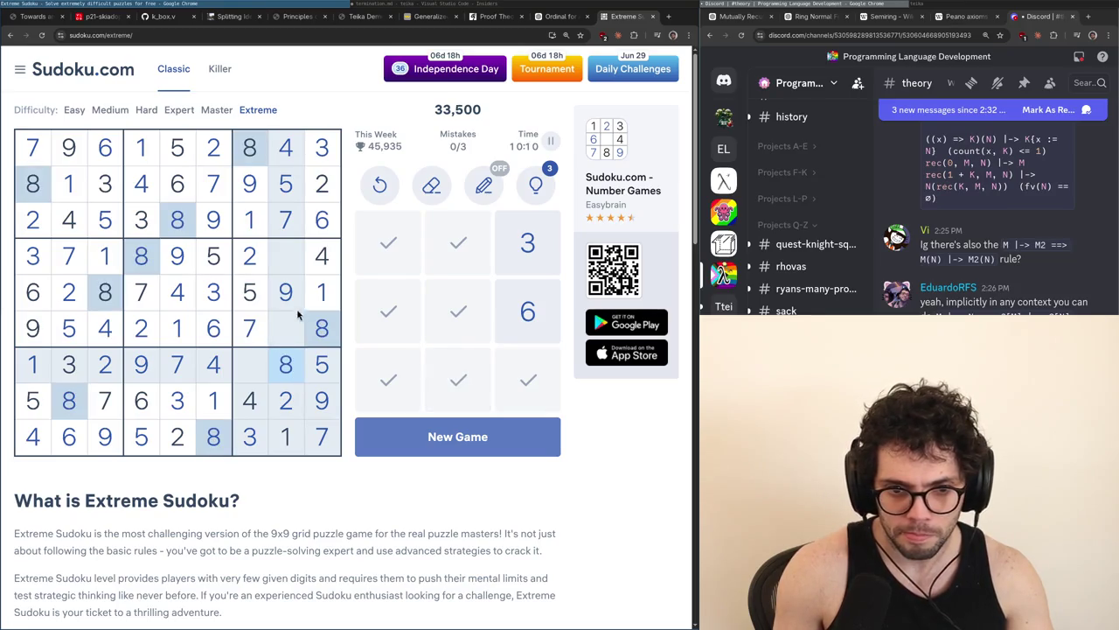
click(314, 148)
click(285, 329)
text(3)
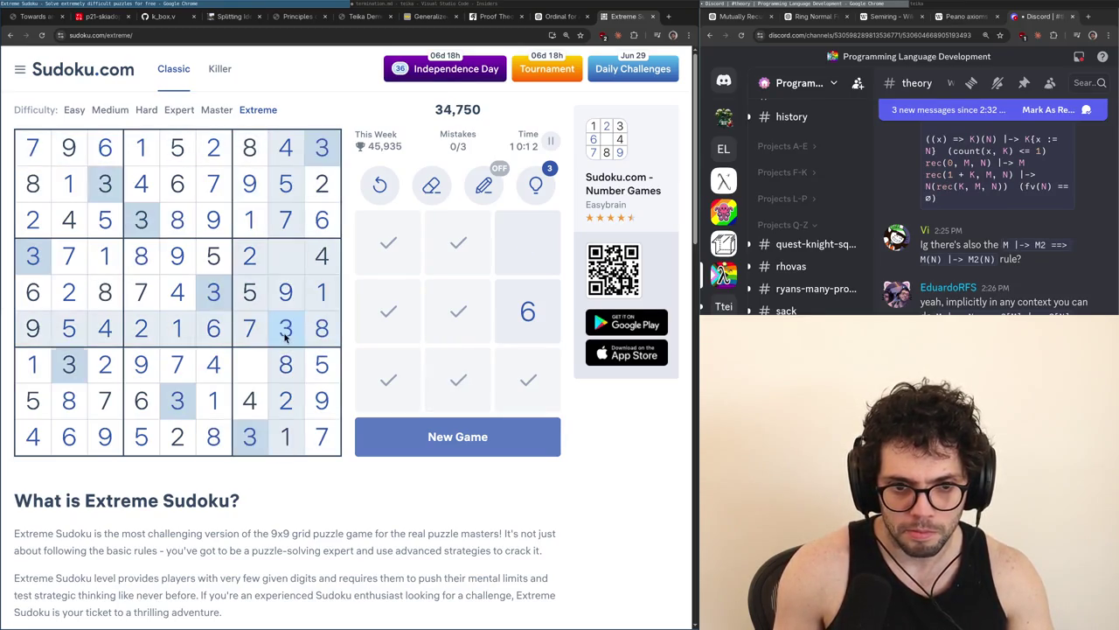
click(249, 364)
text(6)
click(285, 255)
text(6)
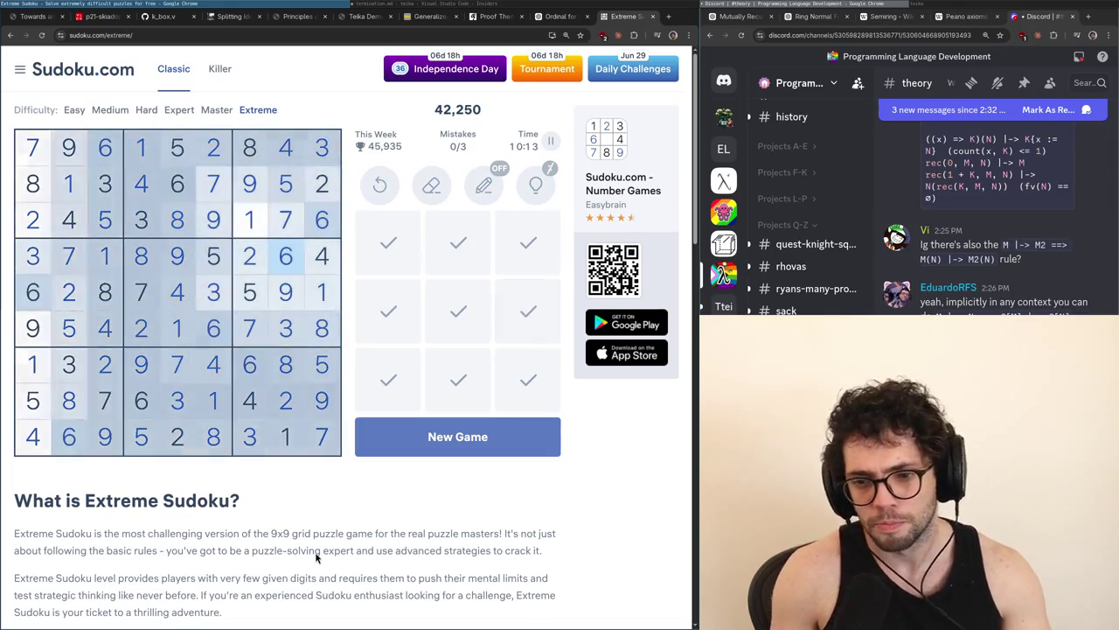
key(ctrl+w)
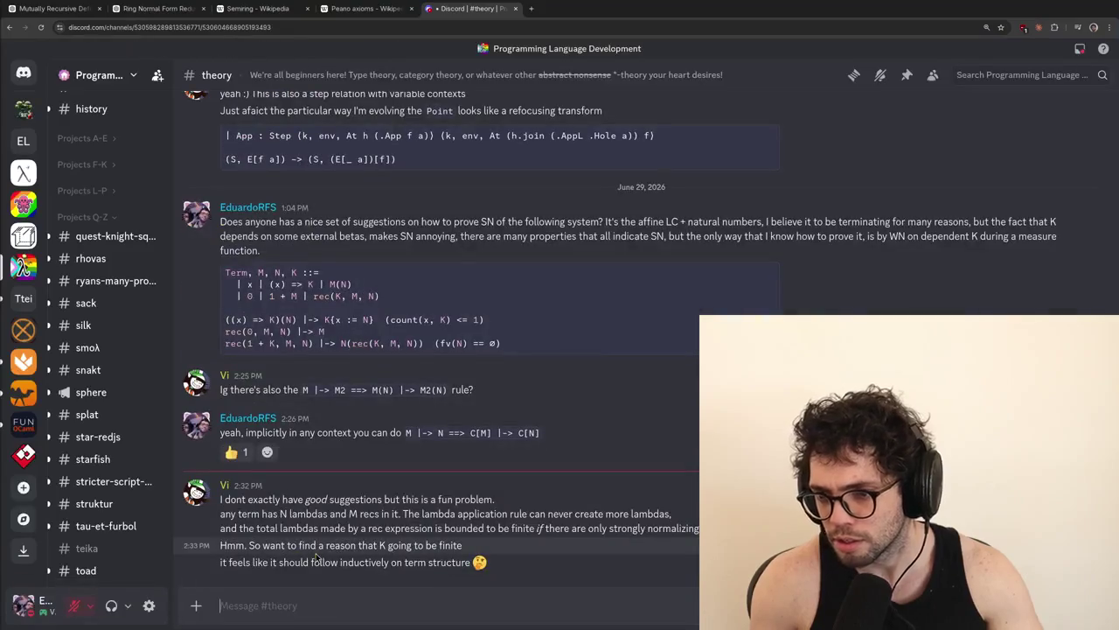
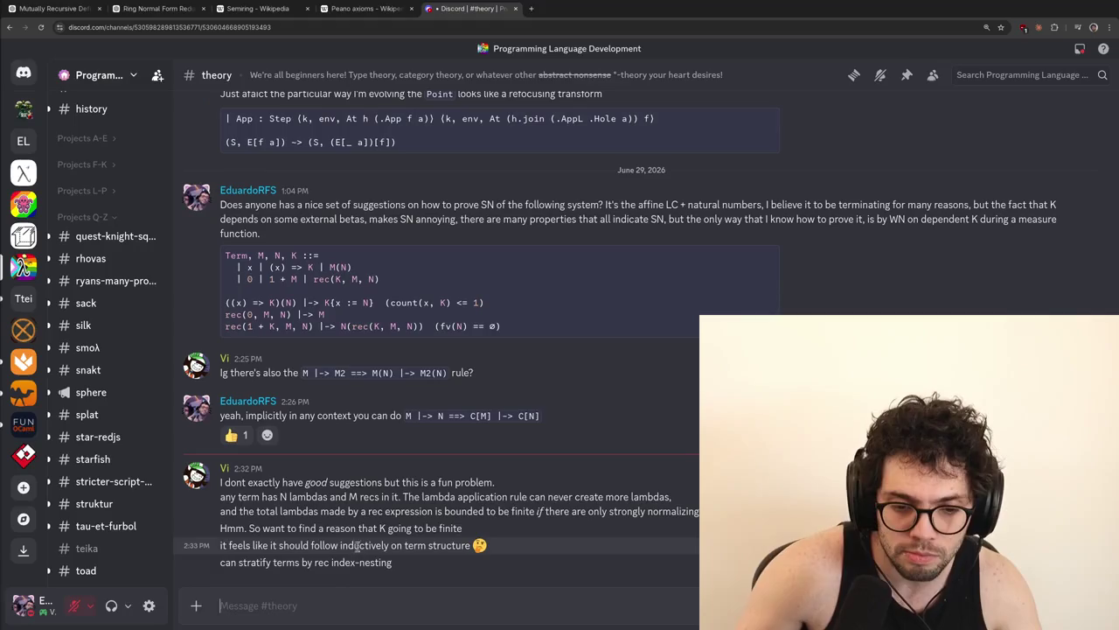
Reply to the K-finiteness message suggesting measuring rec nesting and using weak normalization
right_click(358, 532)
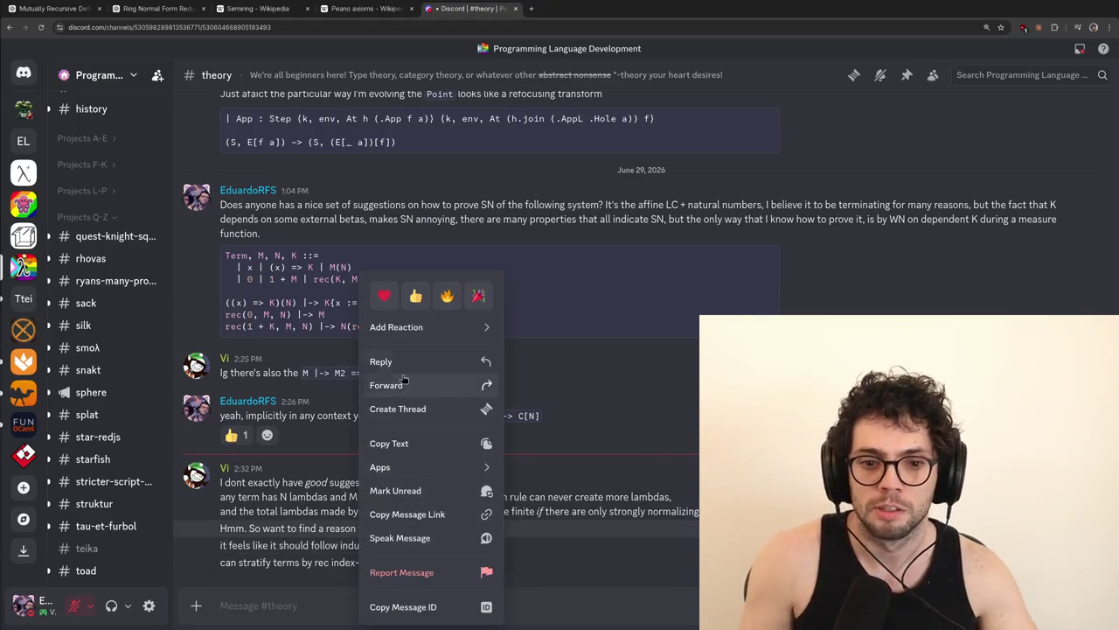
click(393, 361)
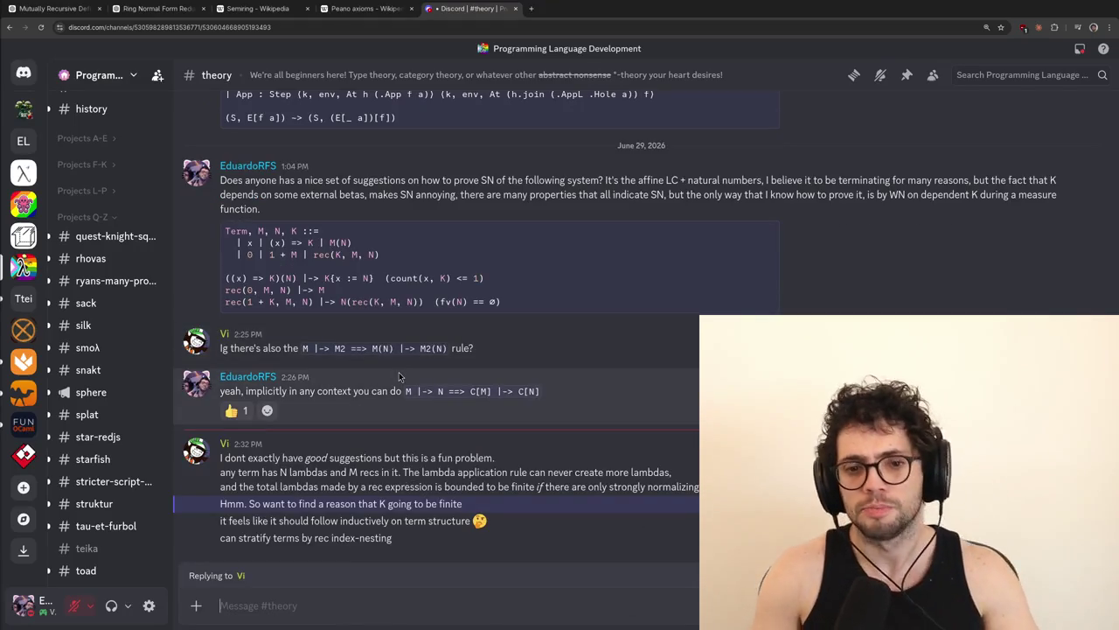
text(the numbe)
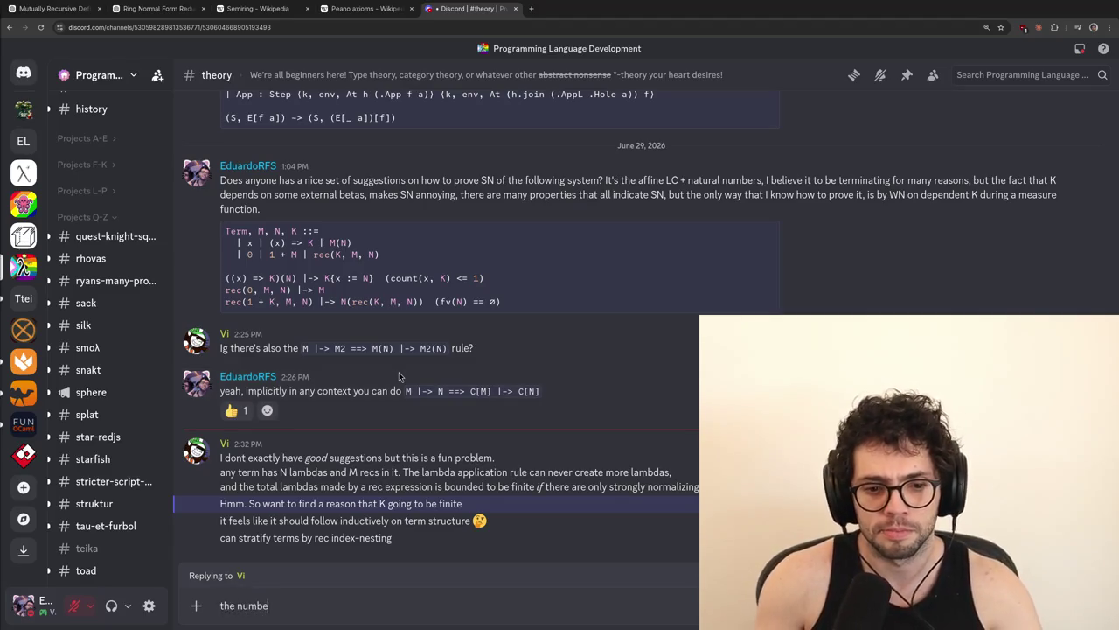
text(if you justmeasure how man)
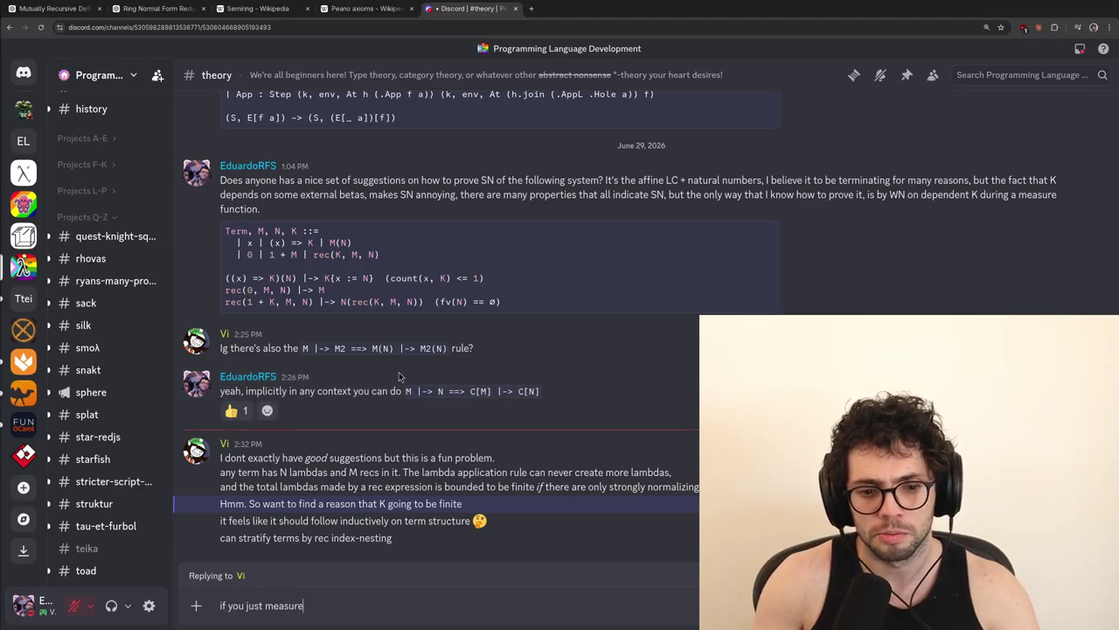
text(esting)
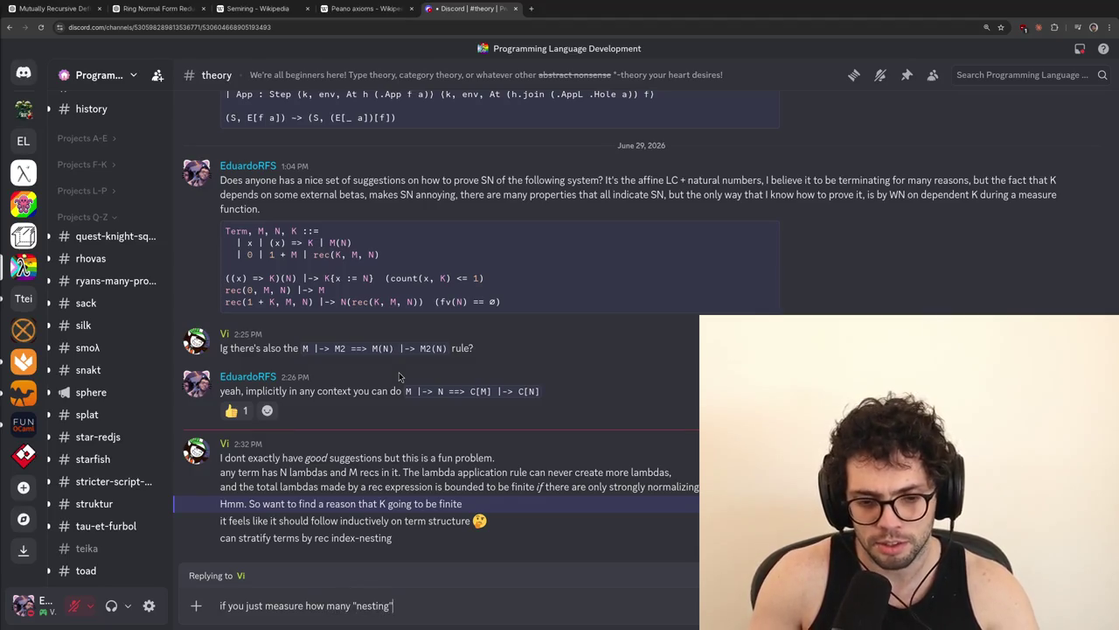
text(here is)
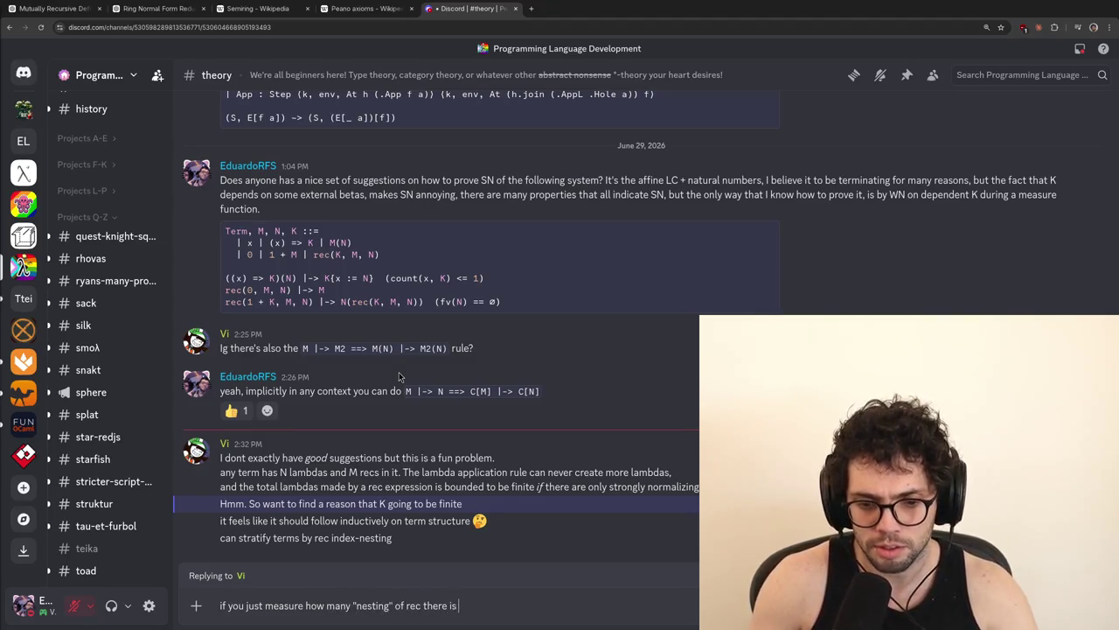
text( it goes down, thyen)
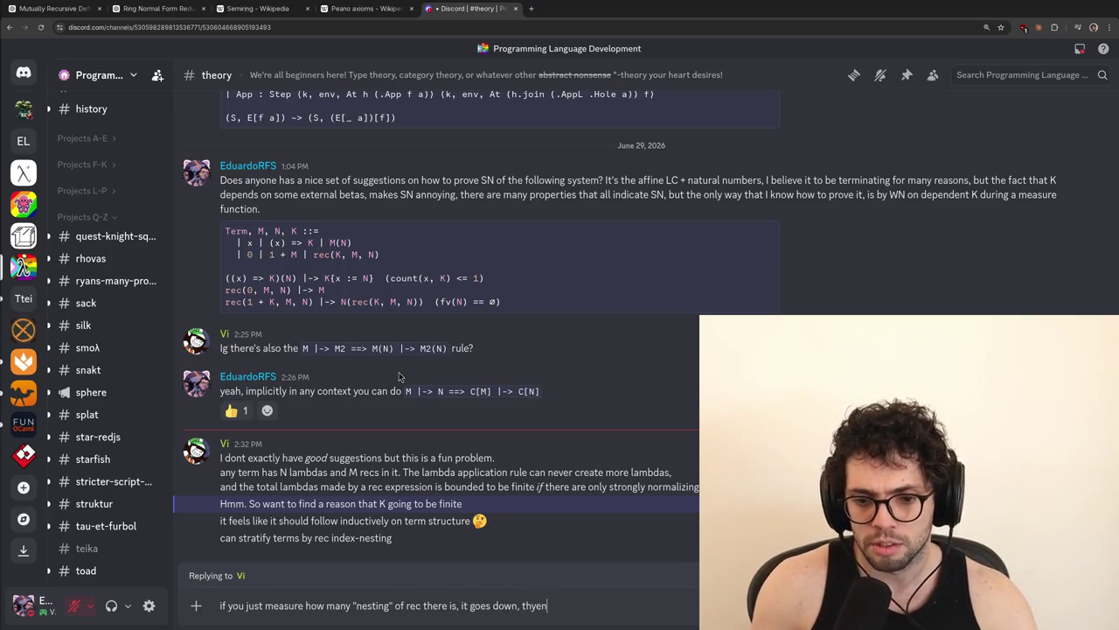
key(BackSpace)
key(BackSpace)
key(BackSpace)
text(en you can)
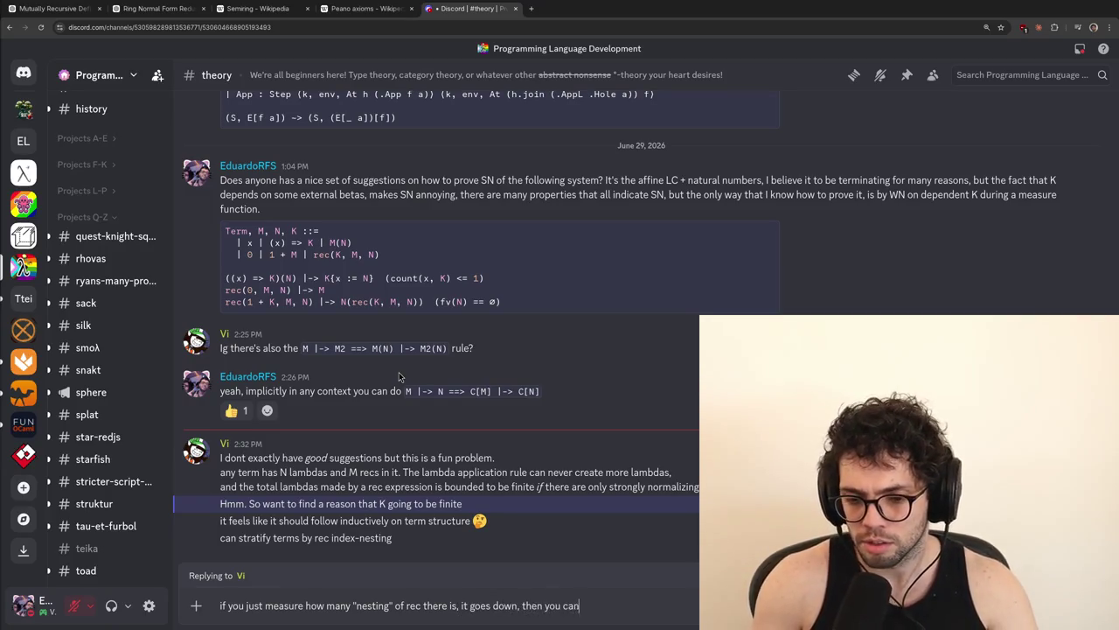
text( just do weak normalization)
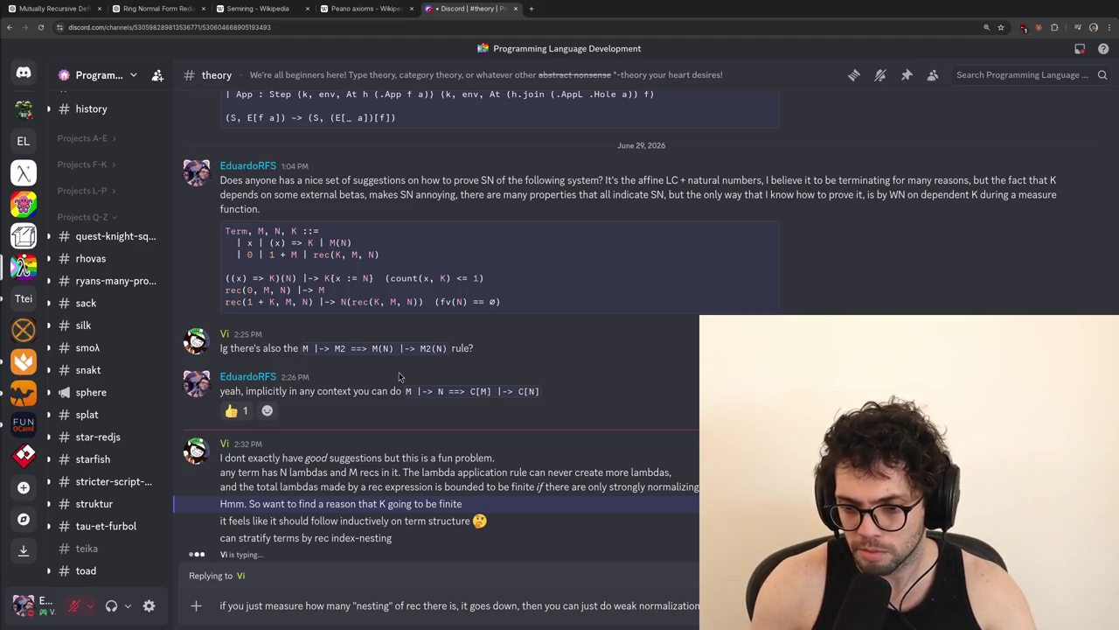
key(Return)
Send a follow-up explaining that N in M(N) never has more nested recs than M(N)
text(b)
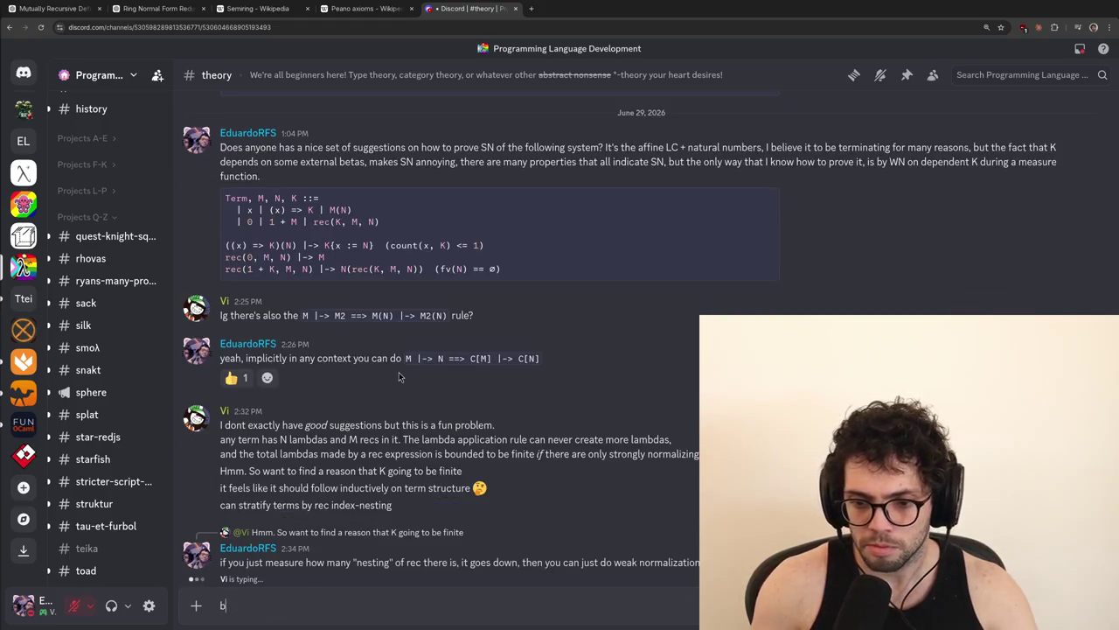
text(ecause M(N)
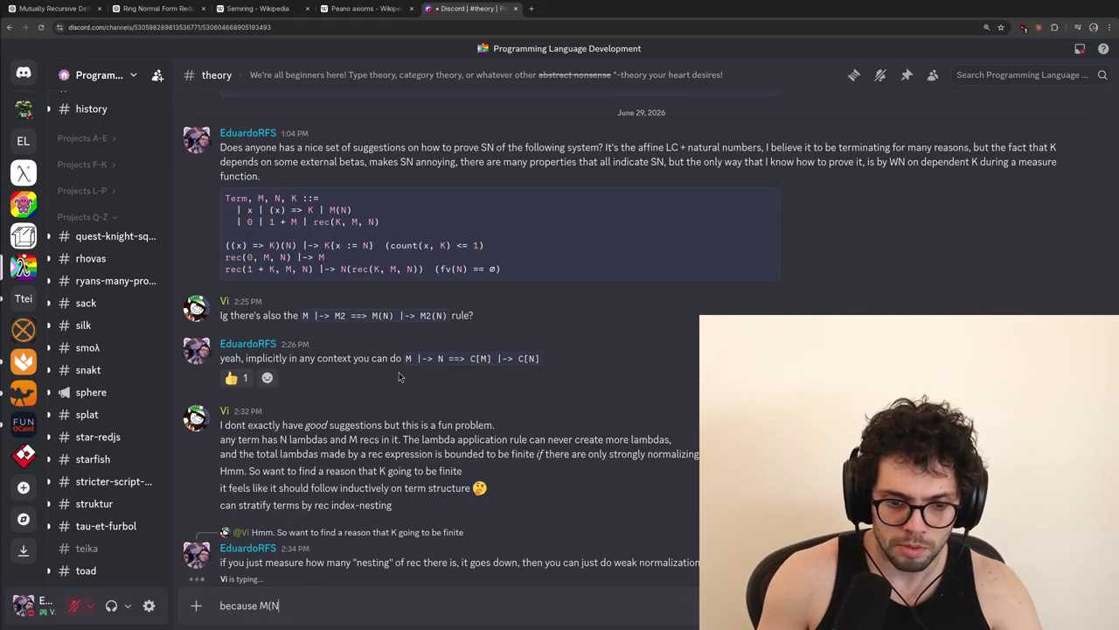
text(), the N h)
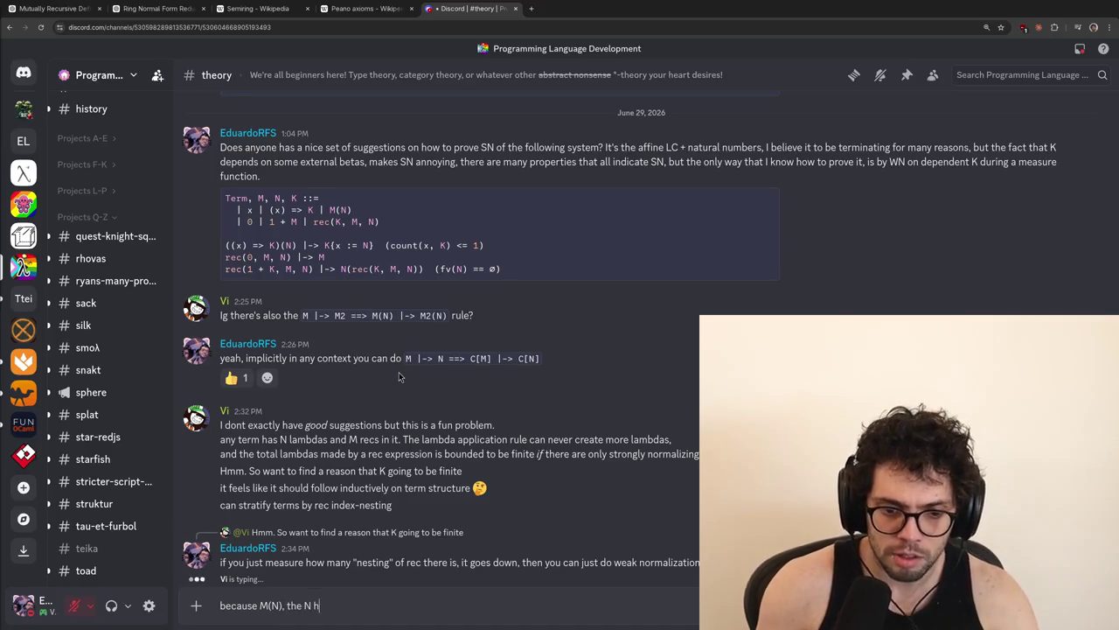
text(as always at moas)
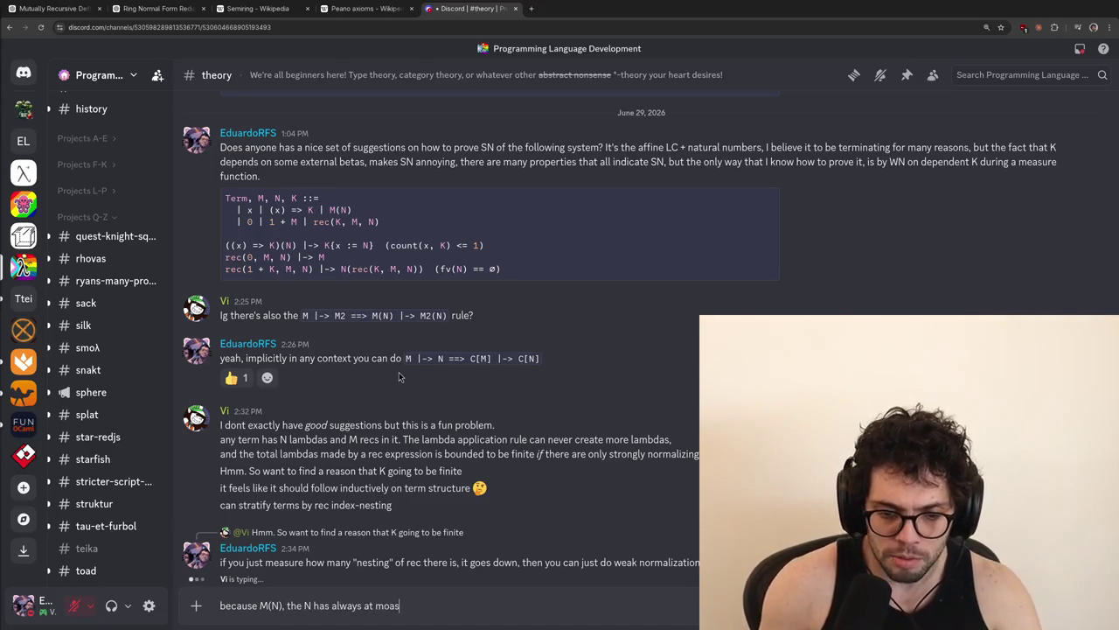
key(BackSpace)
key(BackSpace)
text(st the same number of )
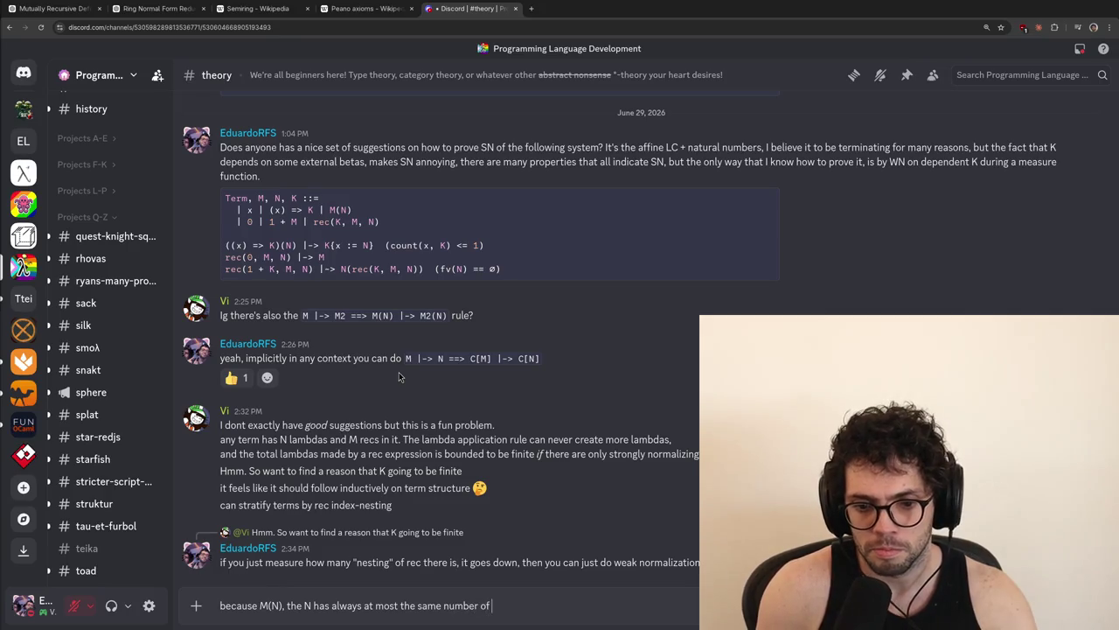
text(rec nested that M)
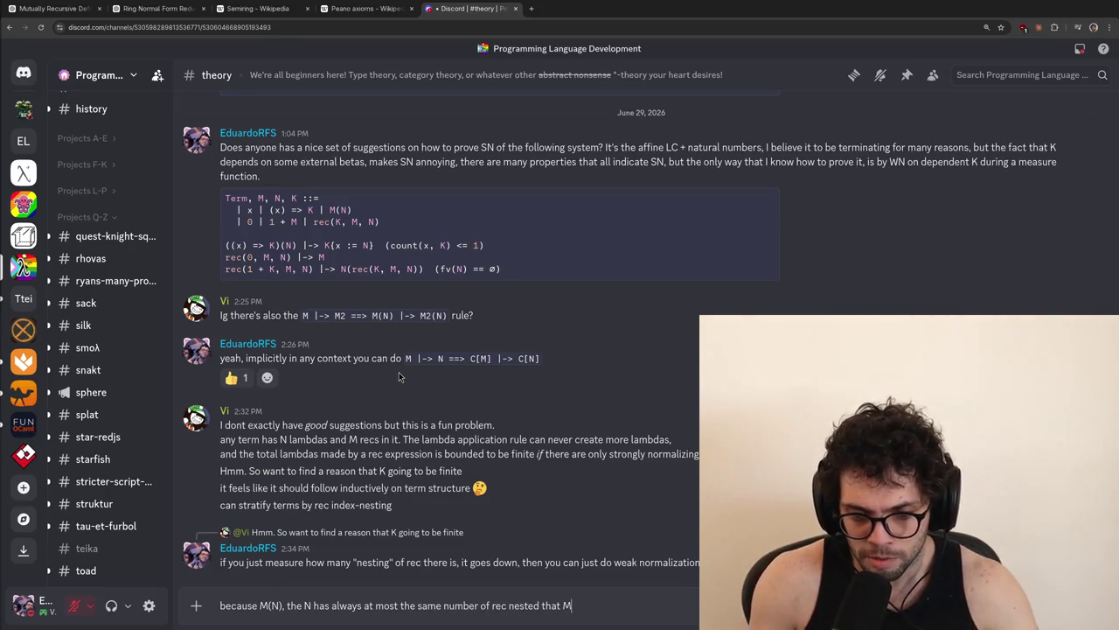
key(BackSpace)
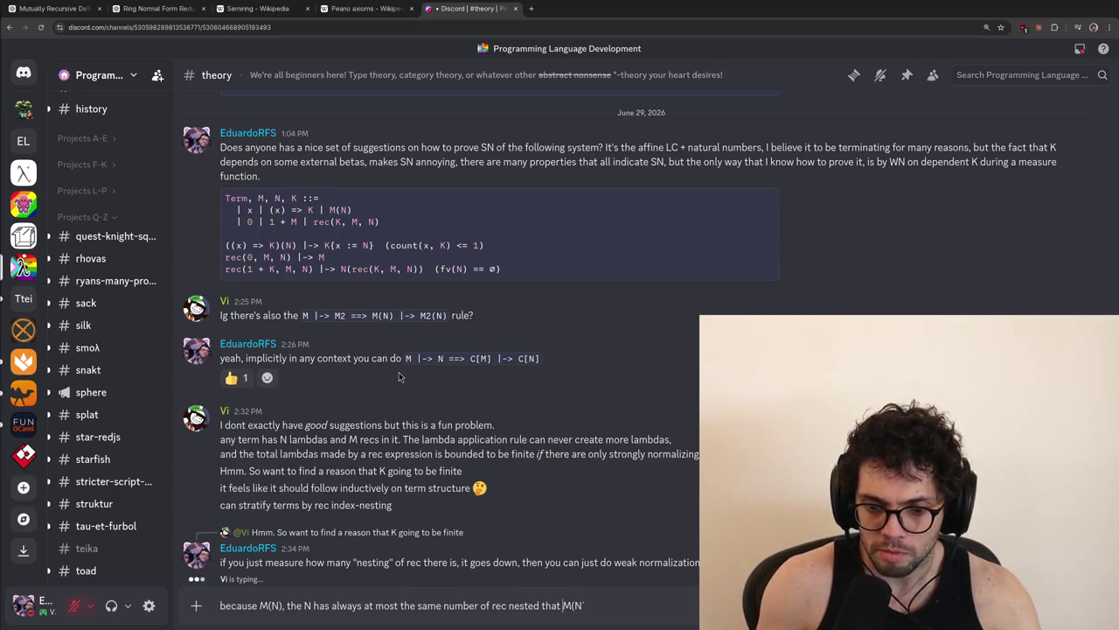
text(` which means you can a)
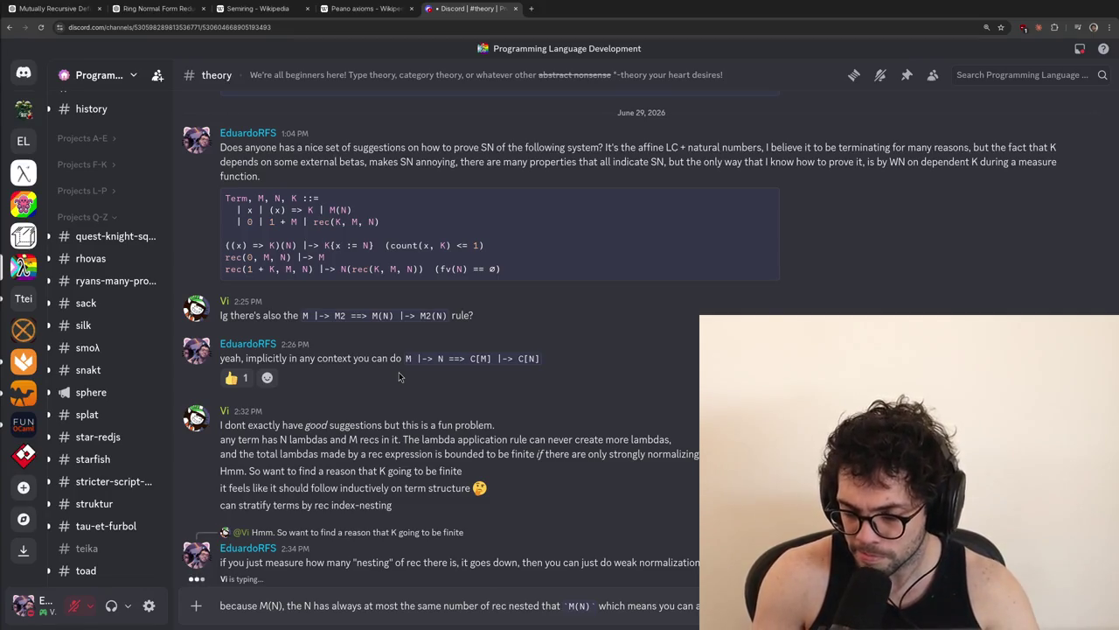
key(Return)
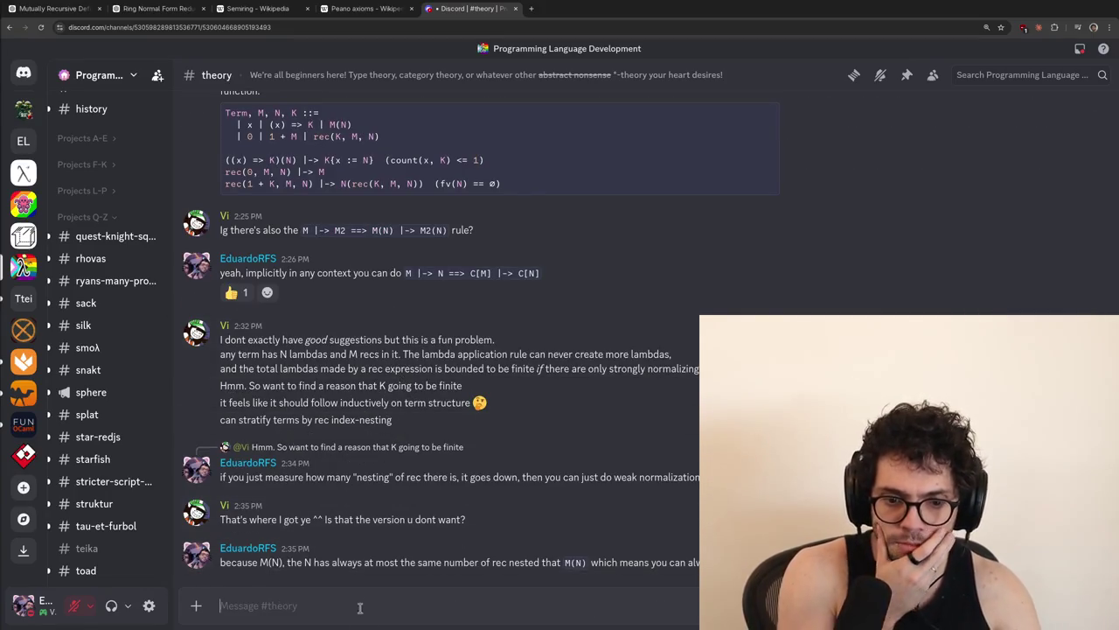
right_click(349, 516)
click(380, 362)
text(it only gives you)
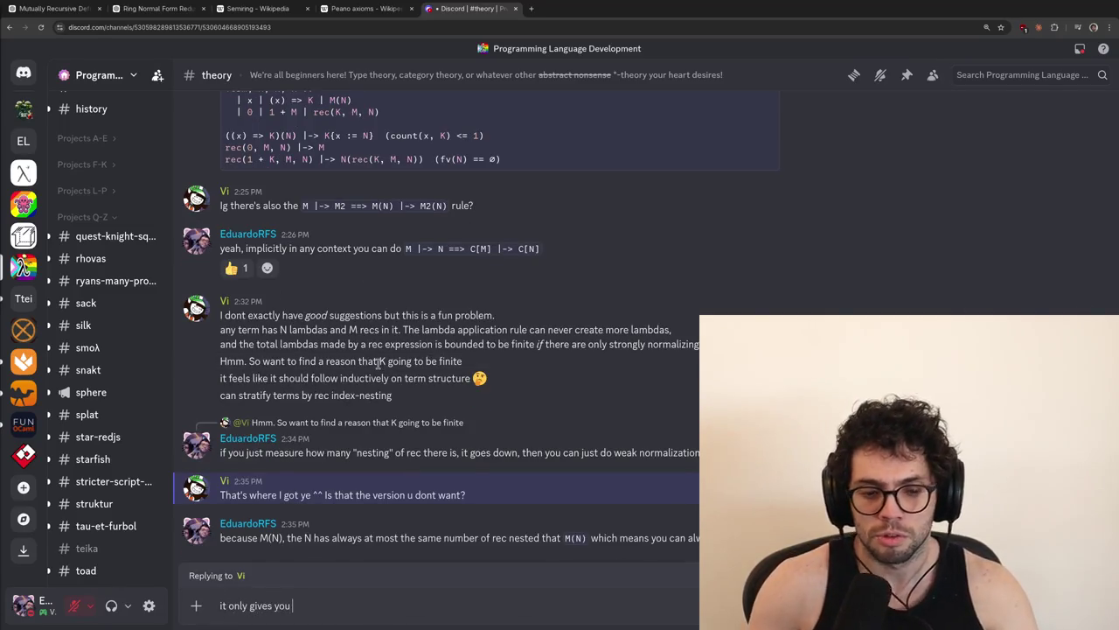
key(ctrl+a)
key(BackSpace)
text(it doesn't give you SN easily)
key(Return)
text(just WN)
key(Return)
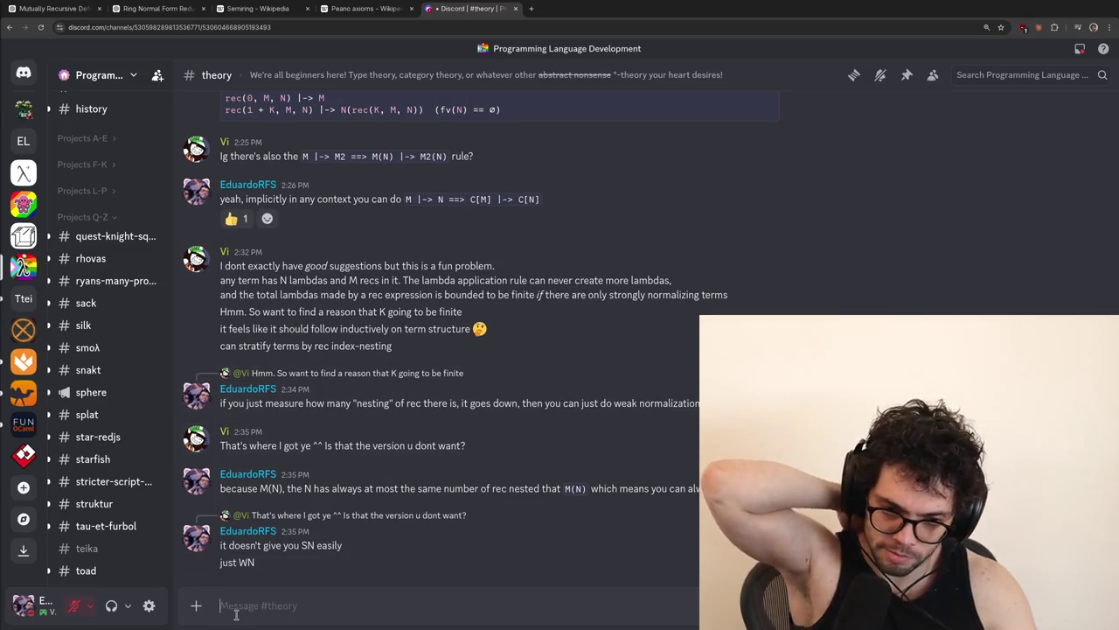
text(then you would need to do WN during )
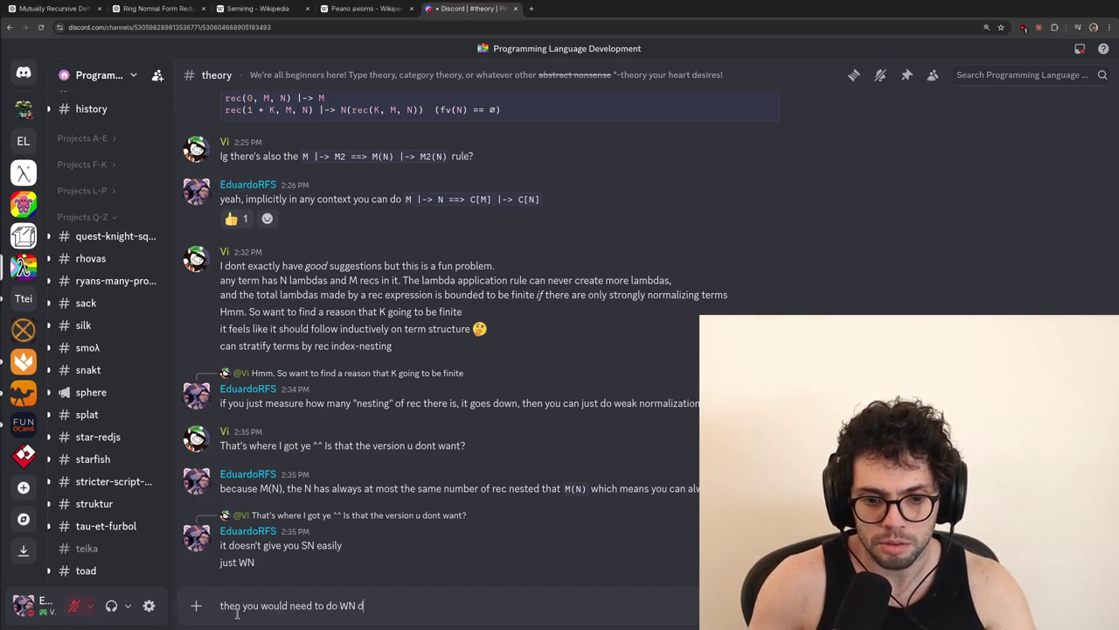
text(a measure fu)
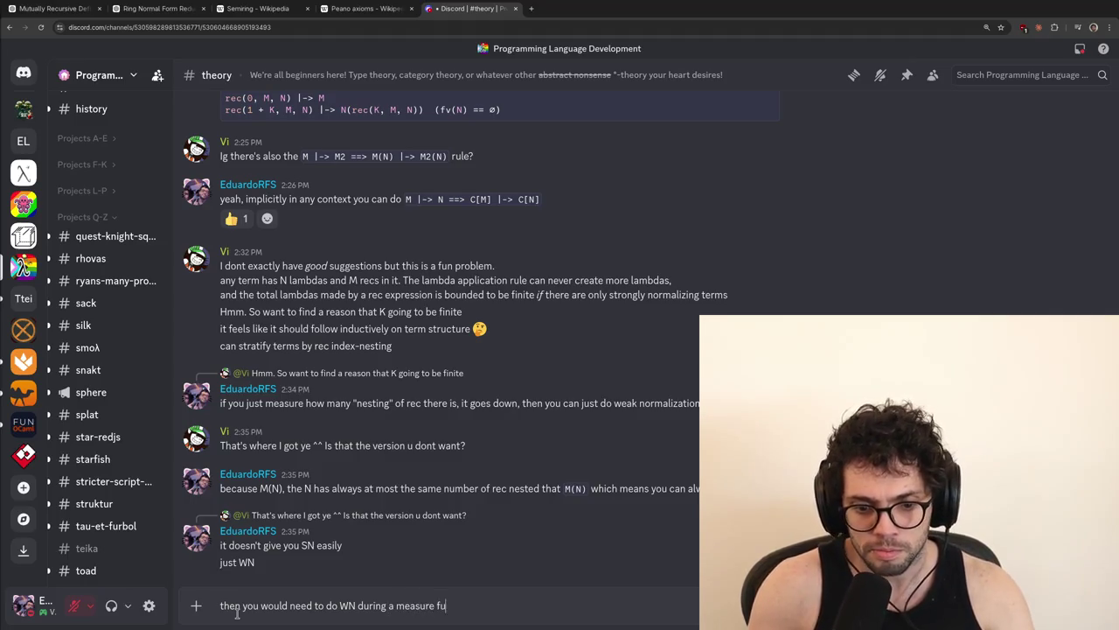
text(nction to do S)
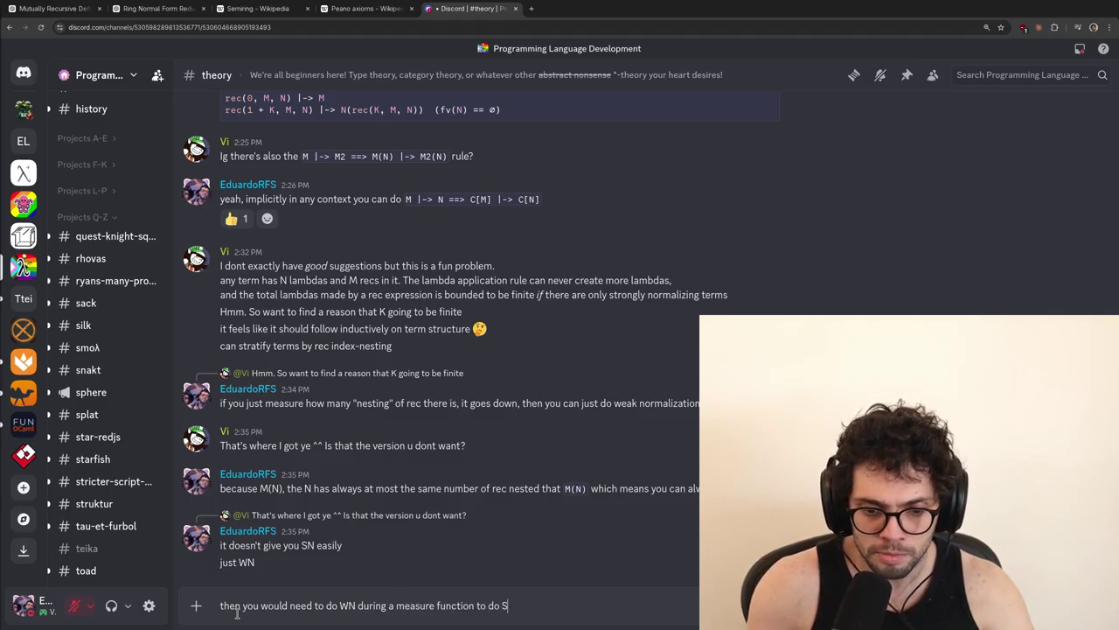
text(N, something like `M)
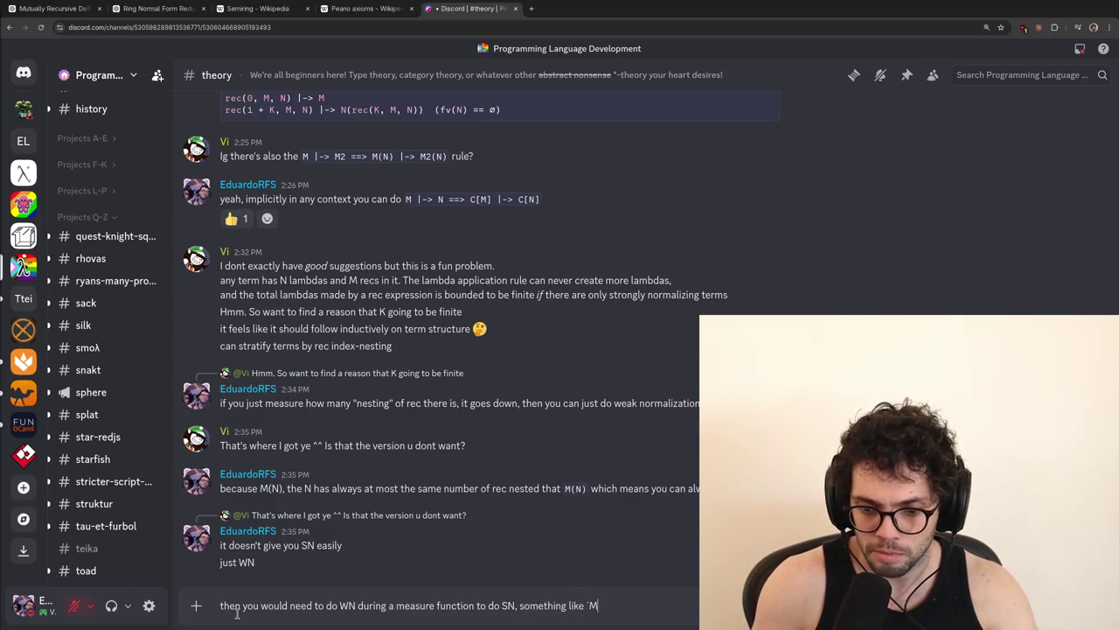
key(BackSpace)
text(F(M(N)) ==)
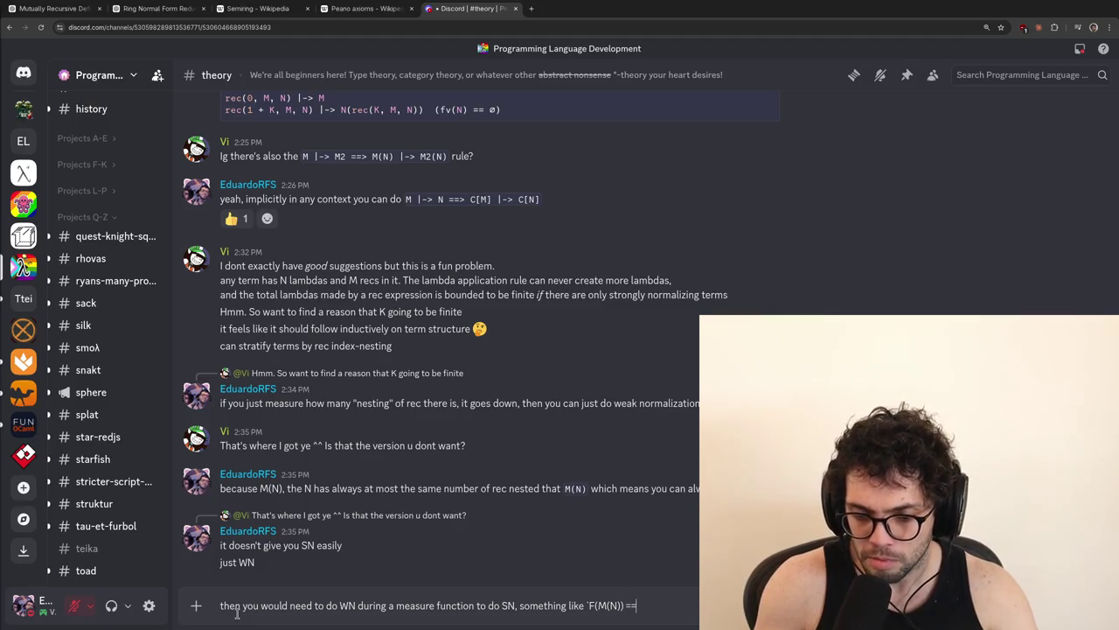
key(BackSpace)
key(BackSpace)
key(BackSpace)
text(SN,)
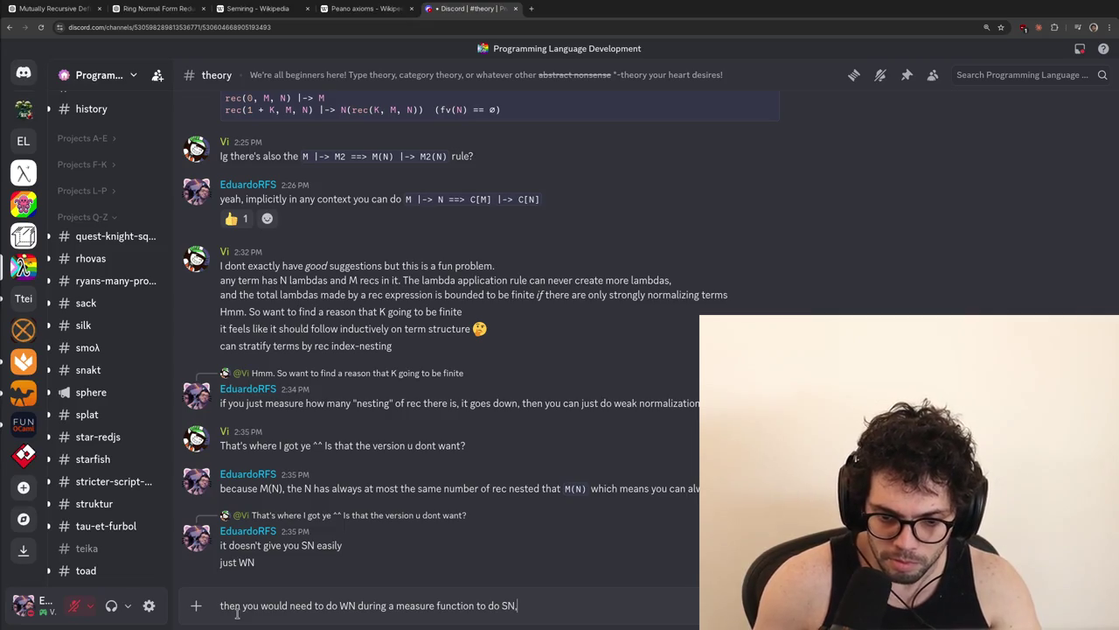
text( because you can find the m)
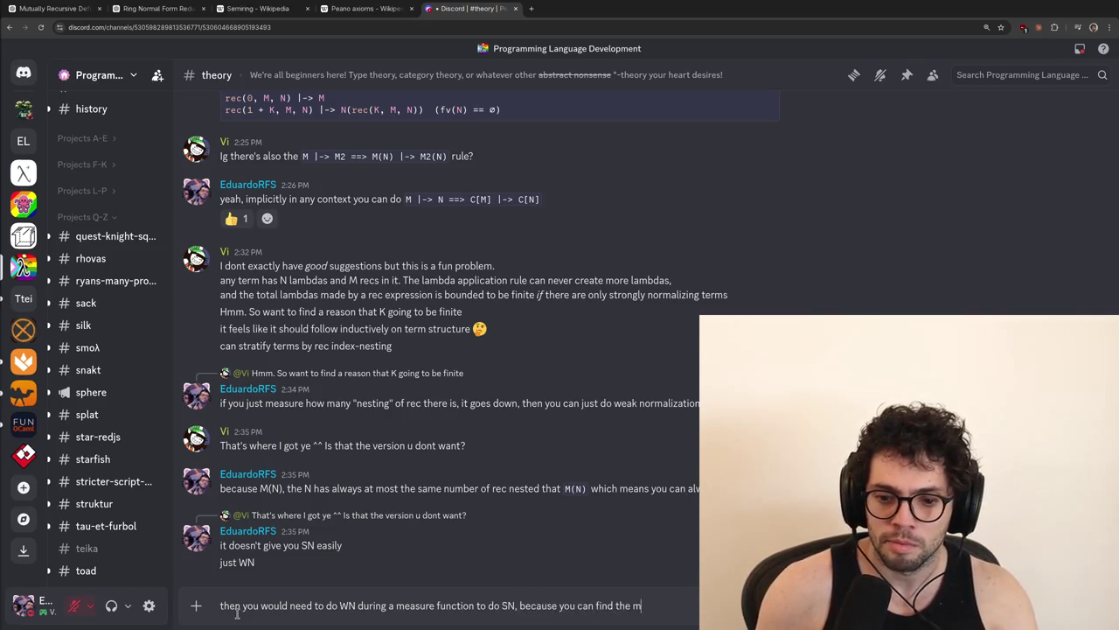
text(aximum num)
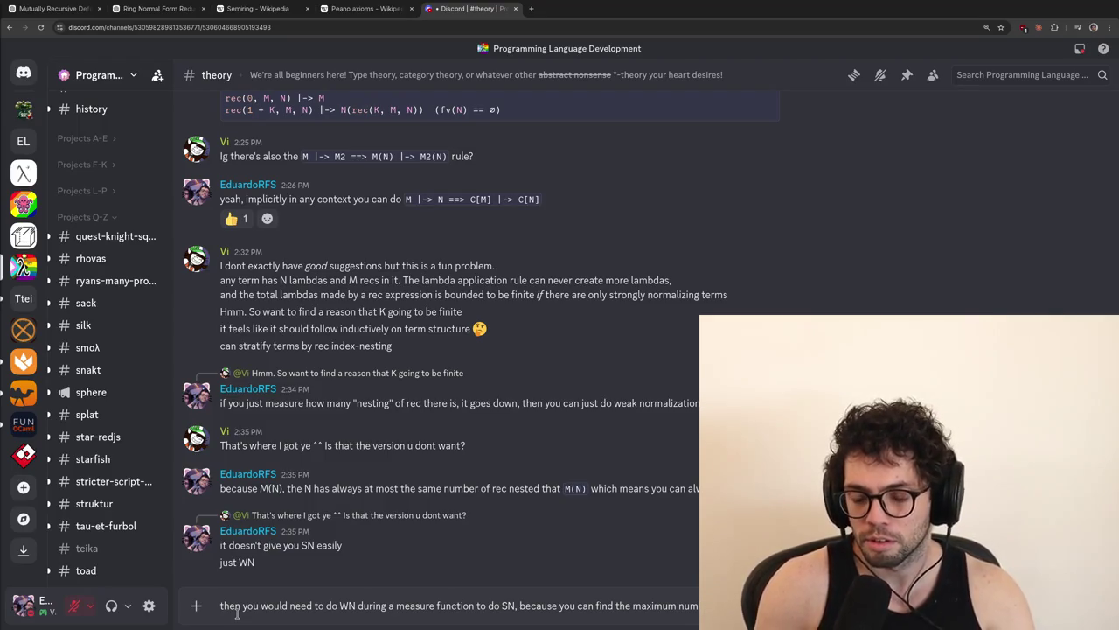
key(Return)
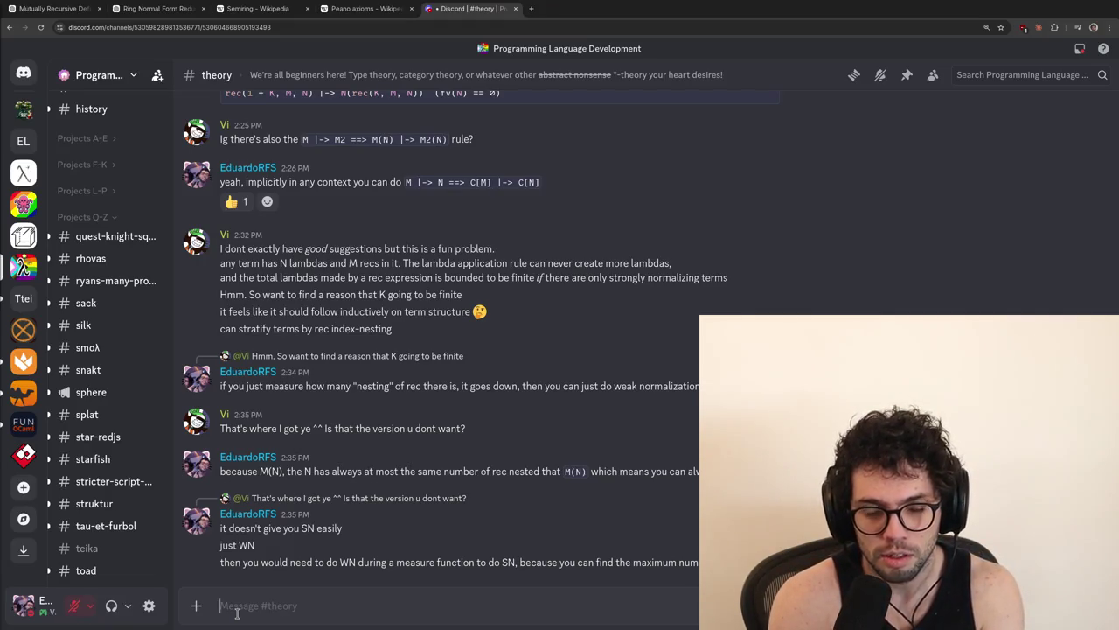
scroll(394, 450, up, 5)
scroll(357, 590, down, 5)
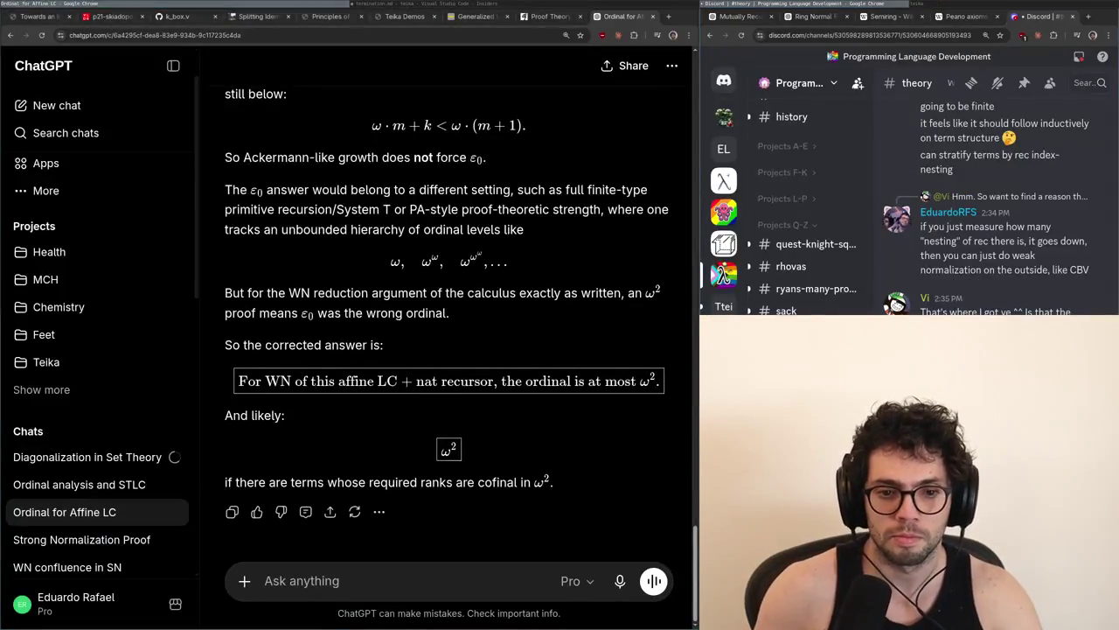
Write the graded grammar 'Term, M, N, N, G ::= 0 | 1 + G | M + N | M * N' in termination.md
key(alt+Tab)
key(Return)
key(Return)
text(Term, M, N, N,)
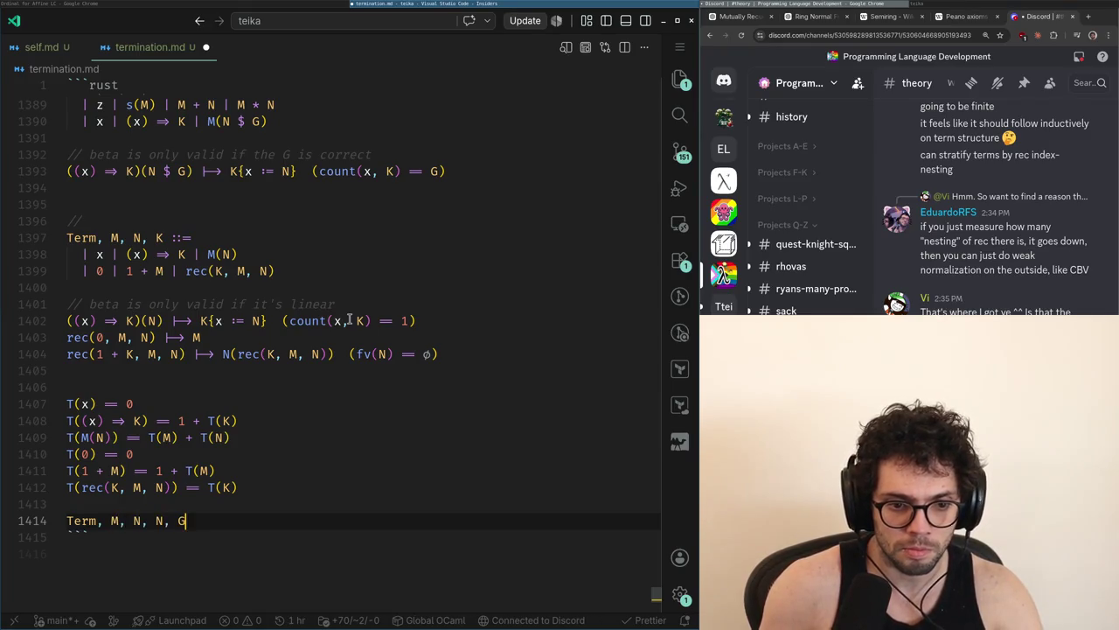
text( G ::=)
key(Return)
key(Tab)
text(0 | 1 + G | M )
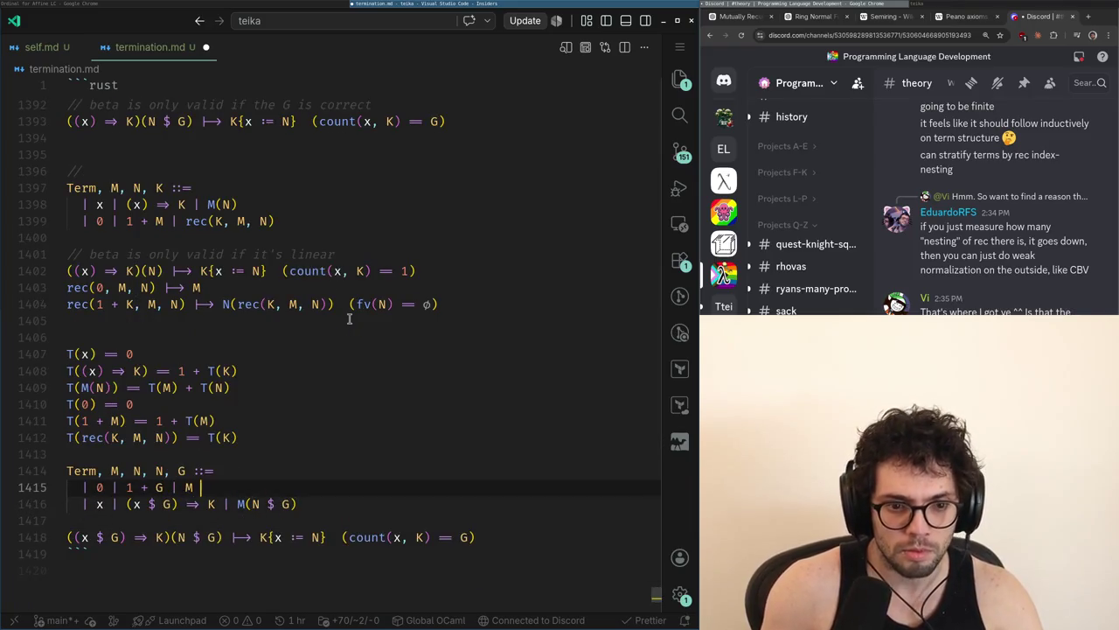
text( + N)
key(Home)
key(ctrl+Right)
key(ctrl+Right)
key(ctrl+Right)
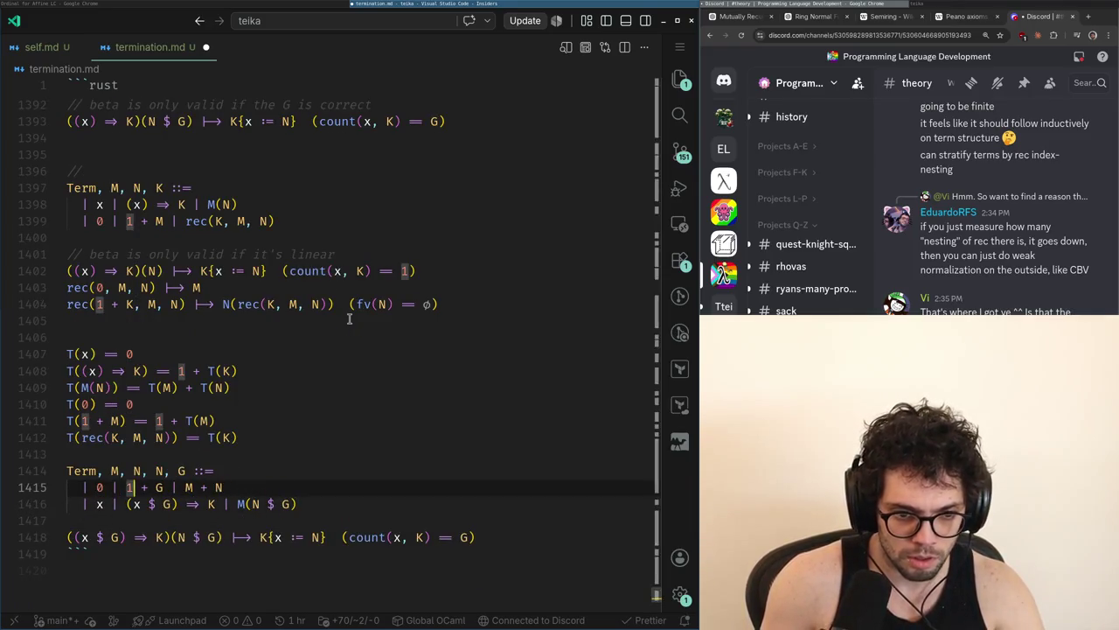
key(End)
text(| M * N)
Remove the stray $ G from the lambdas in the beta rule and the grammar
key(Down)
key(Down)
key(Down)
key(Down)
key(shift+Up)
key(shift+Up)
key(shift+Up)
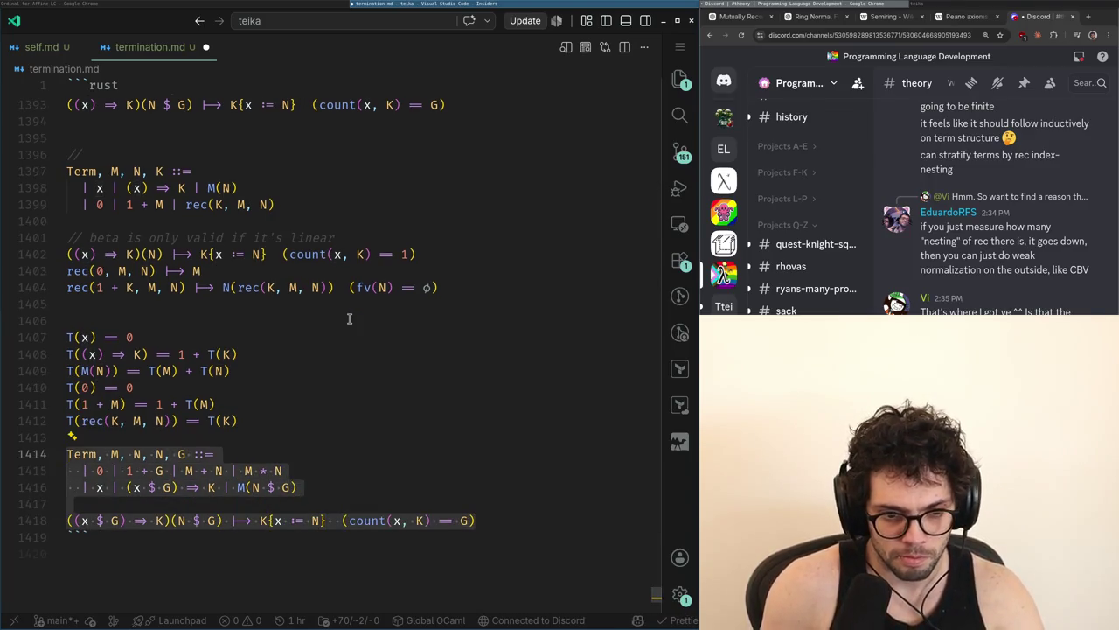
key(Left)
key(Down)
key(Down)
key(Down)
key(Right)
key(Right)
key(shift+Right)
key(shift+Right)
key(shift+Right)
key(BackSpace)
key(Up)
key(Up)
key(Right)
key(Right)
key(Right)
key(BackSpace)
key(BackSpace)
key(Delete)
key(Delete)
Select the whole graded grammar block and bring Discord forward
key(Down)
key(Down)
key(End)
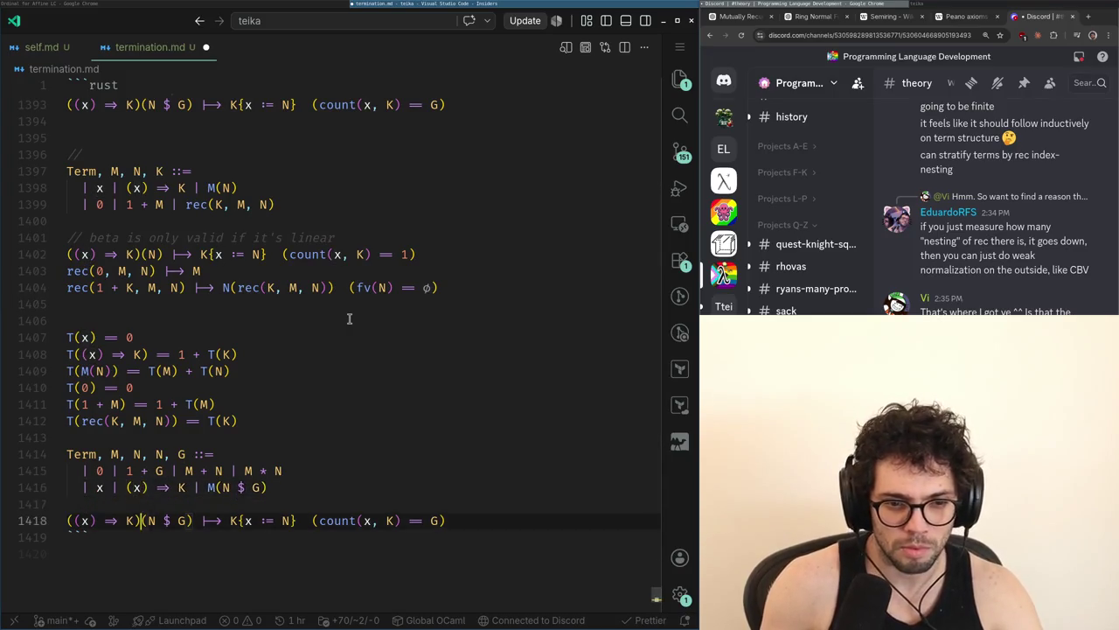
key(shift+Up)
key(shift+Up)
key(shift+Up)
key(shift+Up)
key(shift+Home)
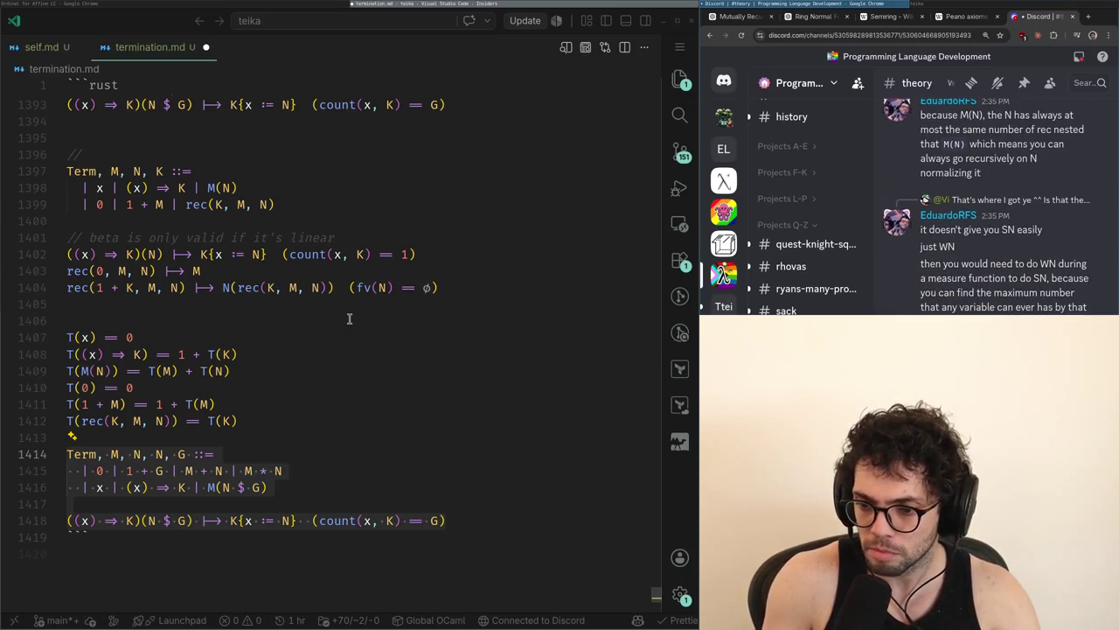
key(alt+Tab)
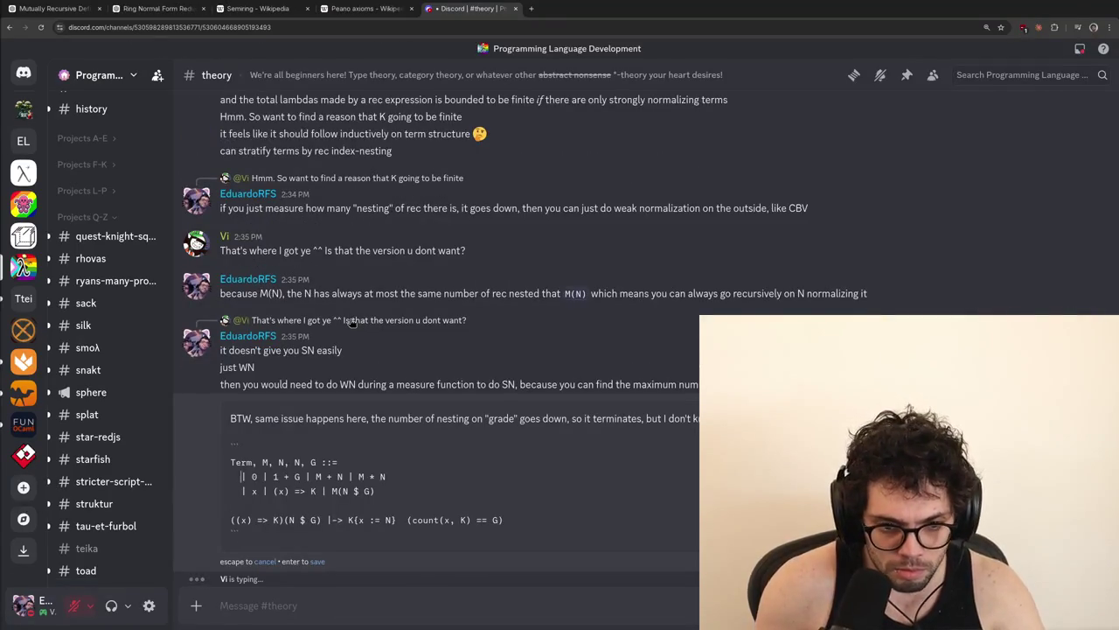
Save the BTW message edit with the grammar code block, then fix its code fence and resave
key(Return)
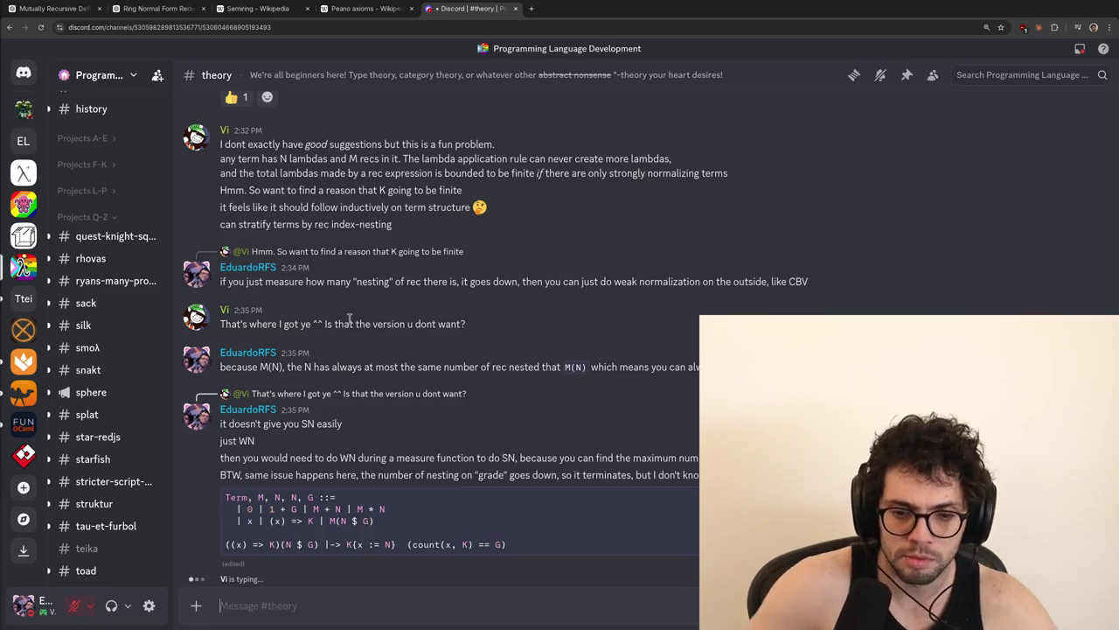
key(Up)
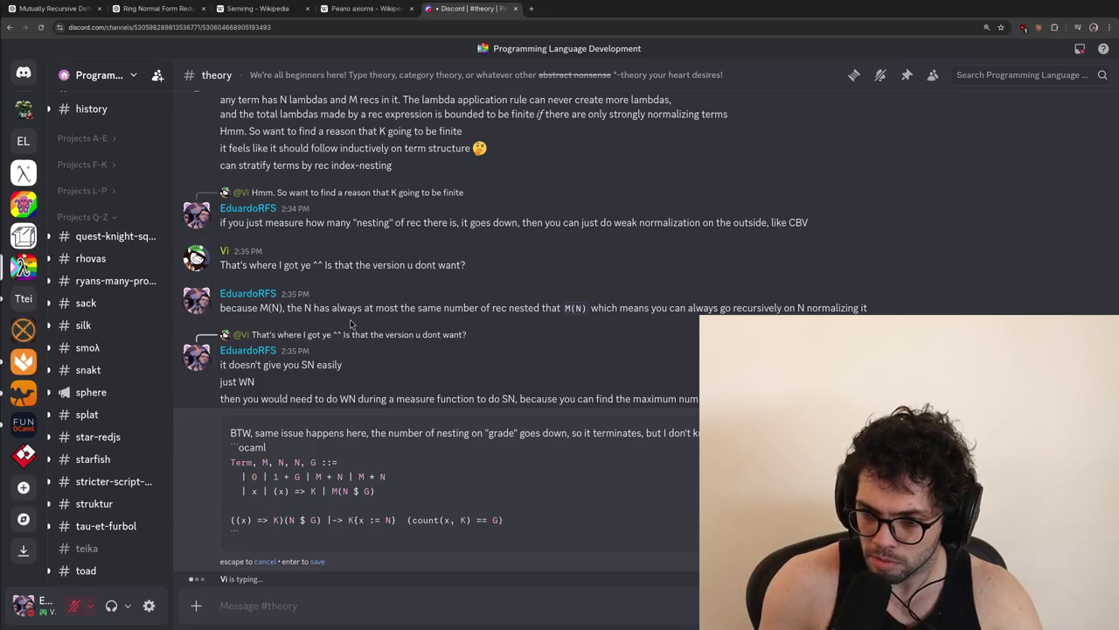
key(Return)
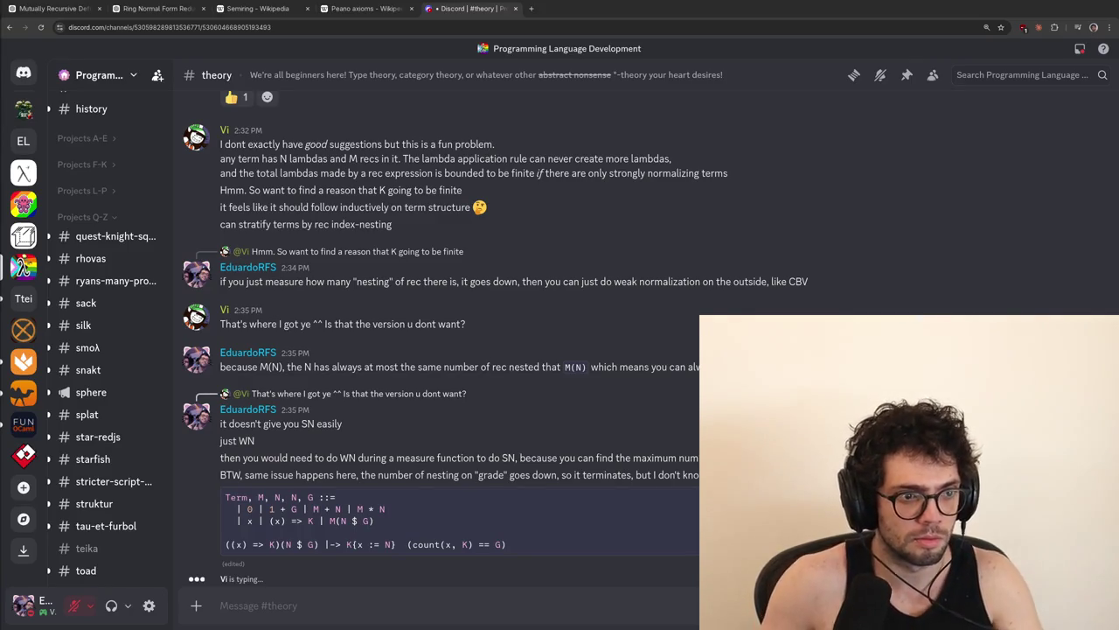
key(alt+Tab)
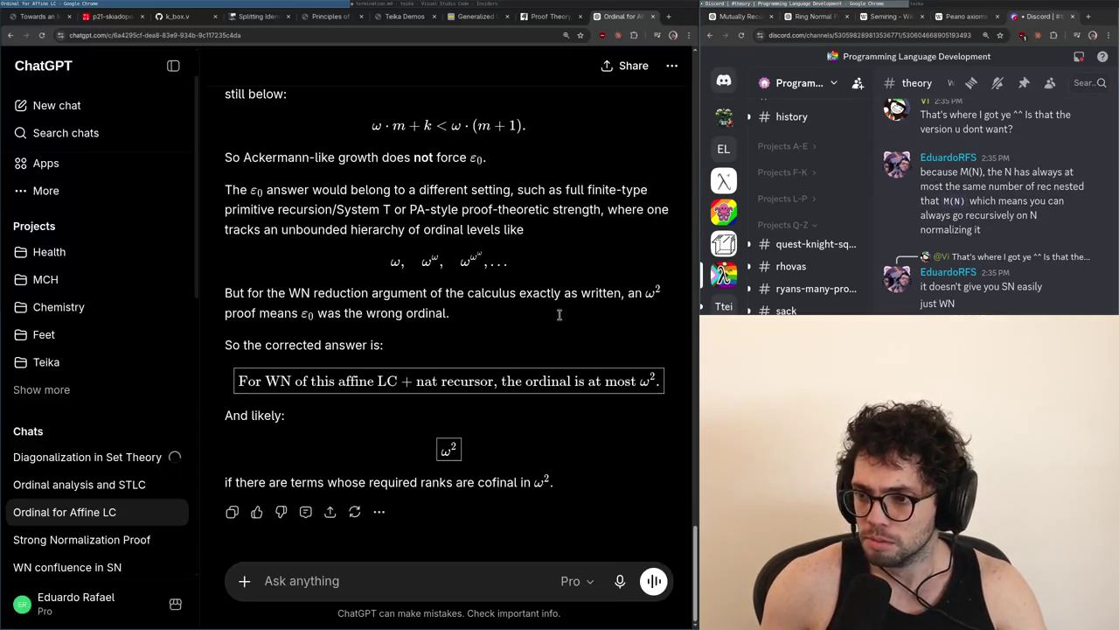
Check the grammar in VS Code, then draft 'meta-sharing alá optimality, by labeling' in Discord
key(alt+Tab)
key(alt+Tab)
key(alt+Tab)
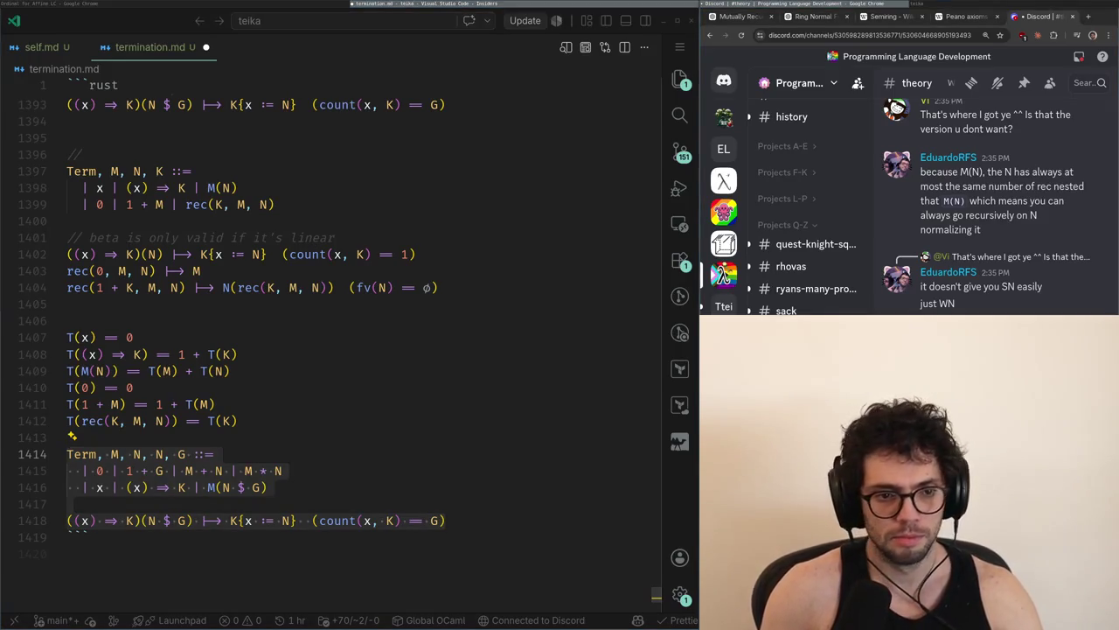
key(alt+Tab)
key(alt+Tab)
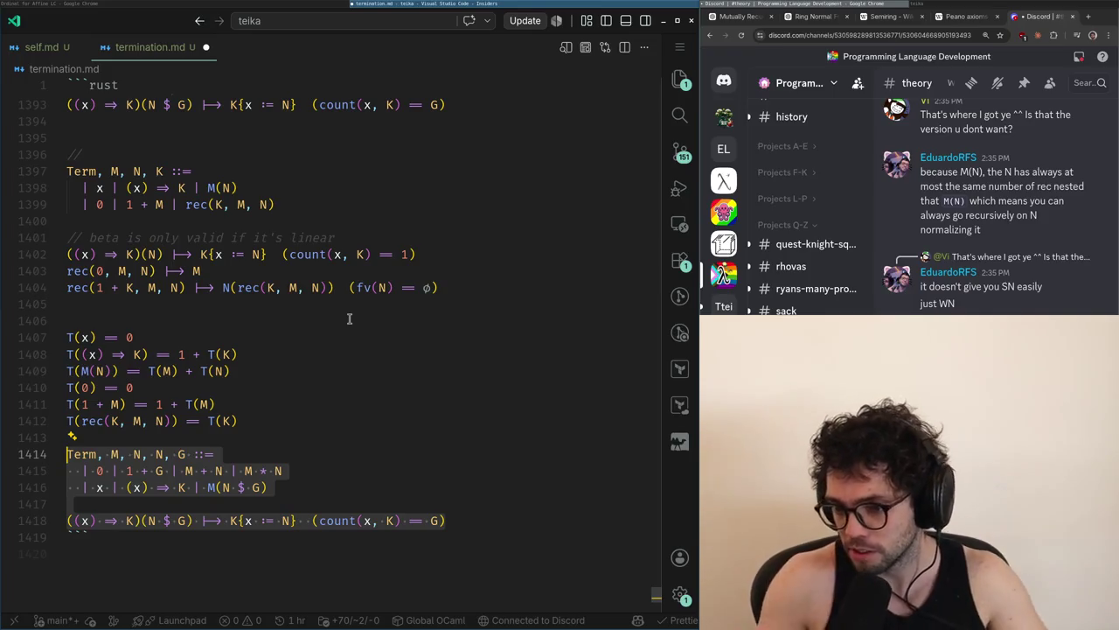
key(alt+Tab)
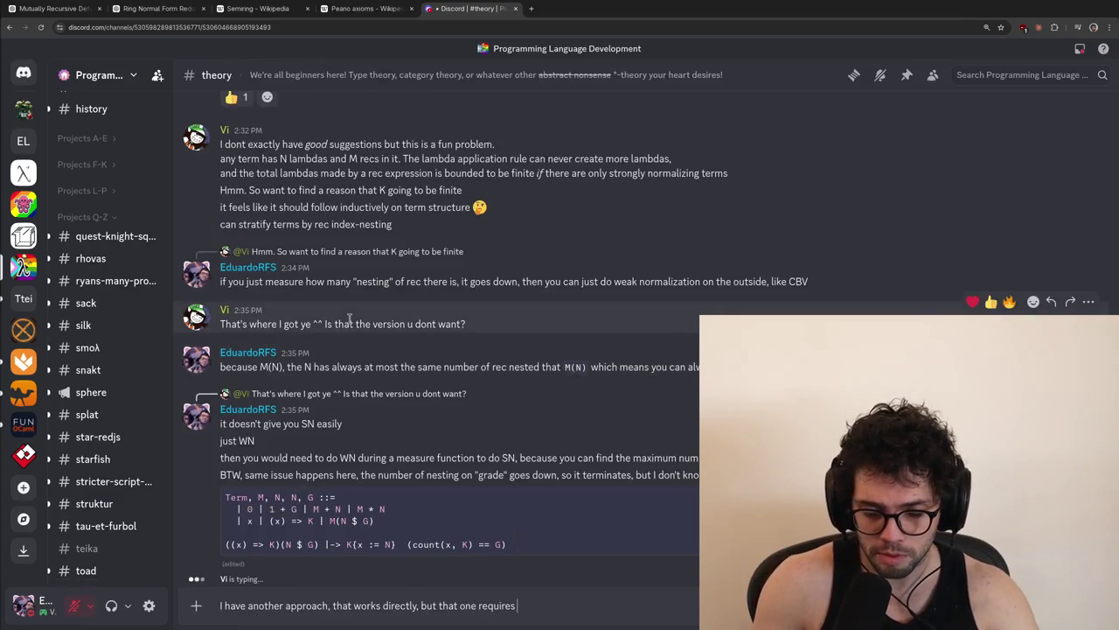
text(meta-sharing alá optimality, by labeling)
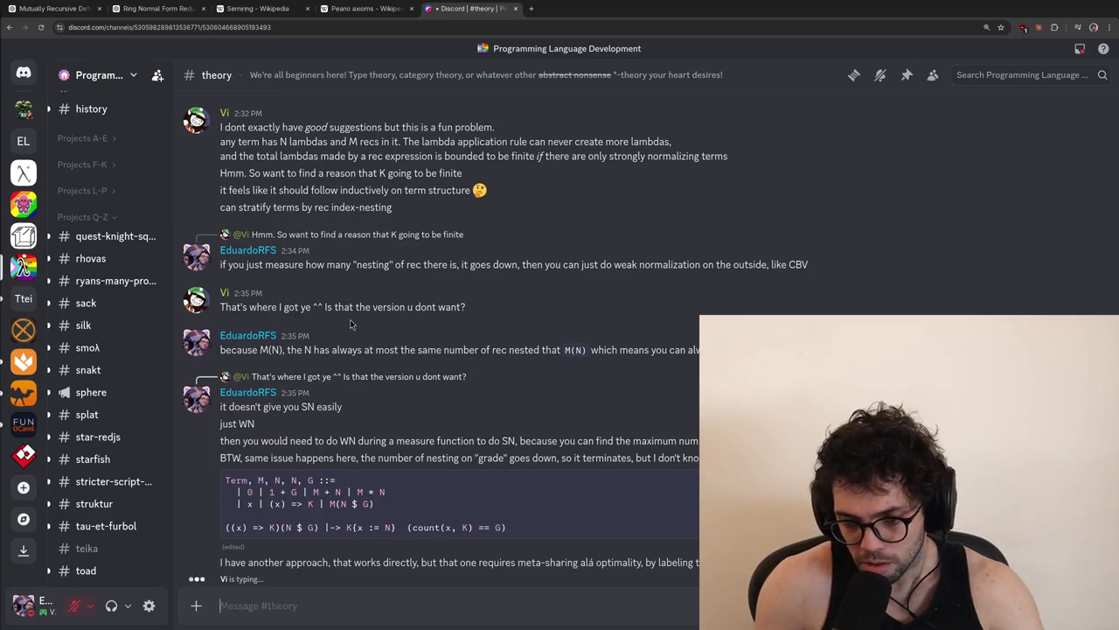
Return to the termination.md editor and clear the selection over the graded grammar
key(super+f)
key(Escape)
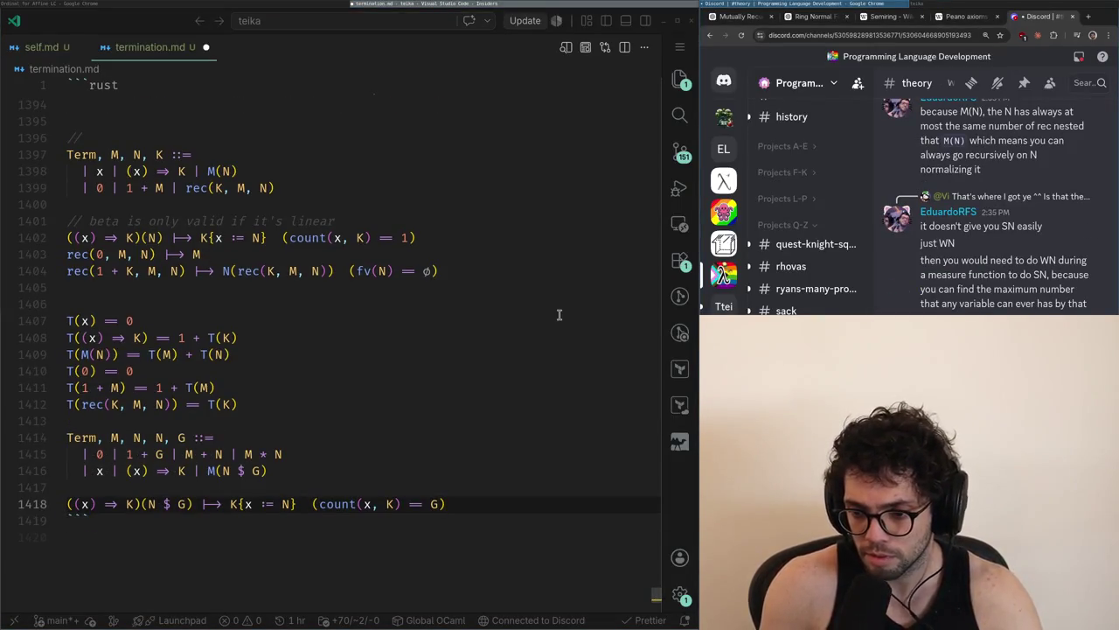
Below the Term grammar, start measure F with F(x) == 0 and F((x) => K) == 1 + F(K)
key(Up)
key(Up)
key(Up)
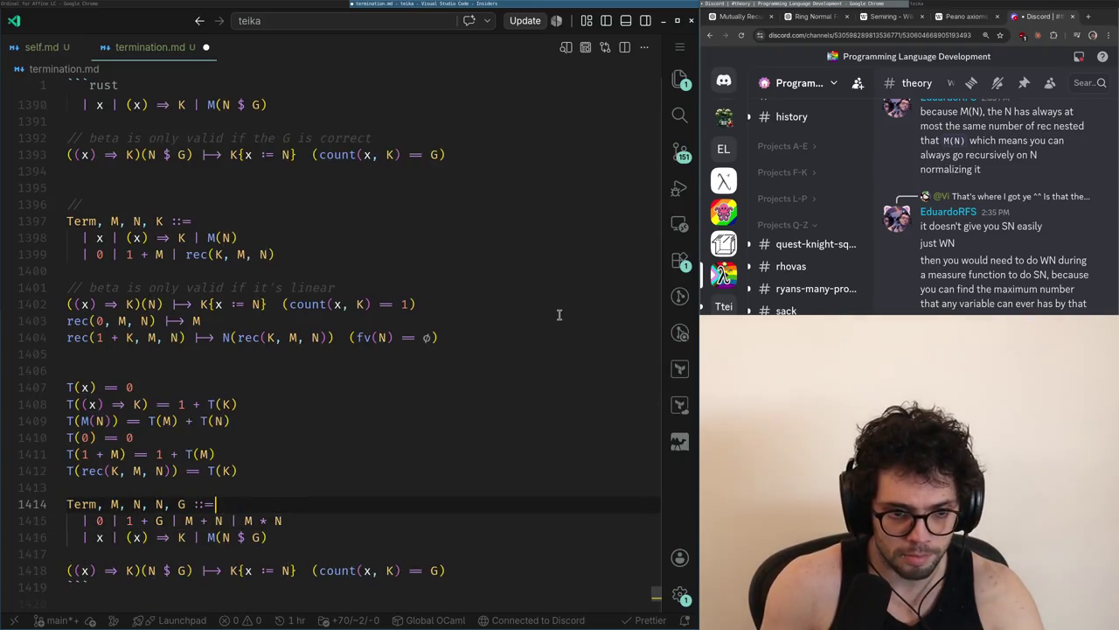
click(144, 270)
key(Return)
key(Return)
key(Up)
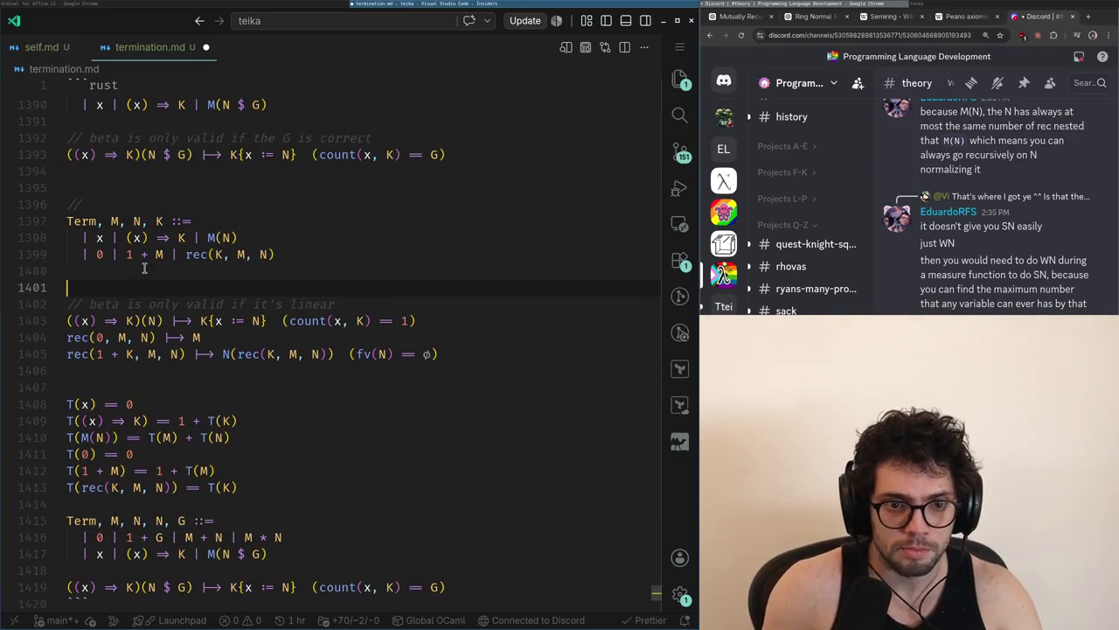
text(F(x) == 0)
key(Return)
text(F((x) => K) == 1 + F(K))
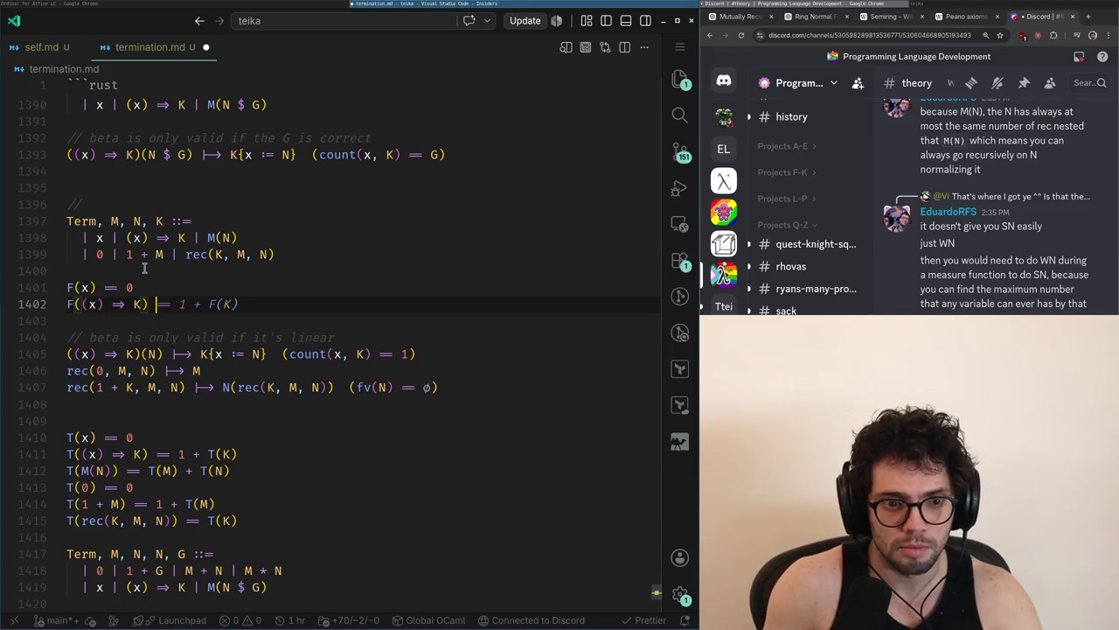
key(Return)
Complete F with the application, F(0) == 0, F(1 + M) and rec cases
text(F)
key(Tab)
key(Return)
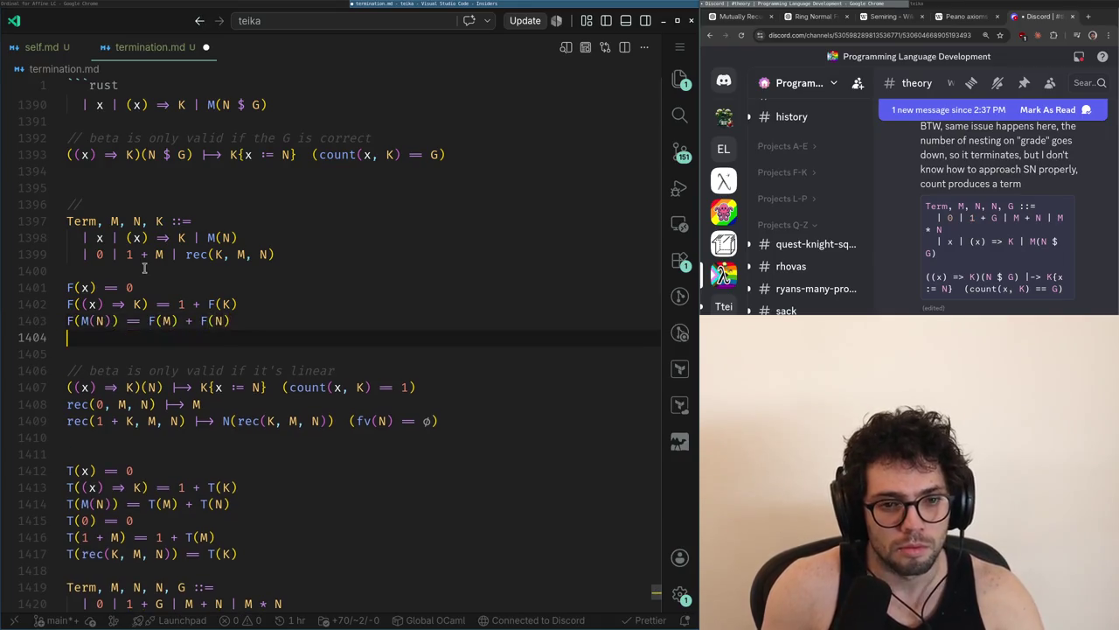
key(Tab)
key(Return)
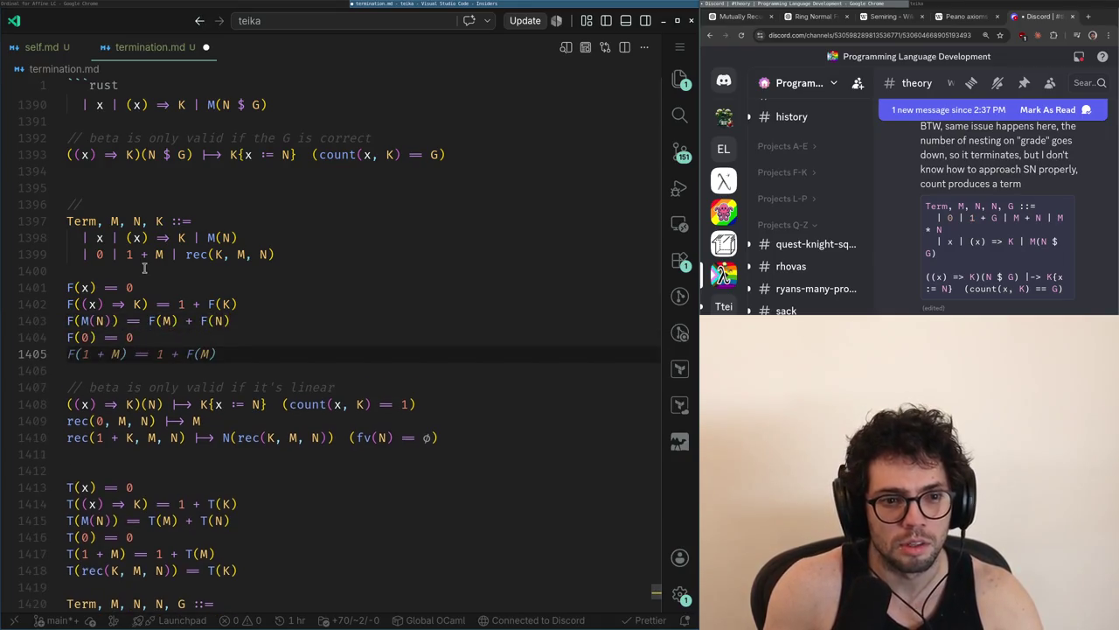
key(Tab)
key(Return)
key(Tab)
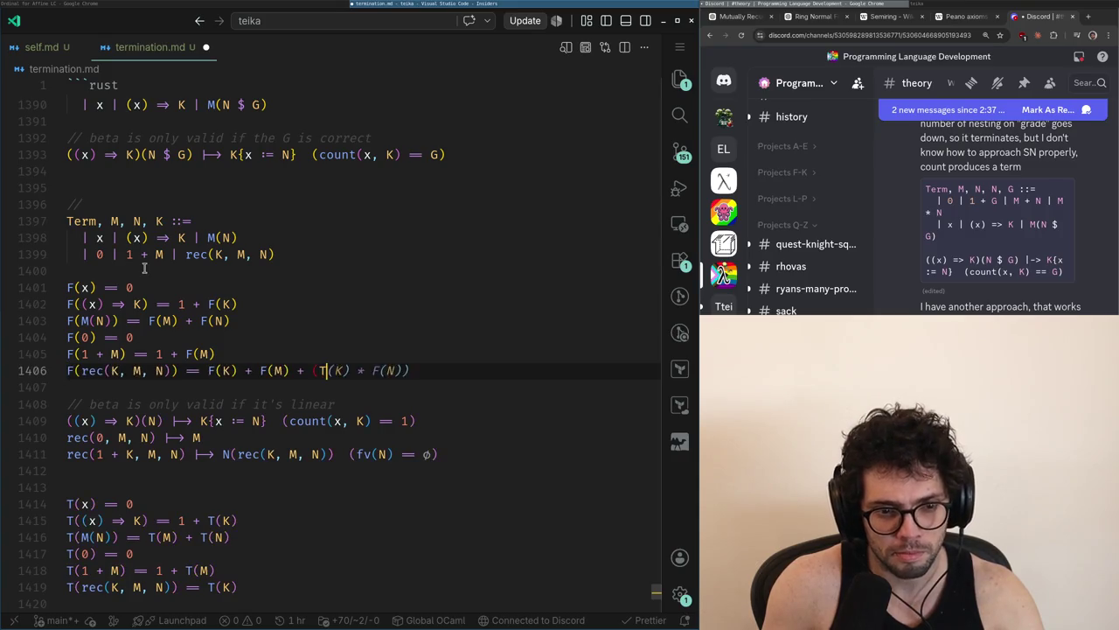
key(Return)
key(Return)
Make F's rec case end with T(K) * F(N)
text(T(K))
key(Up)
key(Up)
key(Right)
key(Right)
key(Right)
key(Delete)
key(Left)
key(BackSpace)
key(BackSpace)
key(ctrl+z)
key(ctrl+z)
key(Right)
key(Right)
key(Right)
key(End)
text((K))
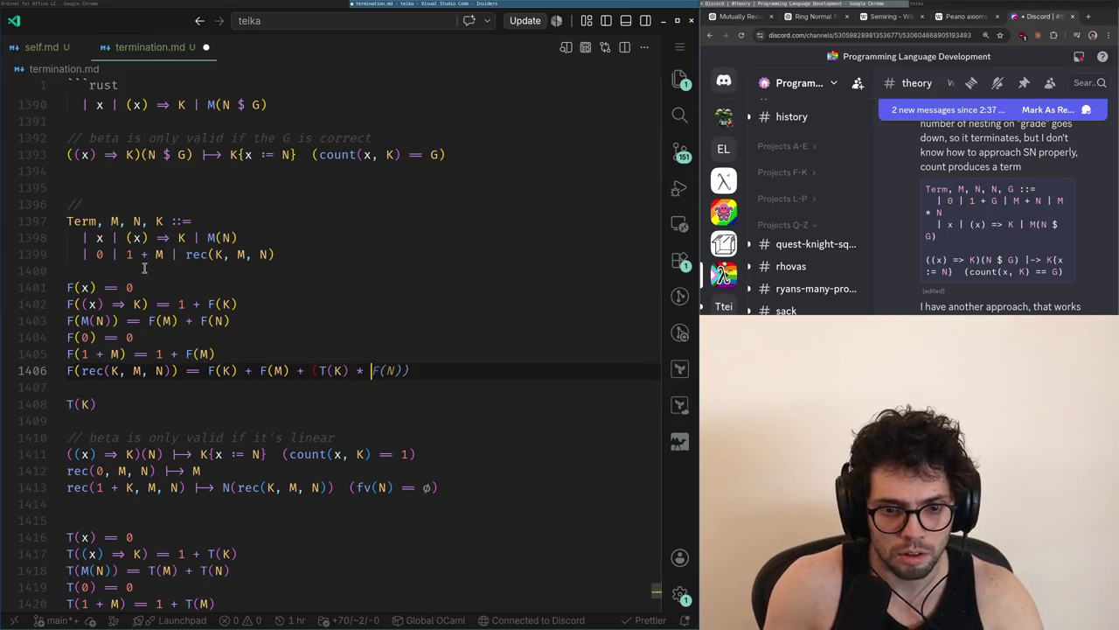
key(Tab)
Define measure T with T(0) == 0, a T(1 + M) case, and T(rec(K, M, N)) == ω
key(Down)
key(Down)
text(=)
key(BackSpace)
key(BackSpace)
key(BackSpace)
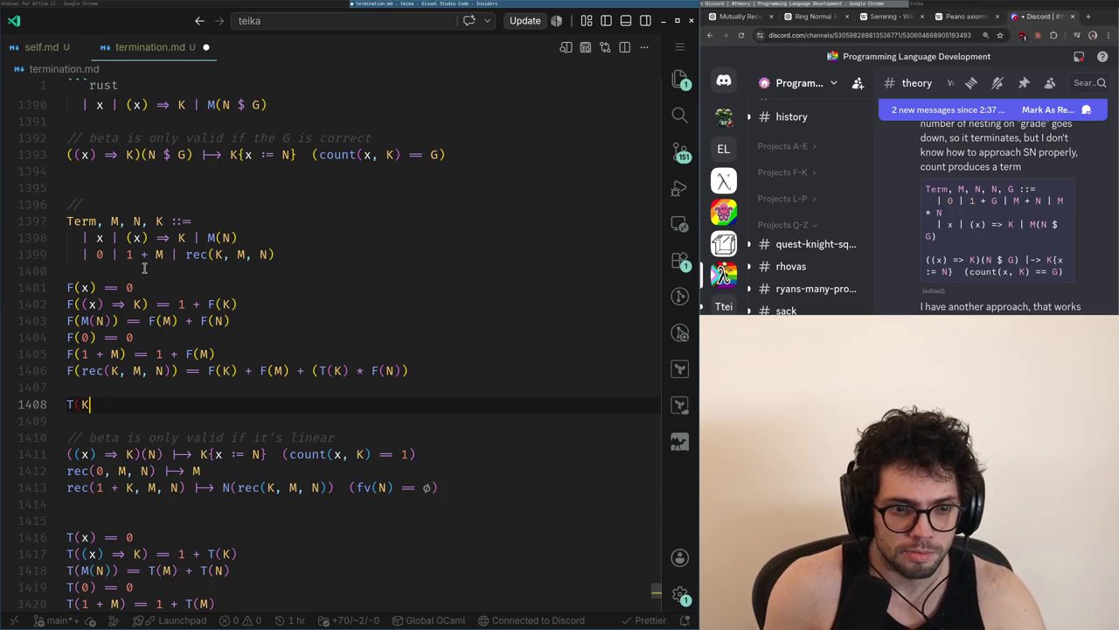
text((0) == 0)
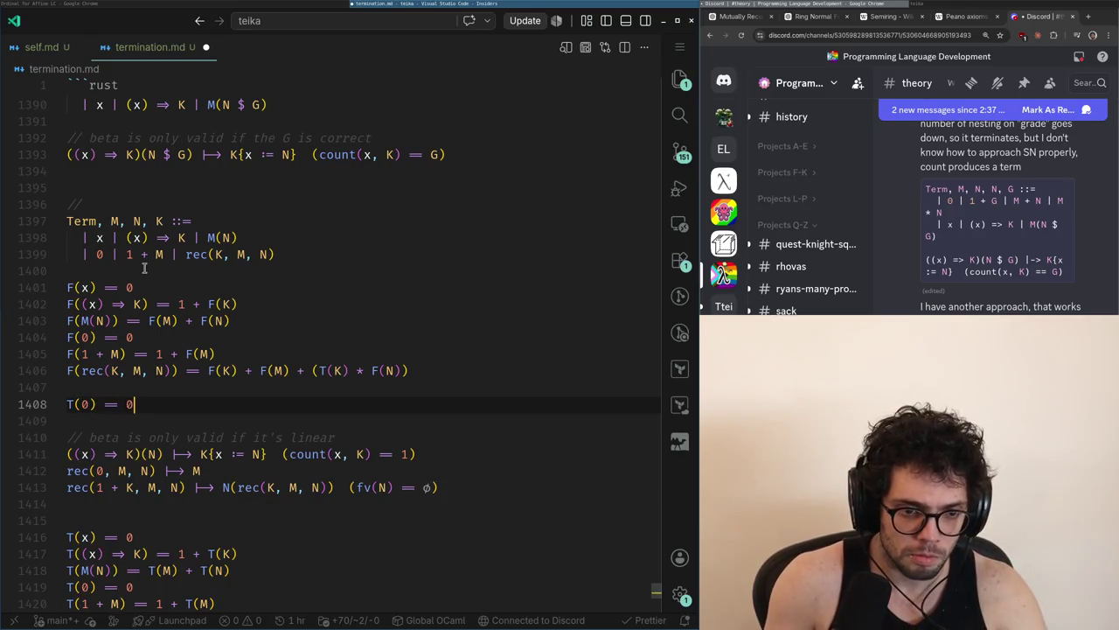
key(Return)
text(T(1)
text( +)
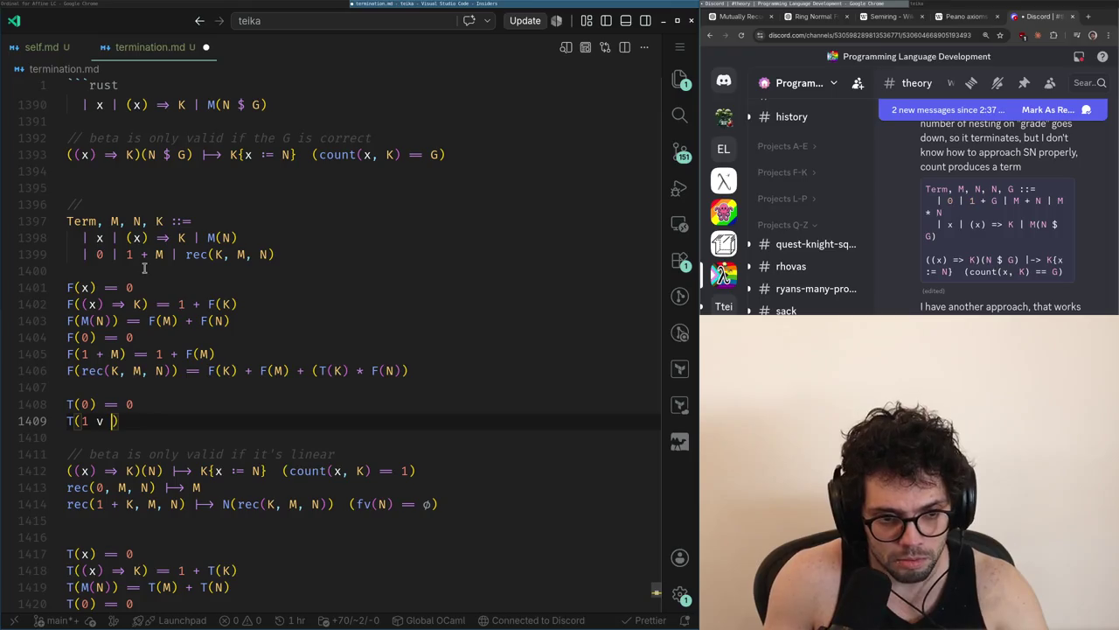
key(Tab)
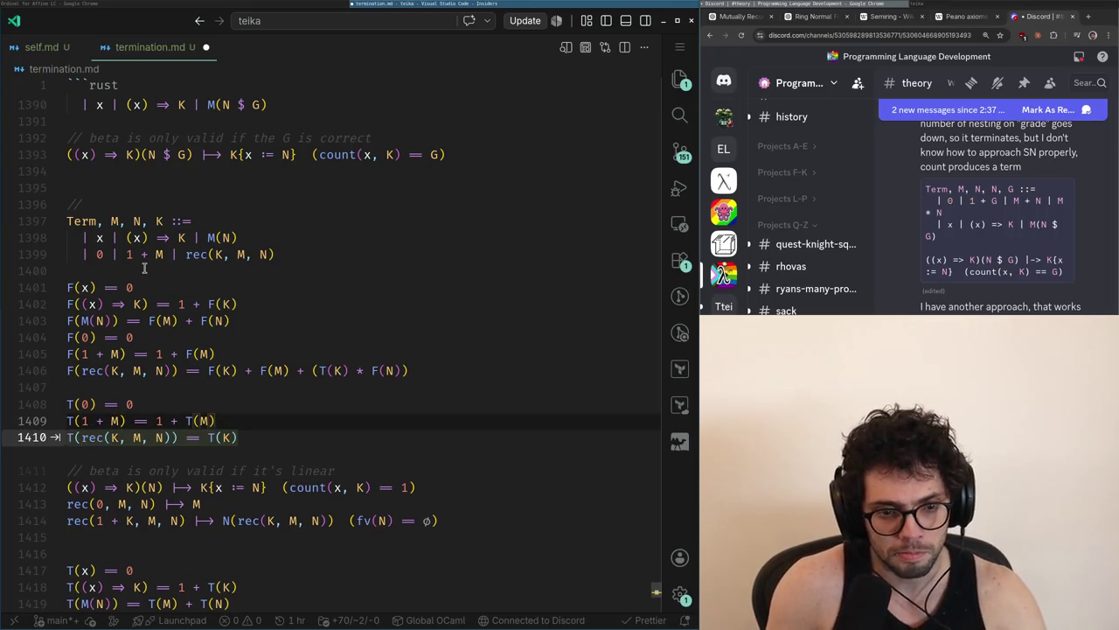
key(Tab)
key(BackSpace)
key(BackSpace)
key(BackSpace)
text(ω)
key(shift+Up)
key(shift+Up)
key(shift+Up)
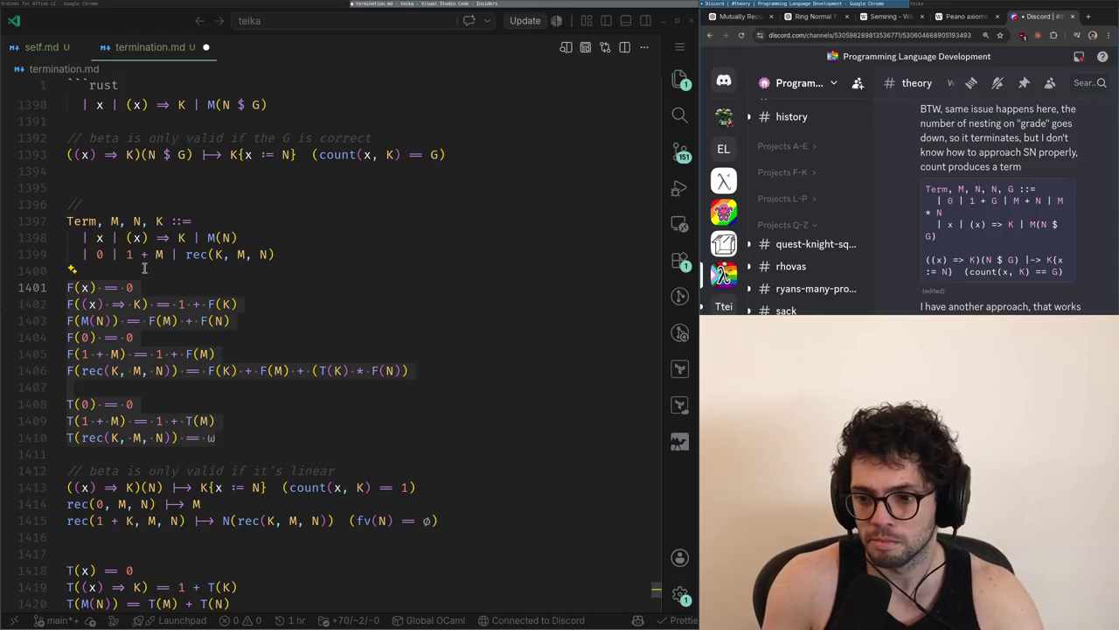
Copy the F and T measure rules into the Discord message box
key(ctrl+c)
key(alt+Tab)
key(ctrl+v)
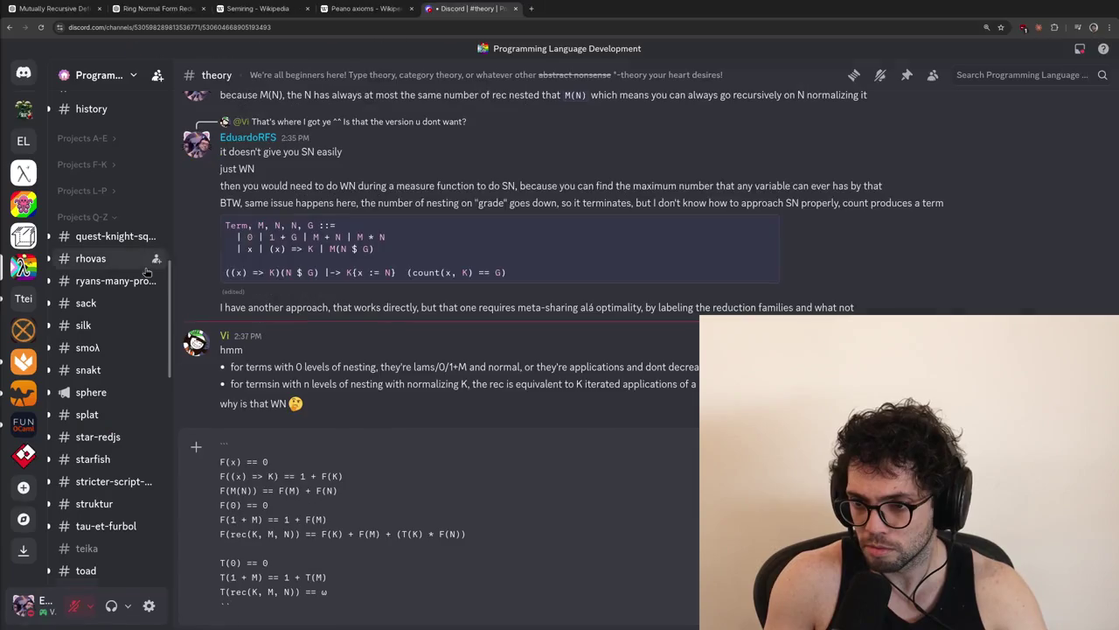
Tag the pasted code block as ocaml and post it in #theory
key(ctrl+Home)
text(ocaml)
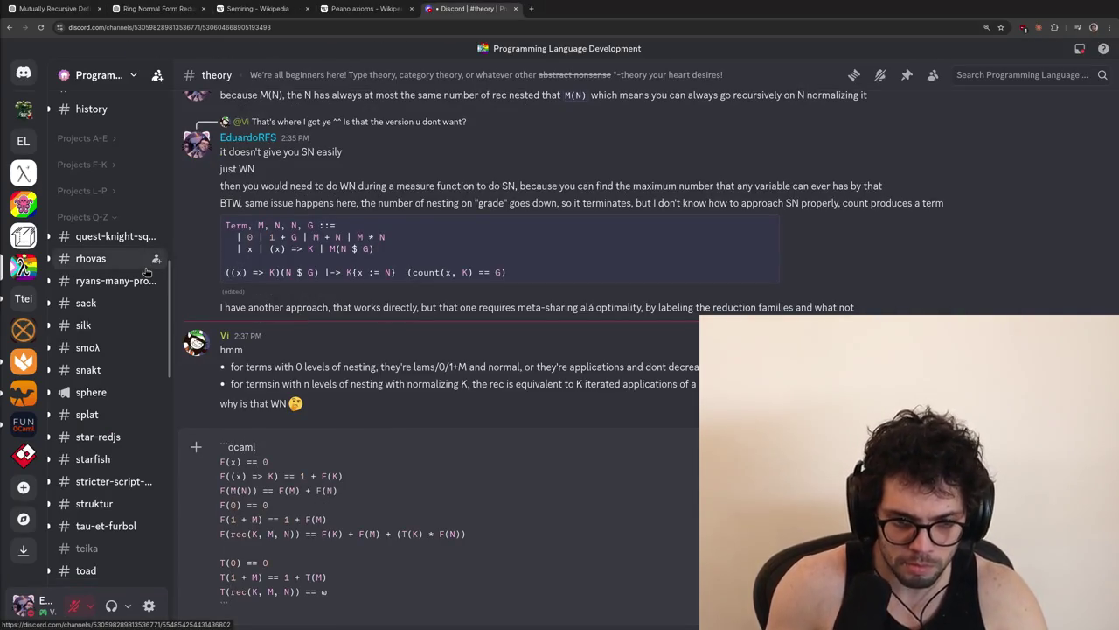
key(Return)
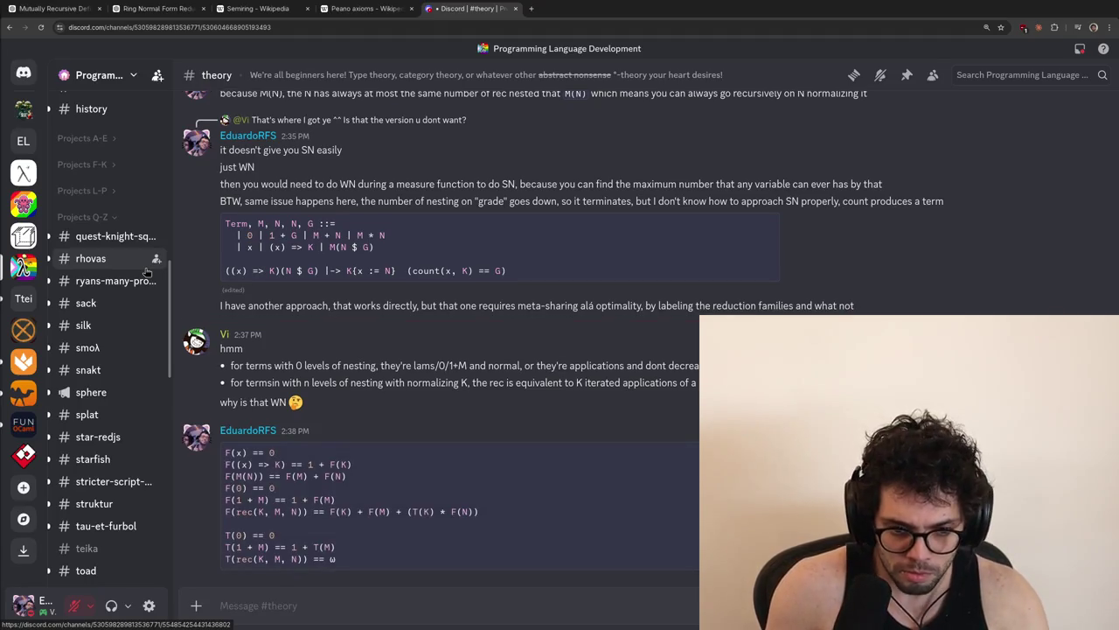
Post a note that this needs labelled reductions, since otherwise F(N) terms with ω get big
text(this works, if you t)
text(rack the)
key(BackSpace)
key(BackSpace)
key(BackSpace)
text(you do labelled reductions, because otherw)
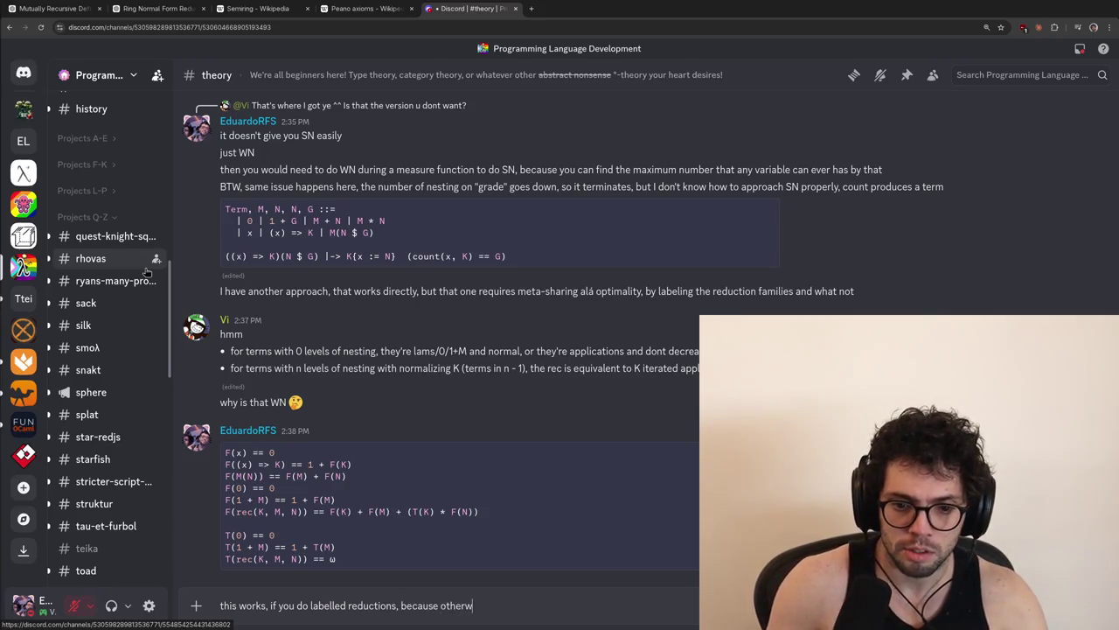
text(ise at some point you will have )
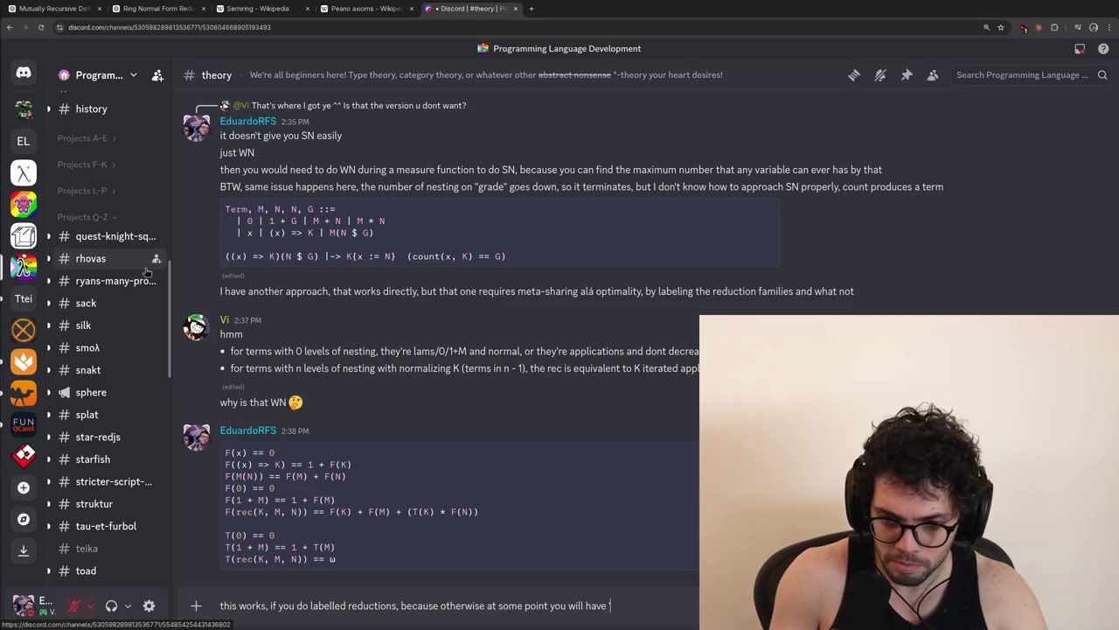
text(`F(N)
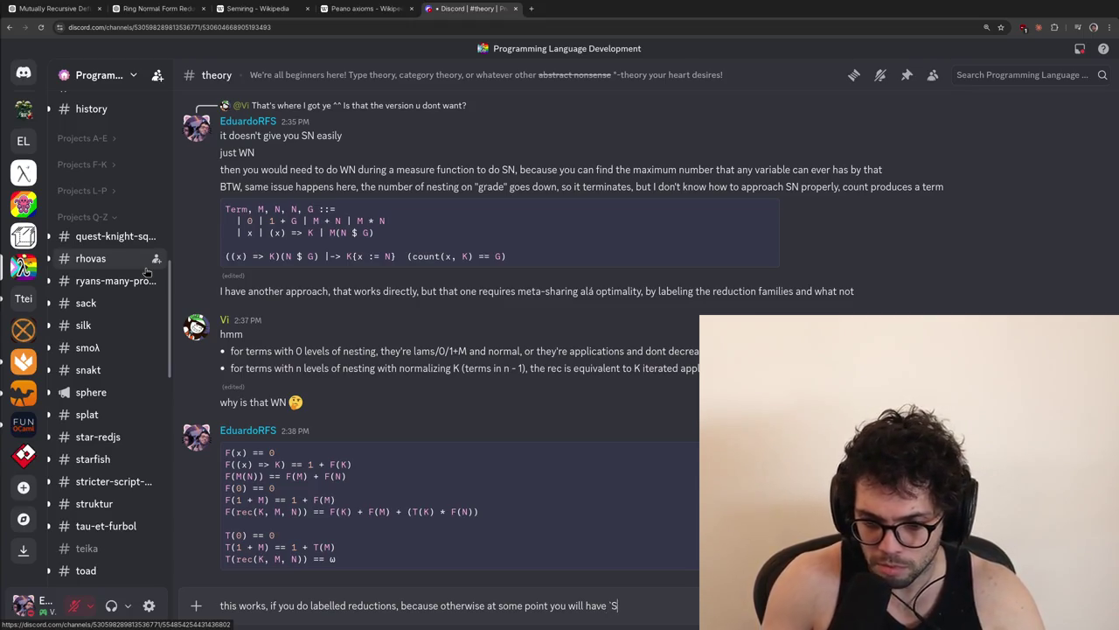
text() +)
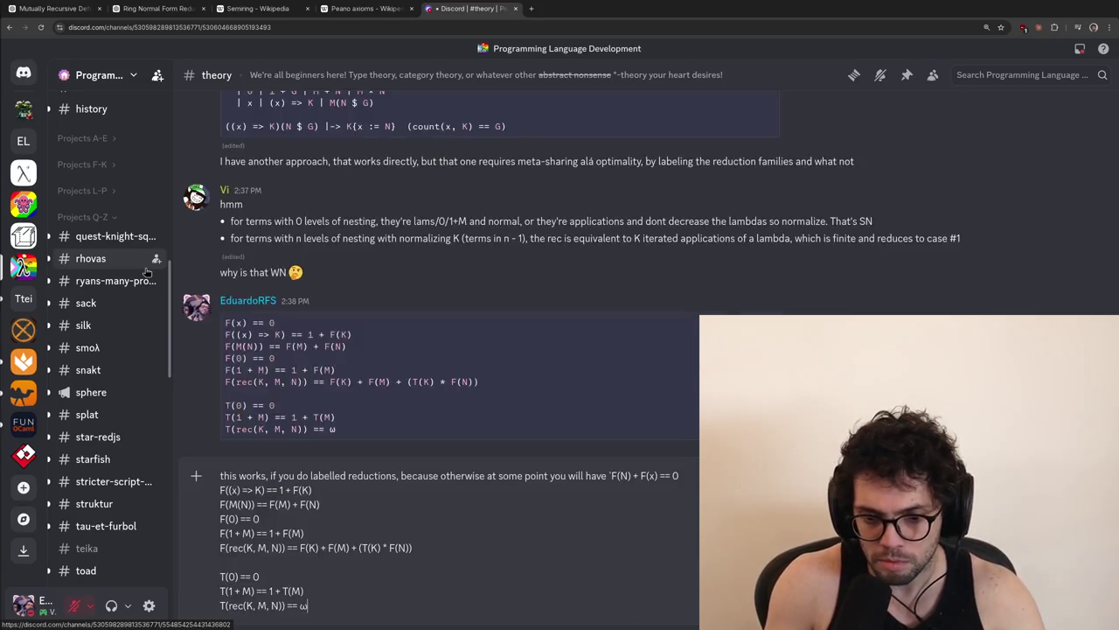
double_click(332, 559)
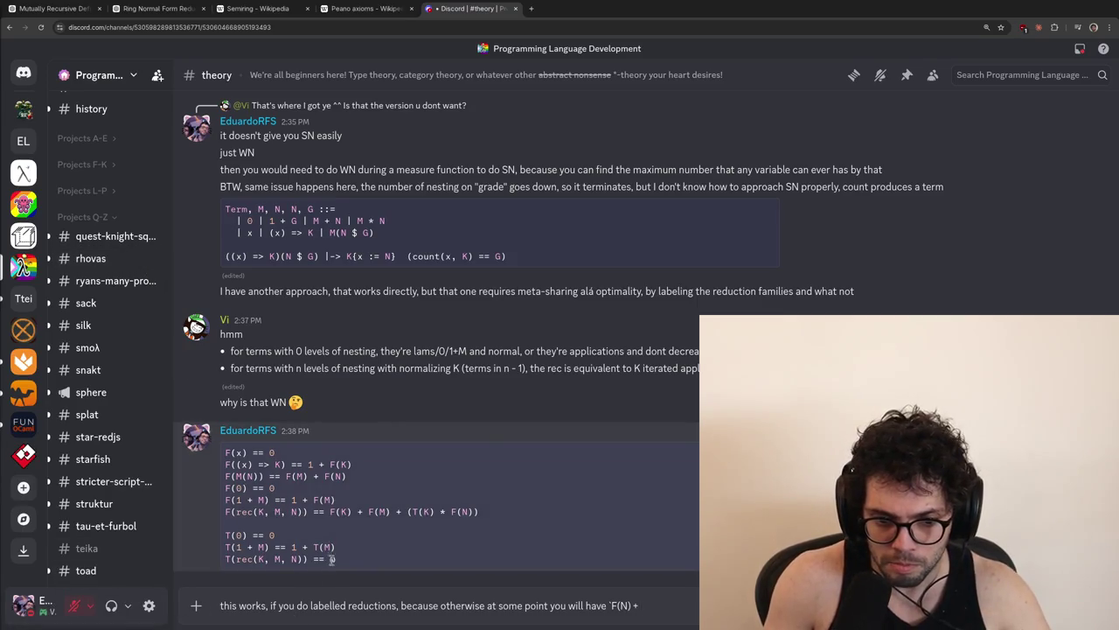
key(ctrl+c)
text(()
key(ctrl+v)
text(F(N)
text()`)
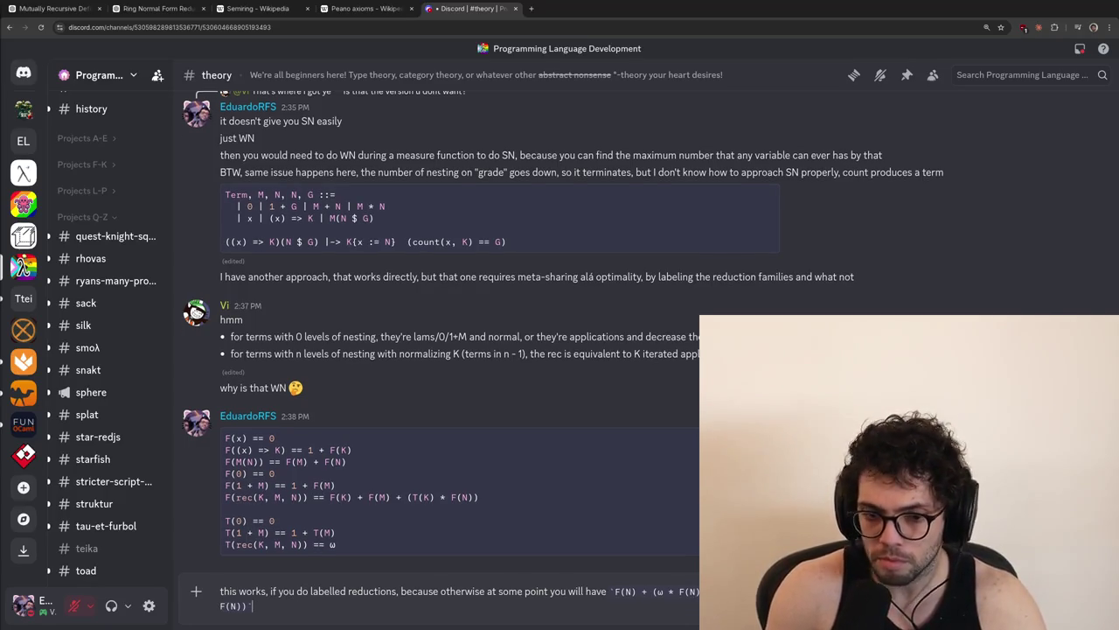
text(which is big)
key(Return)
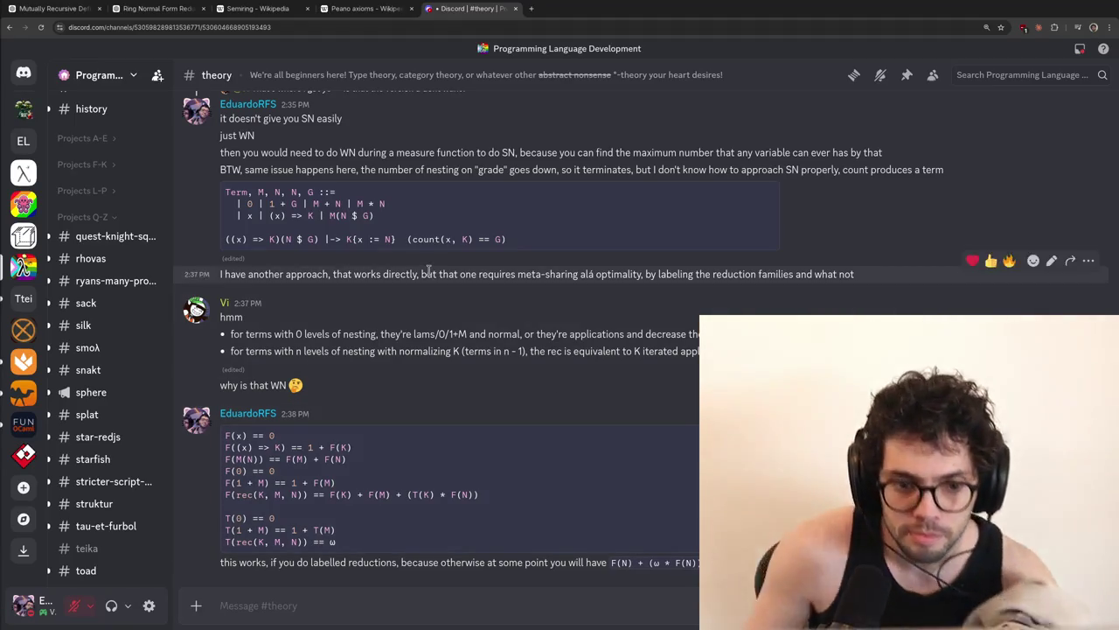
right_click(488, 335)
Reply to Vi that this is a weak normalization algorithm, whereas SN may normalize K last
click(512, 358)
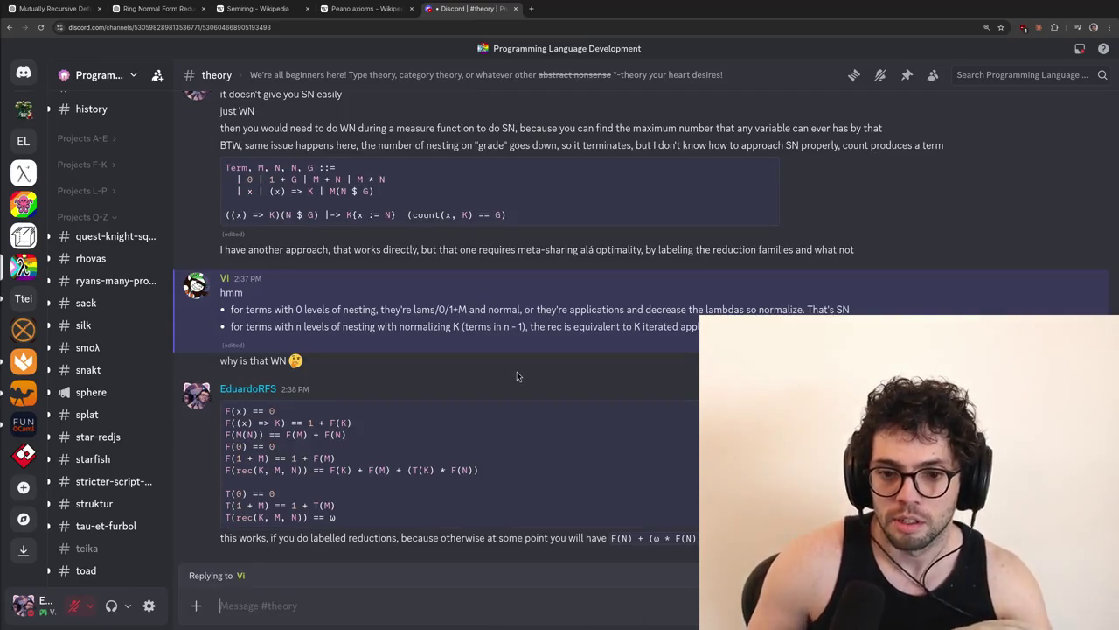
text(hmm that)
key(ctrl+a)
key(BackSpace)
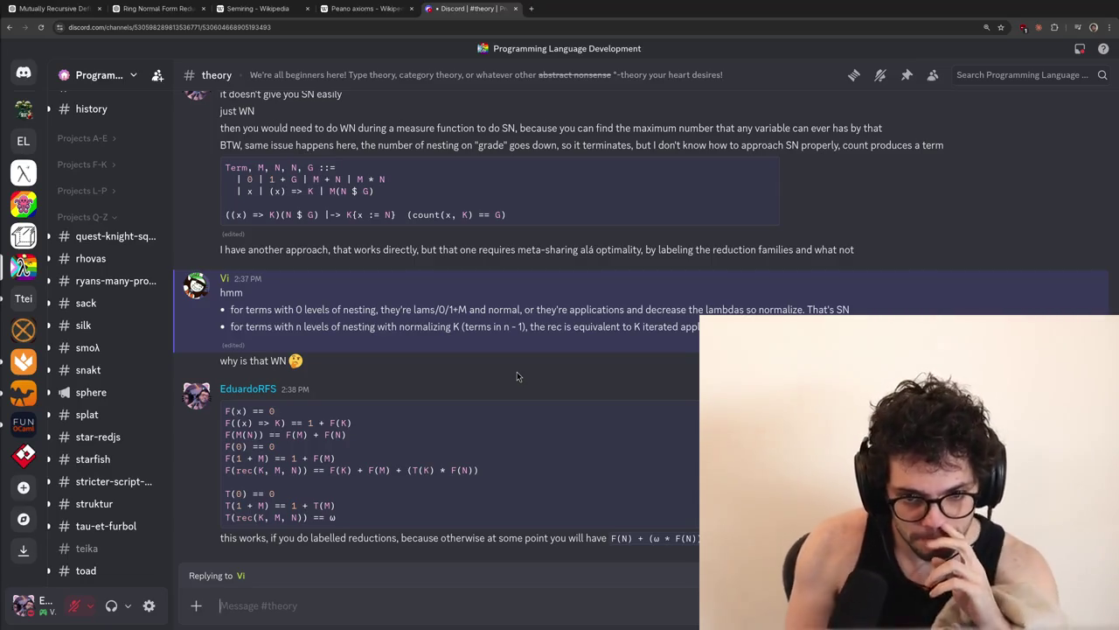
text(this i)
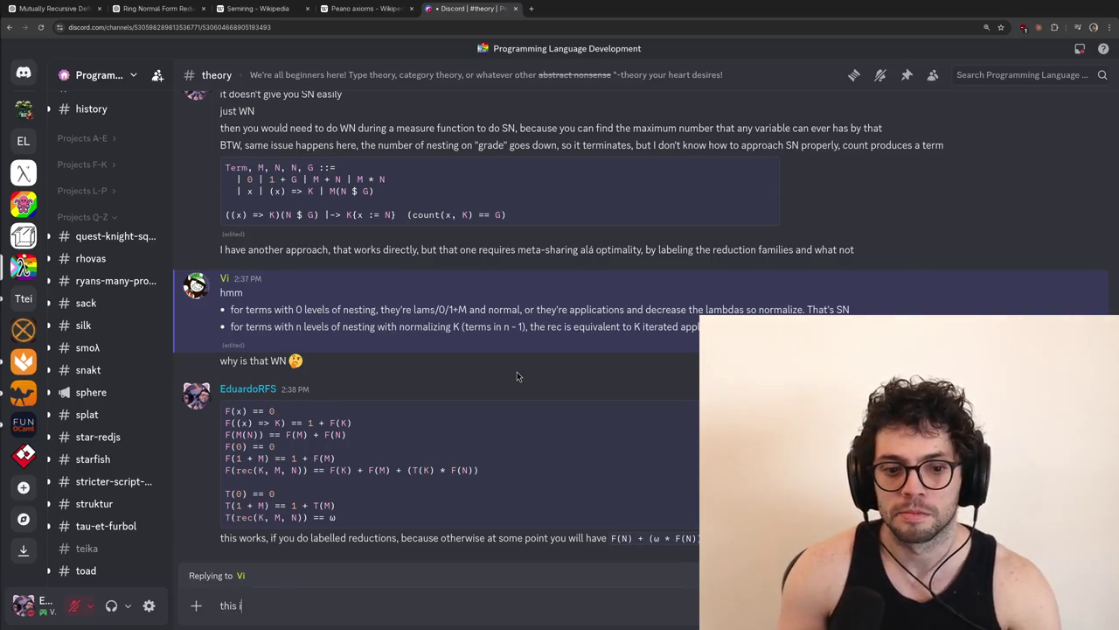
text(s an algorithm for weak )
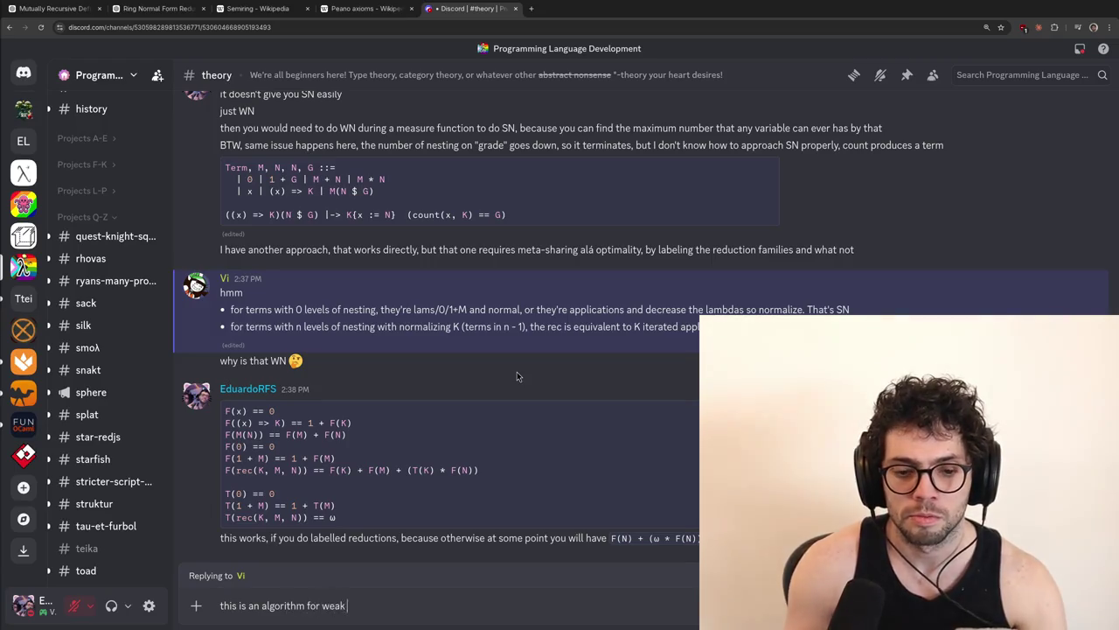
text(normalization, you're s)
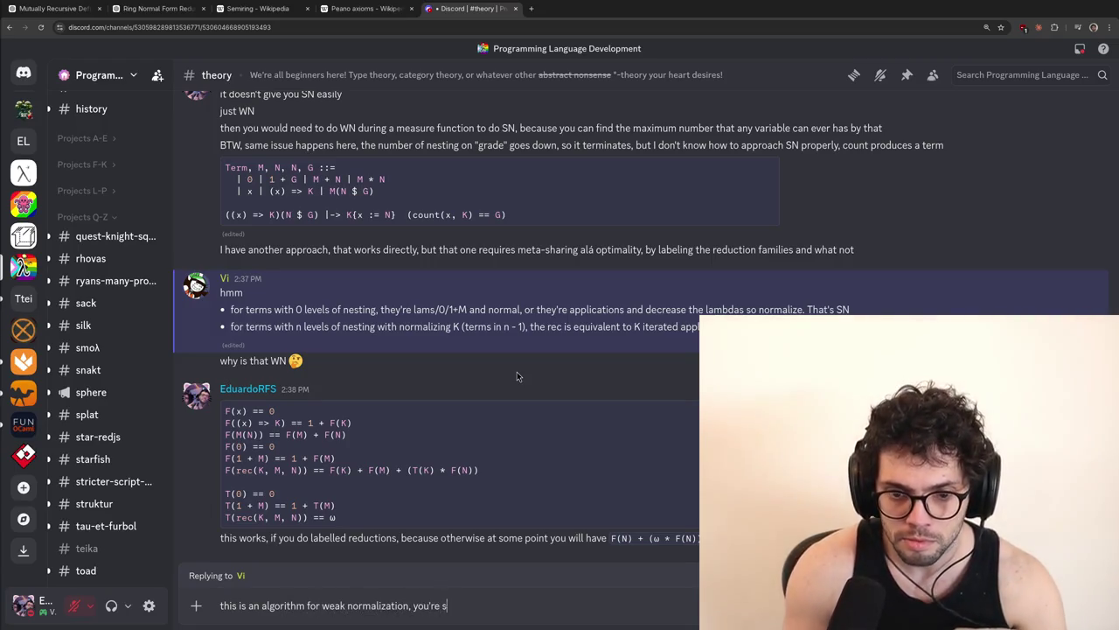
text(aying that I normalize K first)
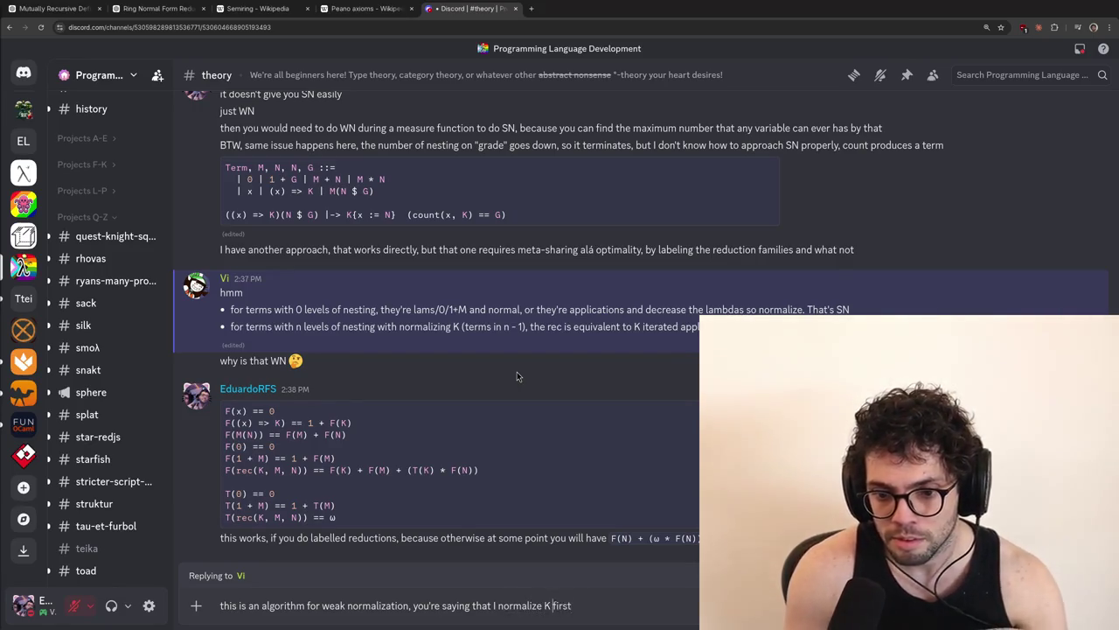
key(Return)
text(in)
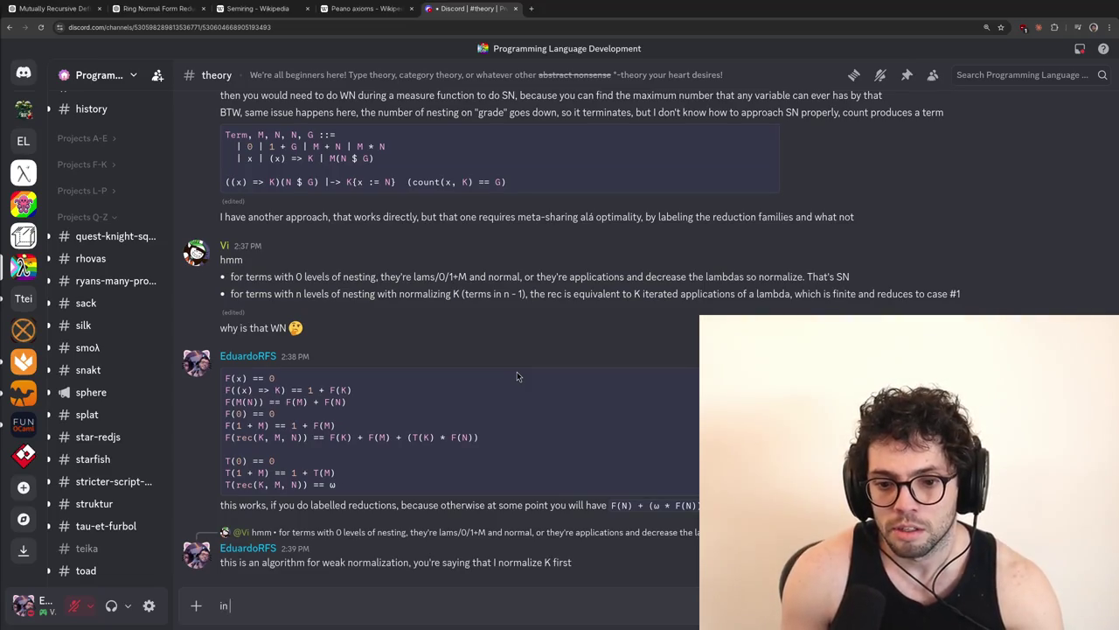
text( SN I may want to)
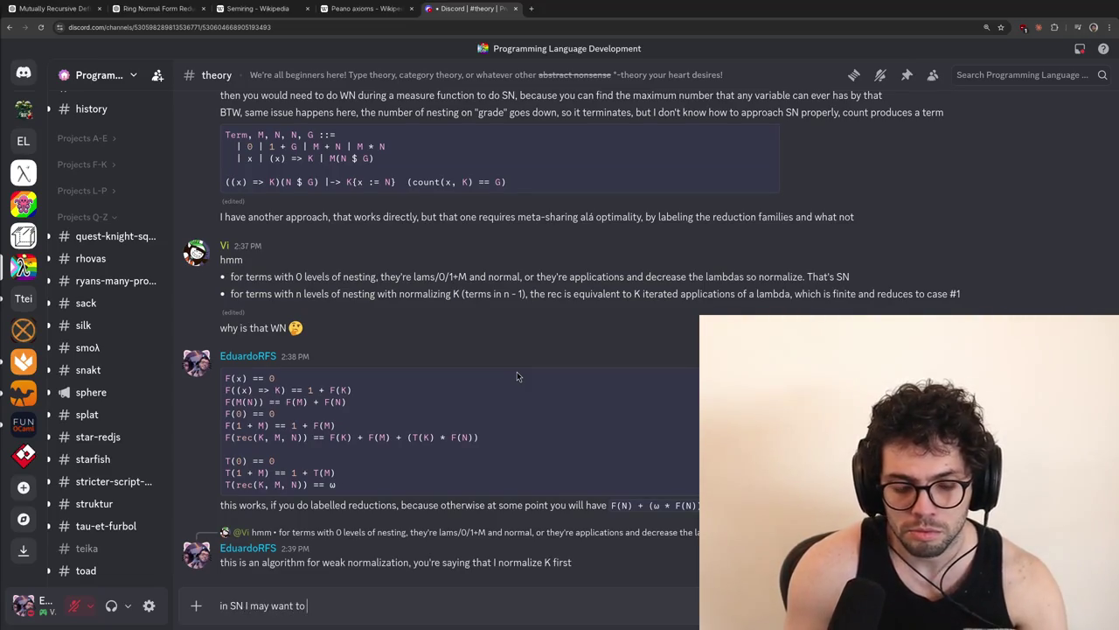
text( normalize K last)
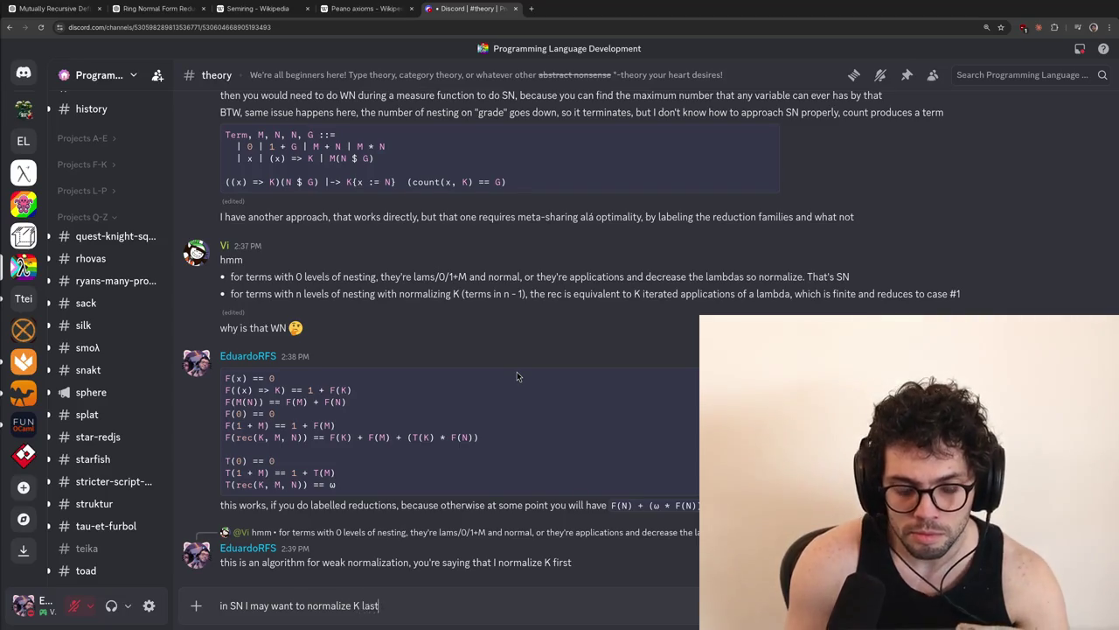
key(Return)
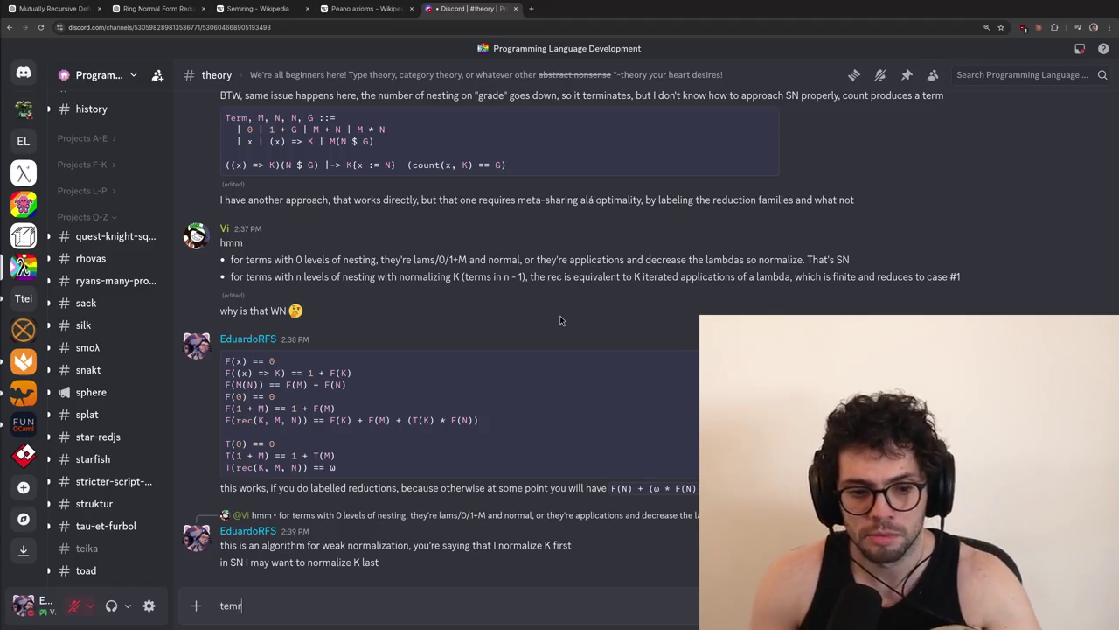
Post that K's nesting is unknown without normalizing K first, with a rec code example
text(you're right that)
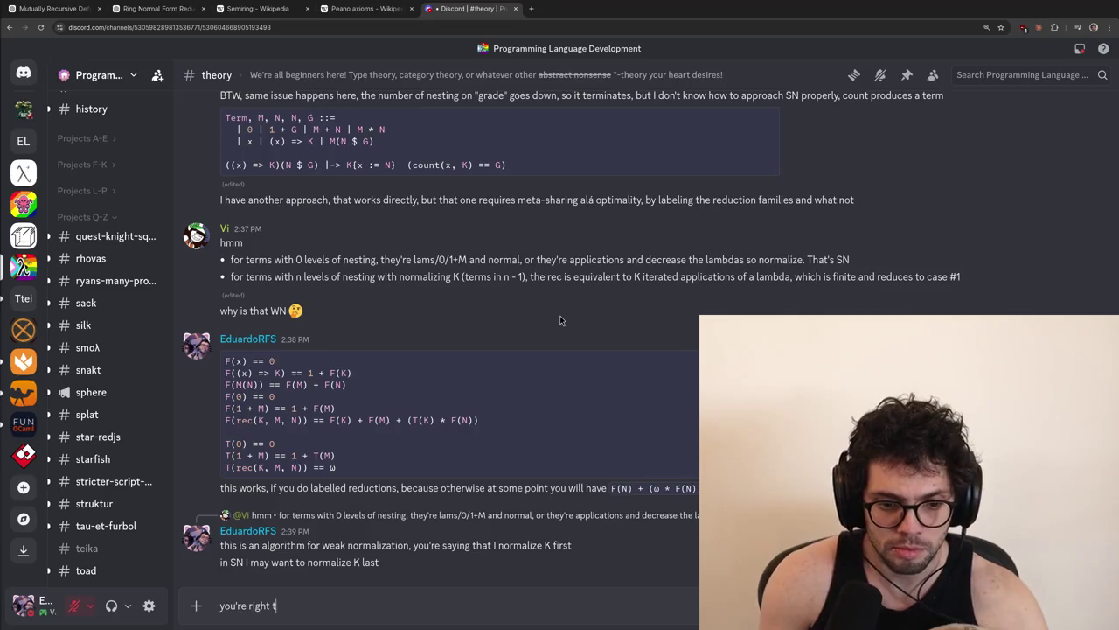
key(Return)
text(I don't)
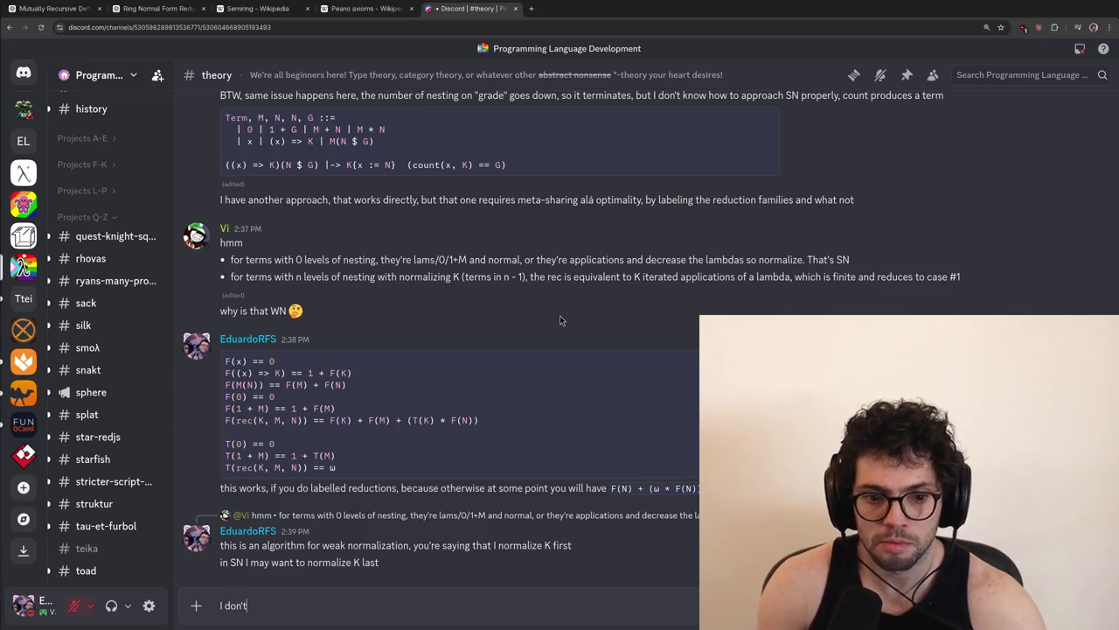
text( know the number of nest)
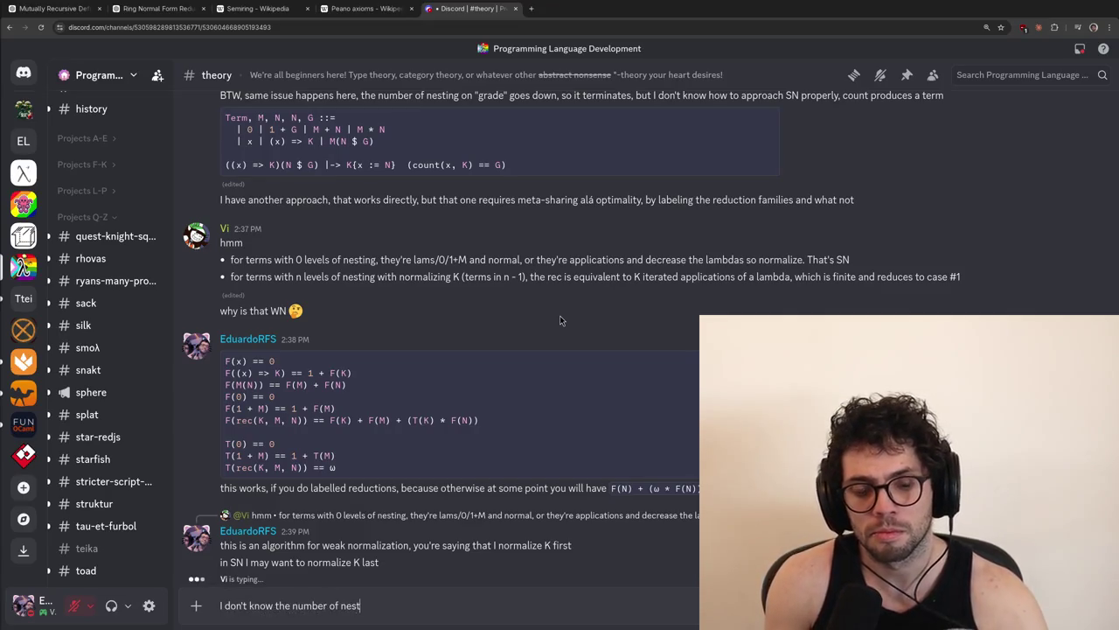
text(ing in K without normalizing K first)
key(Return)
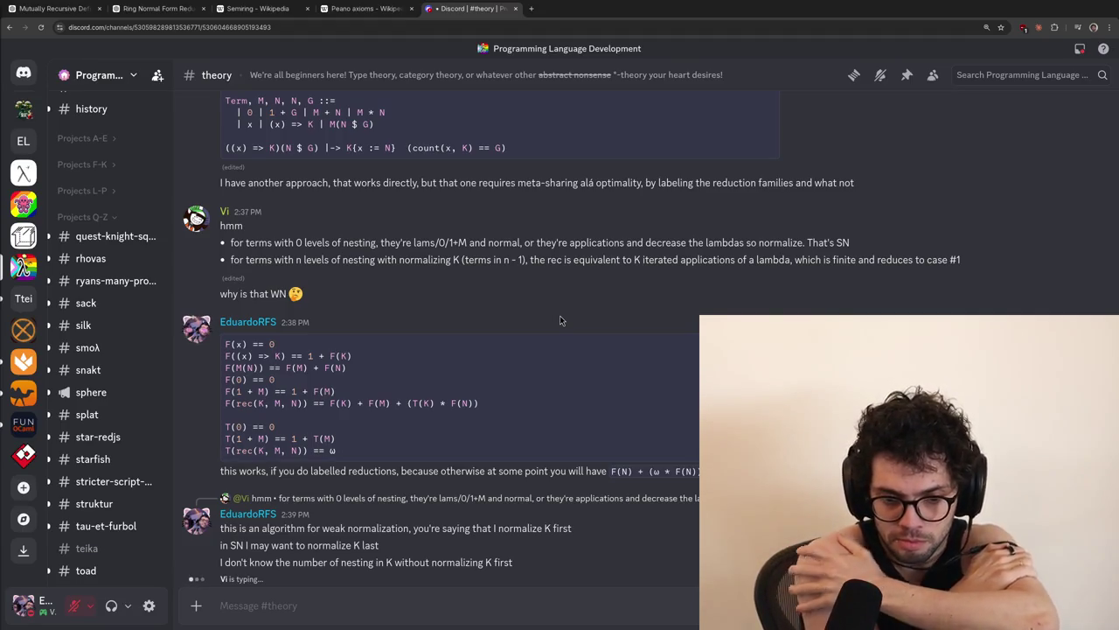
text(because )
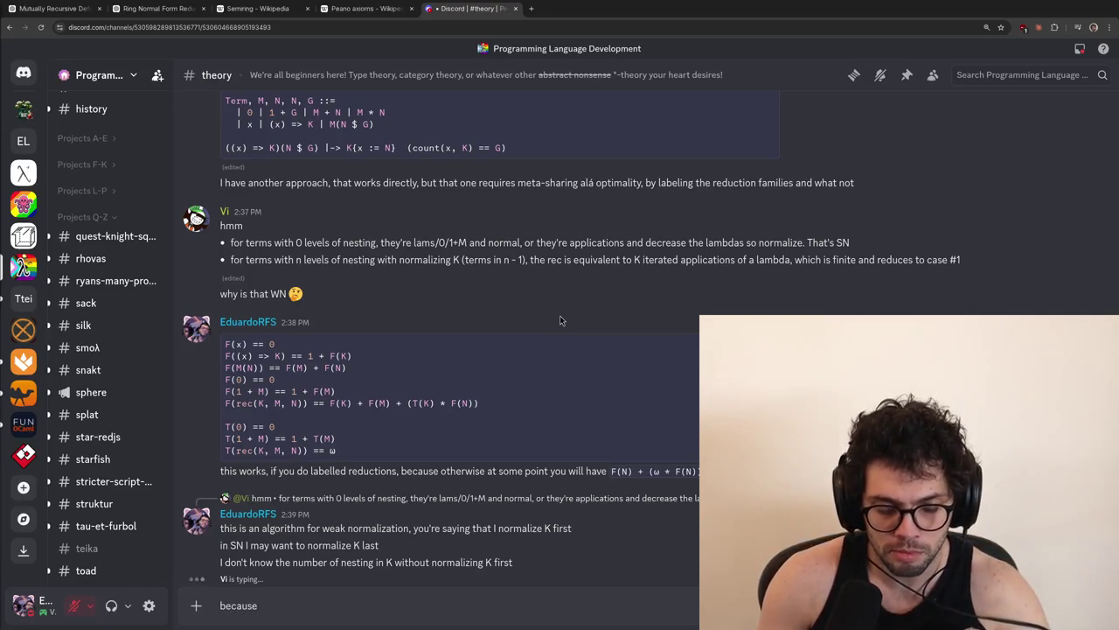
text(beca)
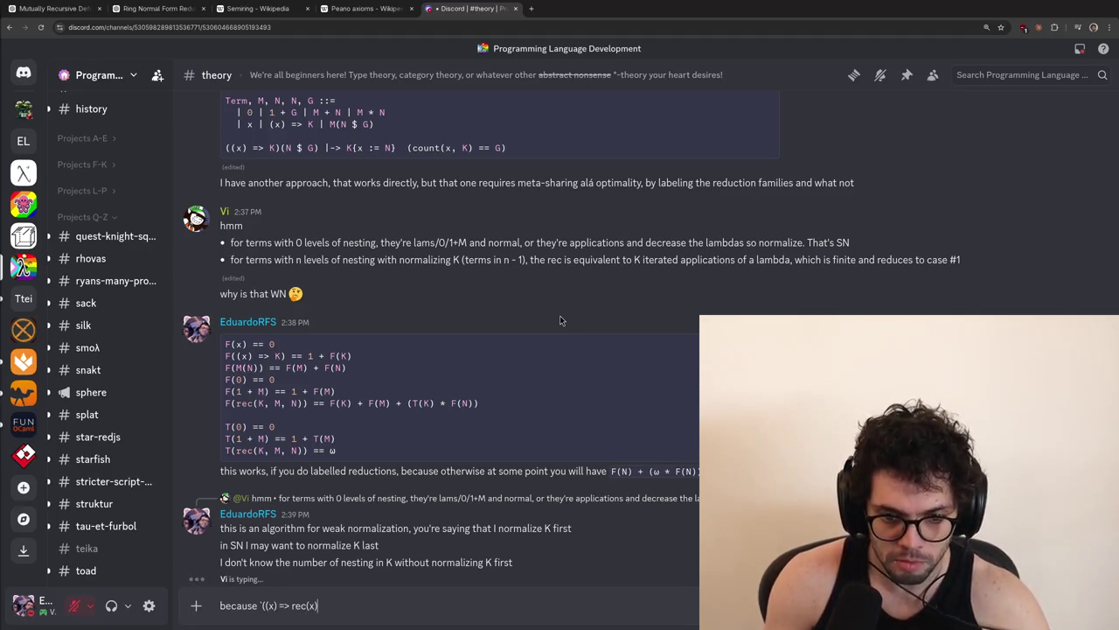
text())
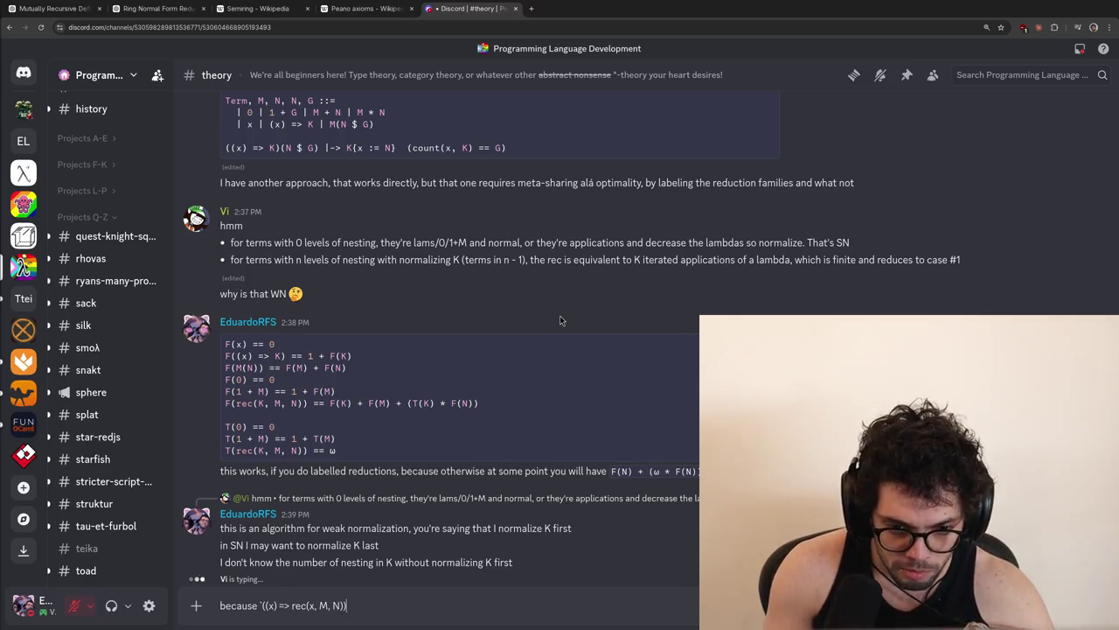
text((rec(y,)
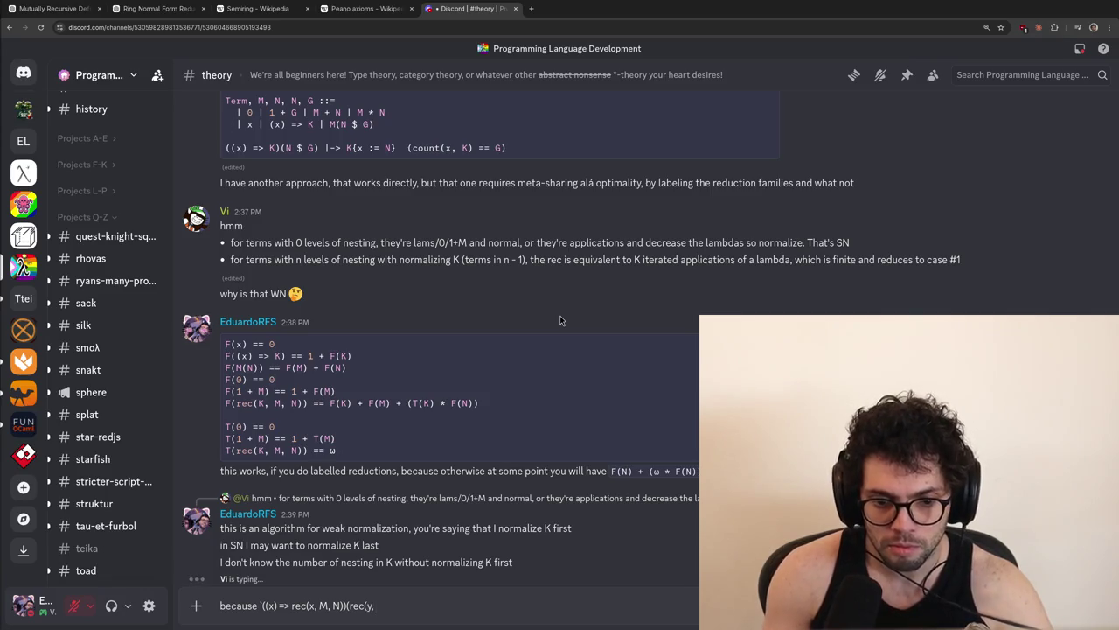
text())`)
key(Return)
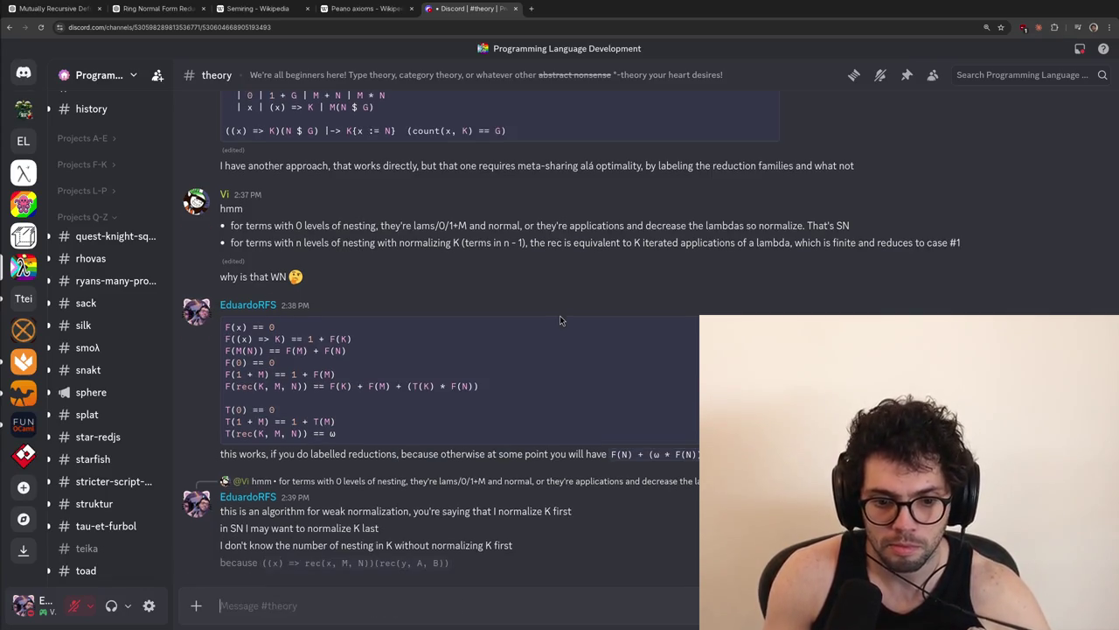
Post 'yeah, but that requires WN' and edit it to add 'at least'
text(I only know )
text(the n)
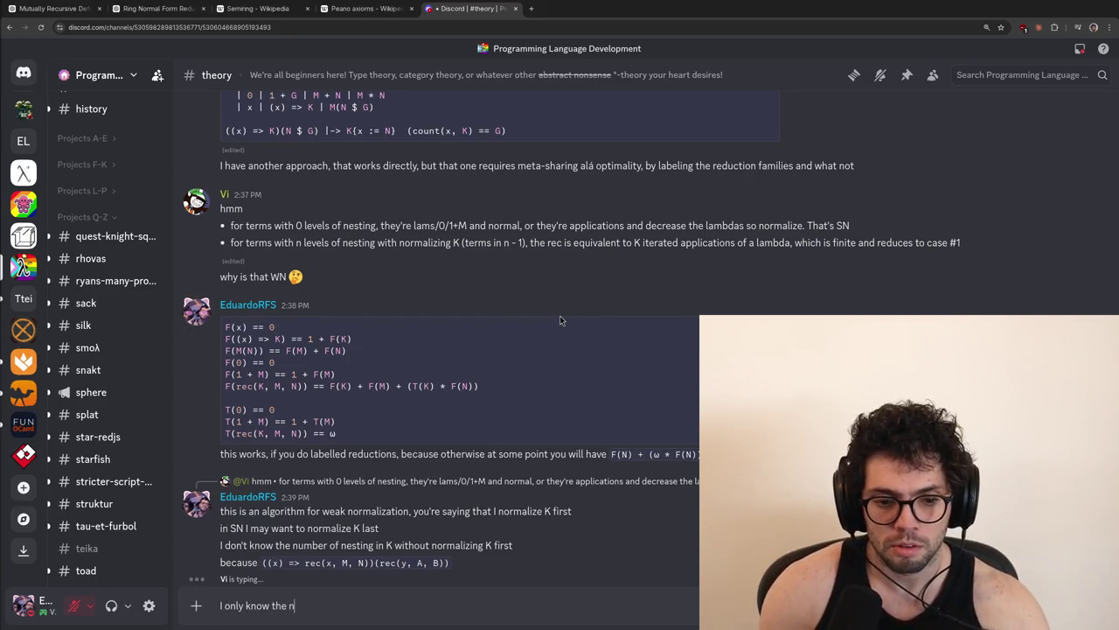
key(BackSpace)
text(final nesting by WN)
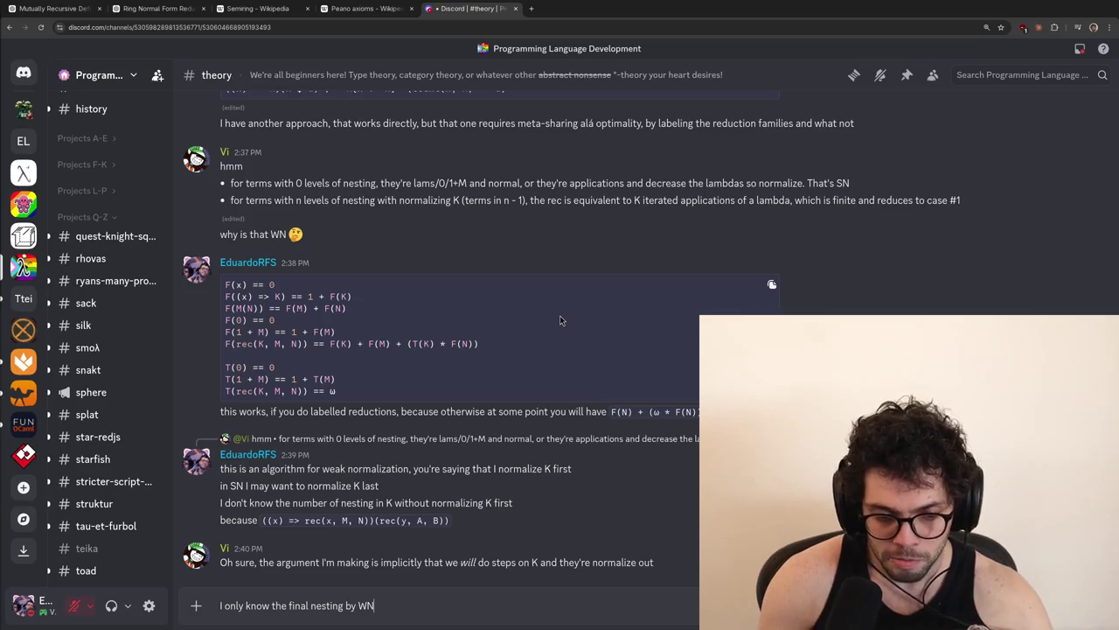
key(Return)
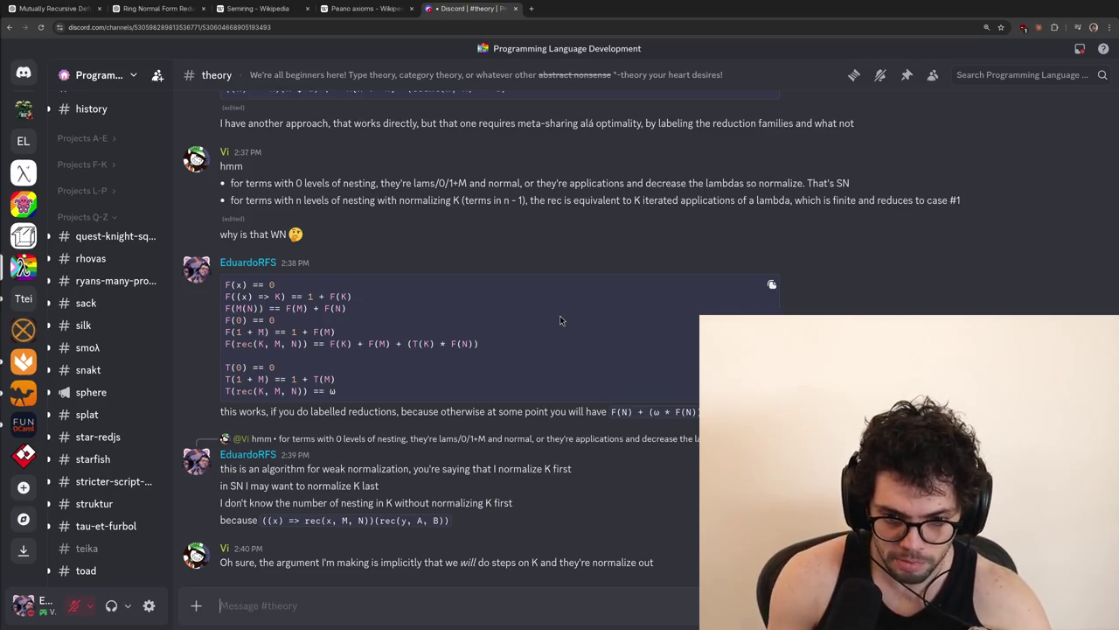
text(y)
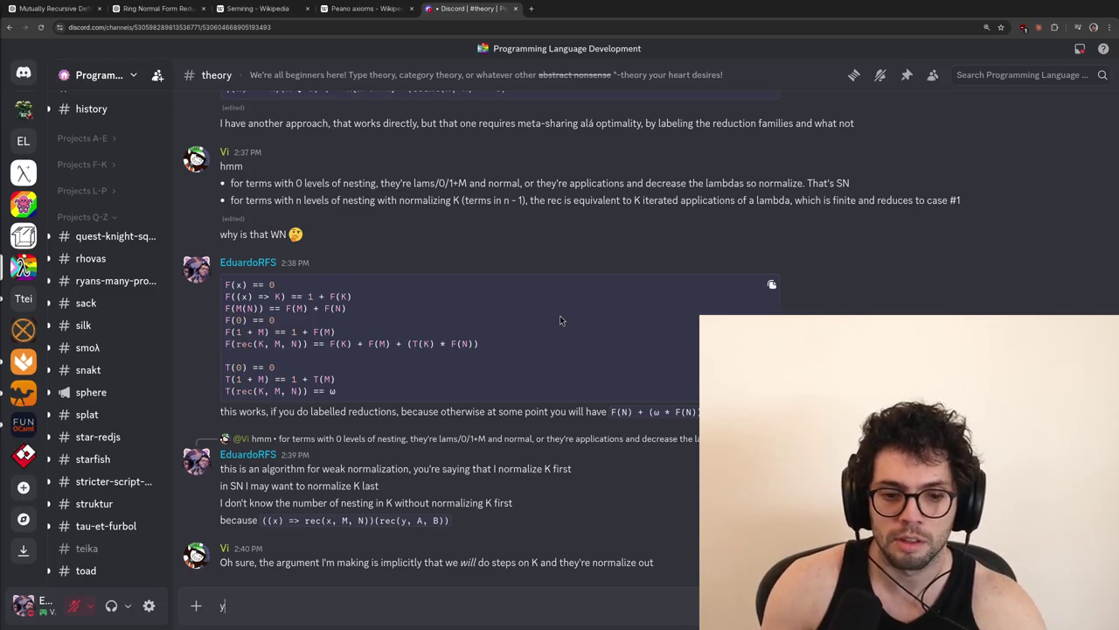
text(eah, but that requires WN)
key(Return)
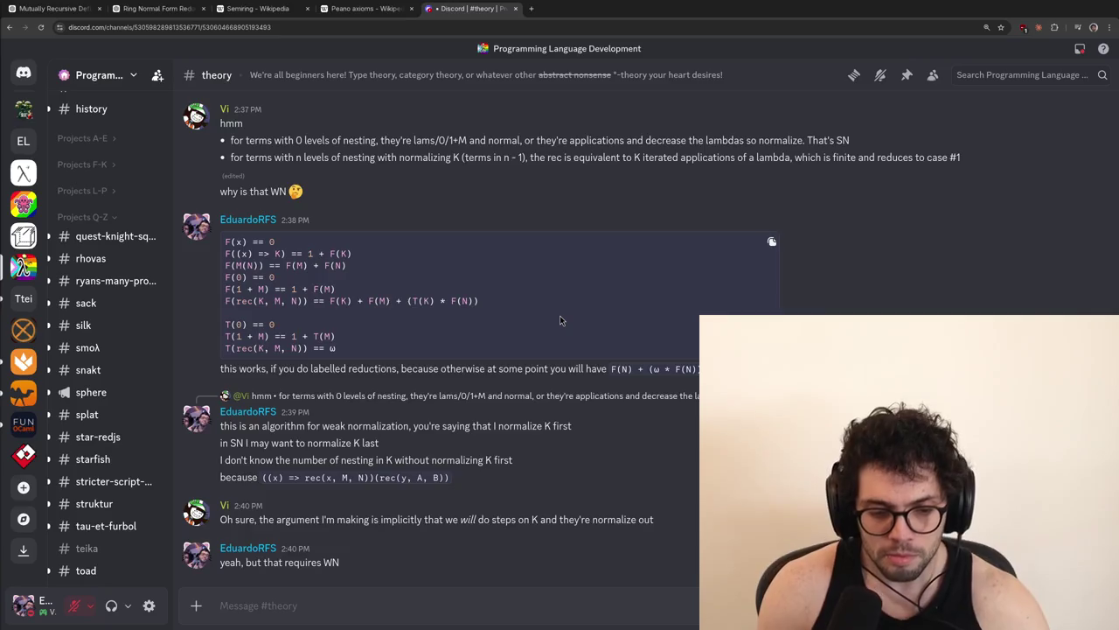
key(Up)
text(at least)
key(Return)
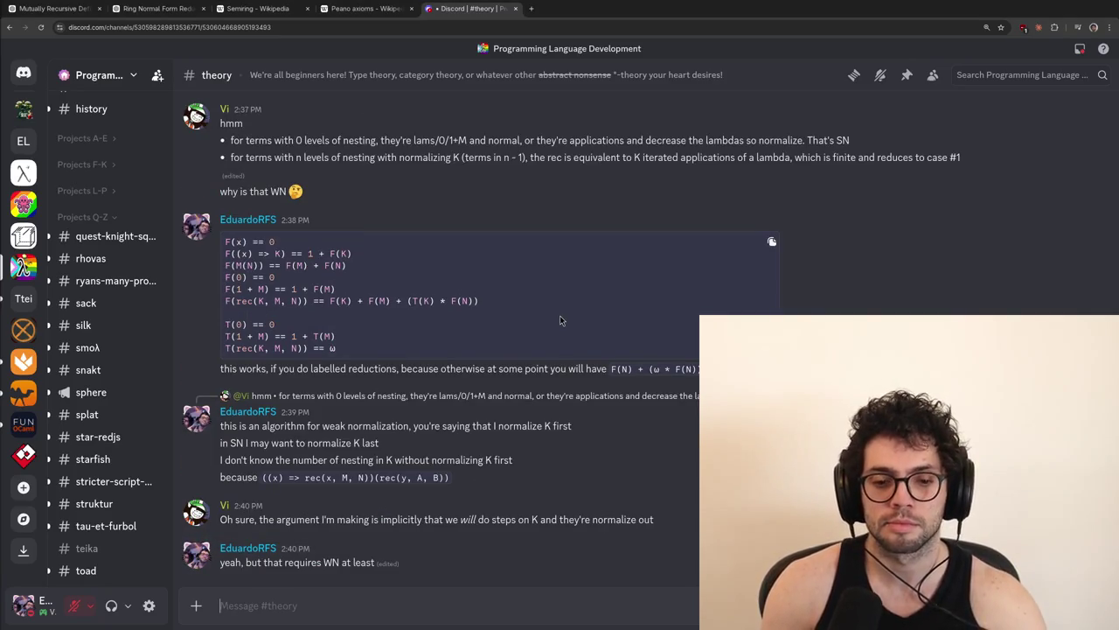
Post that proving SN from WN is common in SN but ugly
text(remember the goal is)
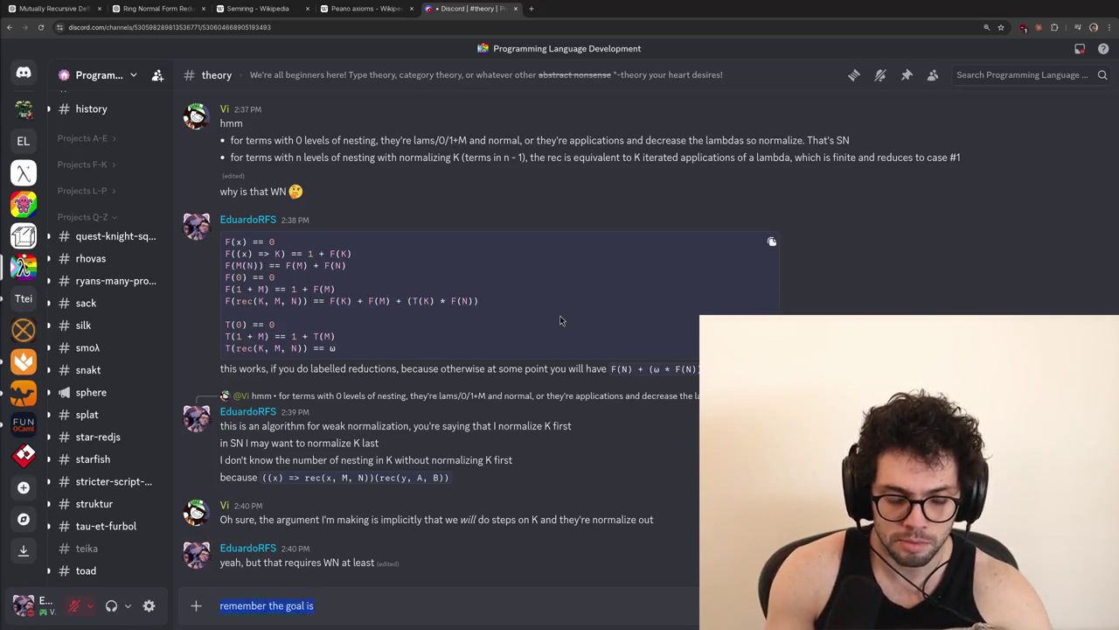
key(BackSpace)
text(like, t)
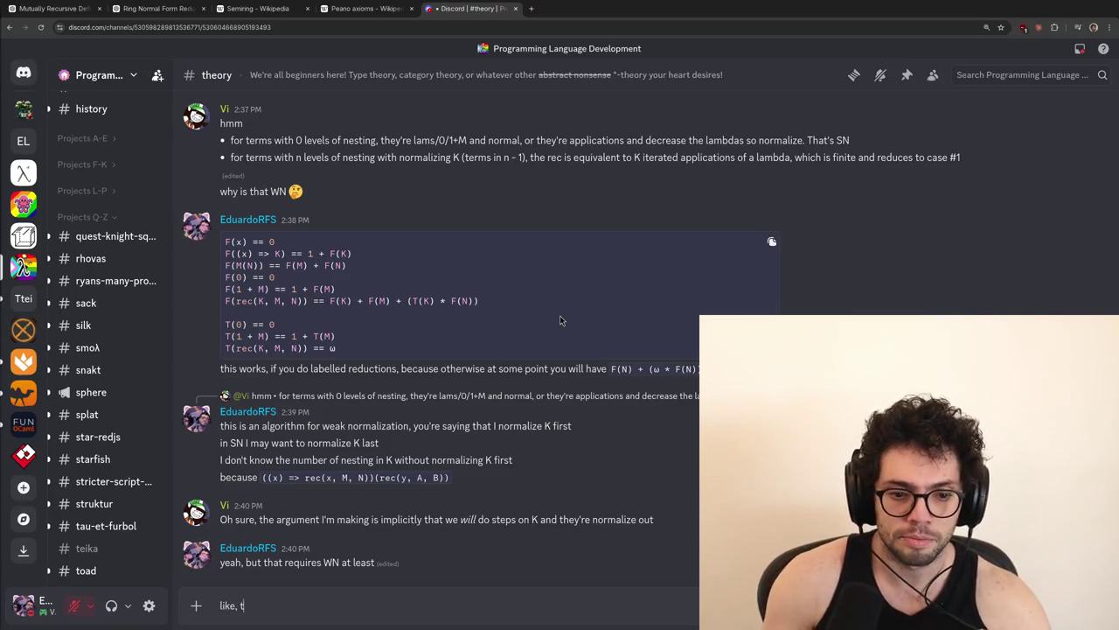
text(his is a common thing in S)
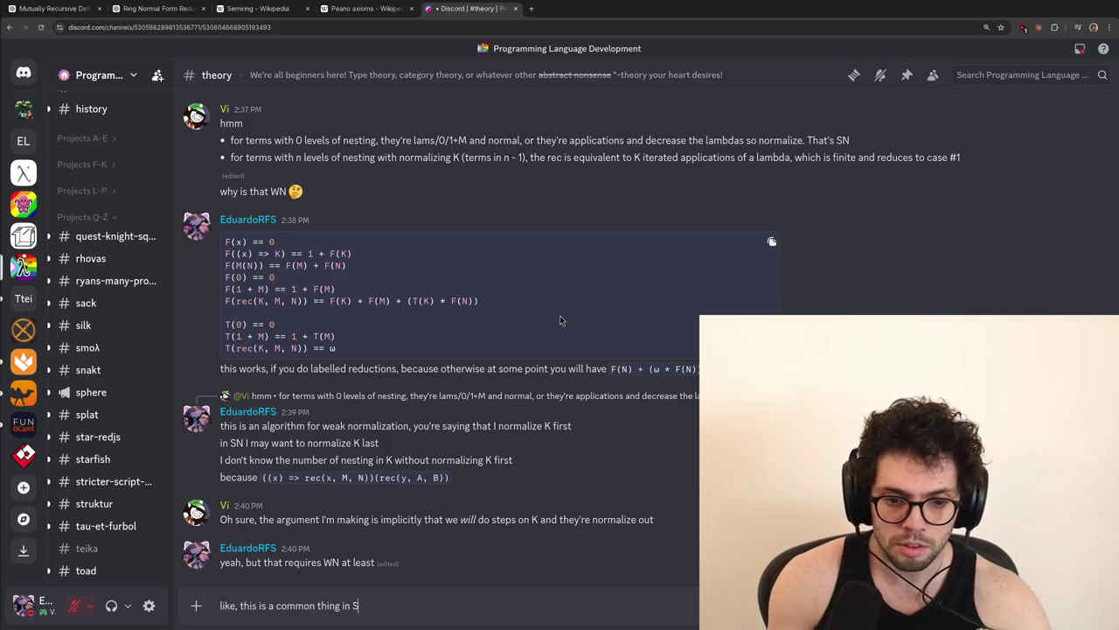
text(N, by hav)
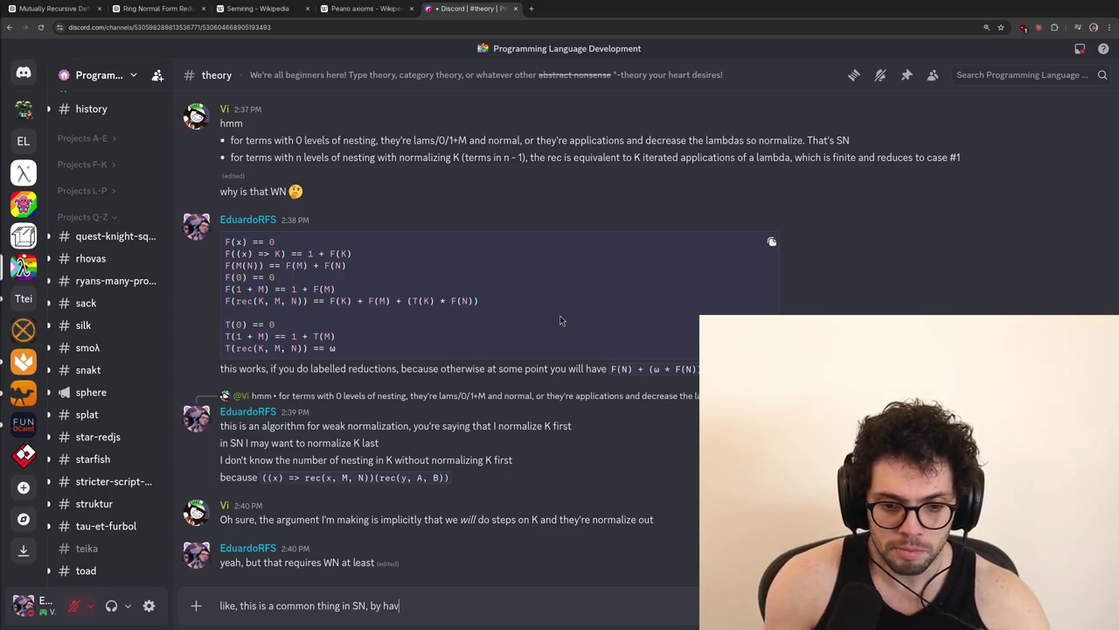
text(ing WN you can )
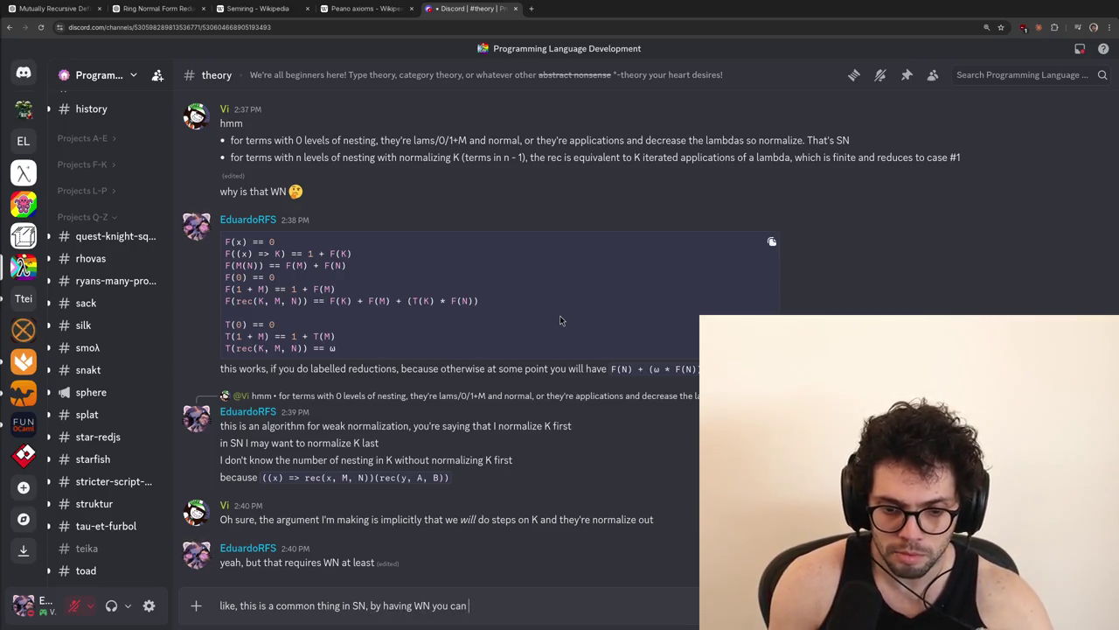
text(prove SN, but that's ugly AF)
key(Return)
Post that 0 levels of nesting don't need normalization, then edit it to add 'at all'
text(and note that for 0 l)
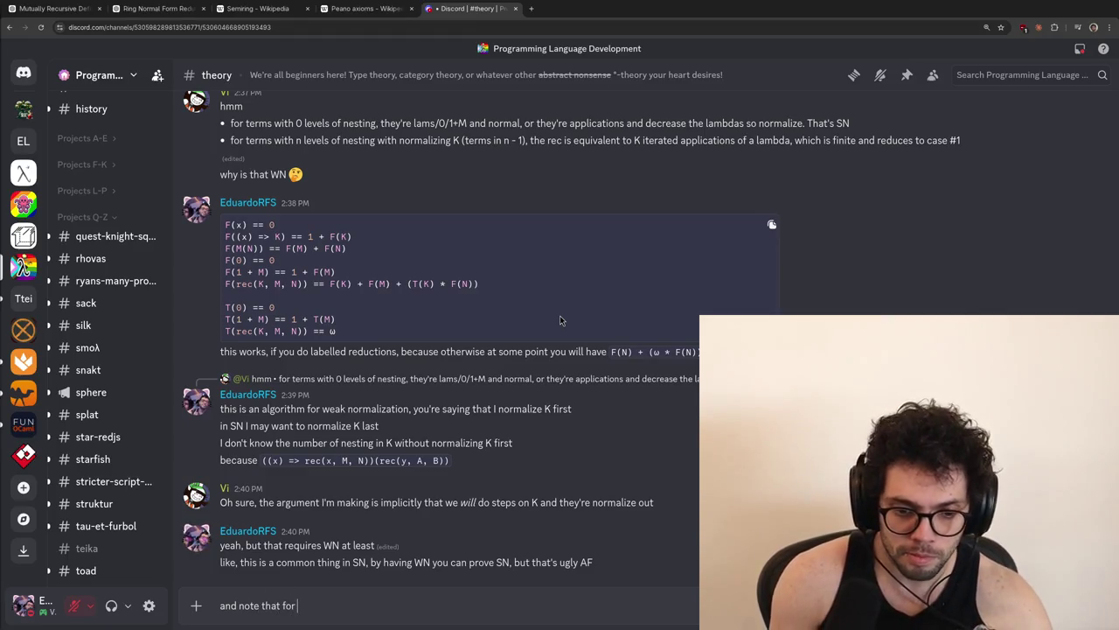
text(evels of nesting)
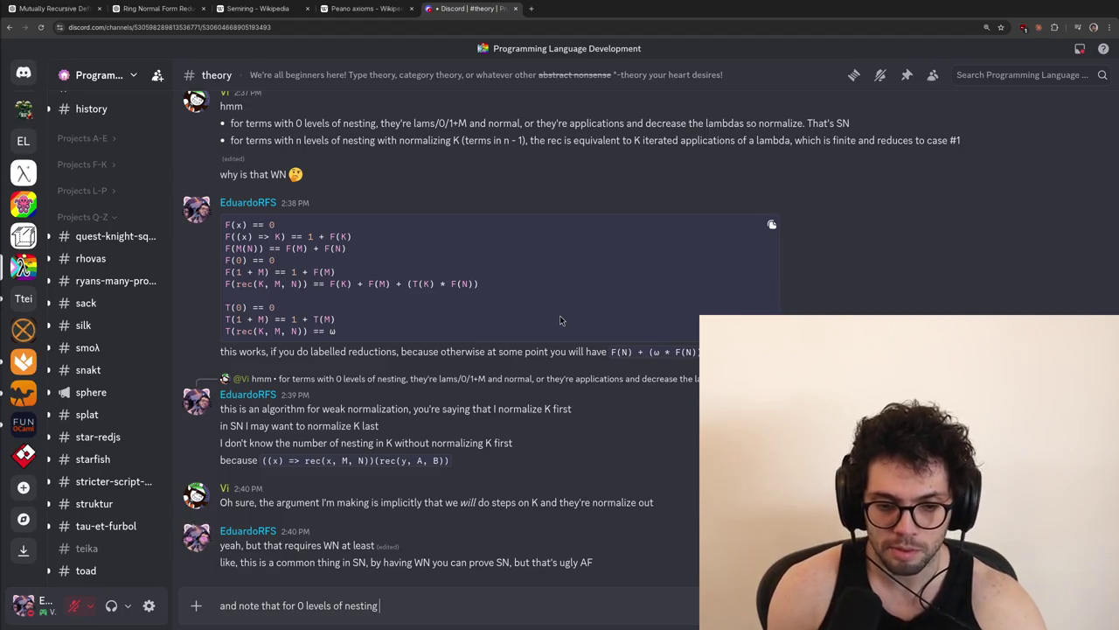
key(ctrl+a)
key(BackSpace)
key(Up)
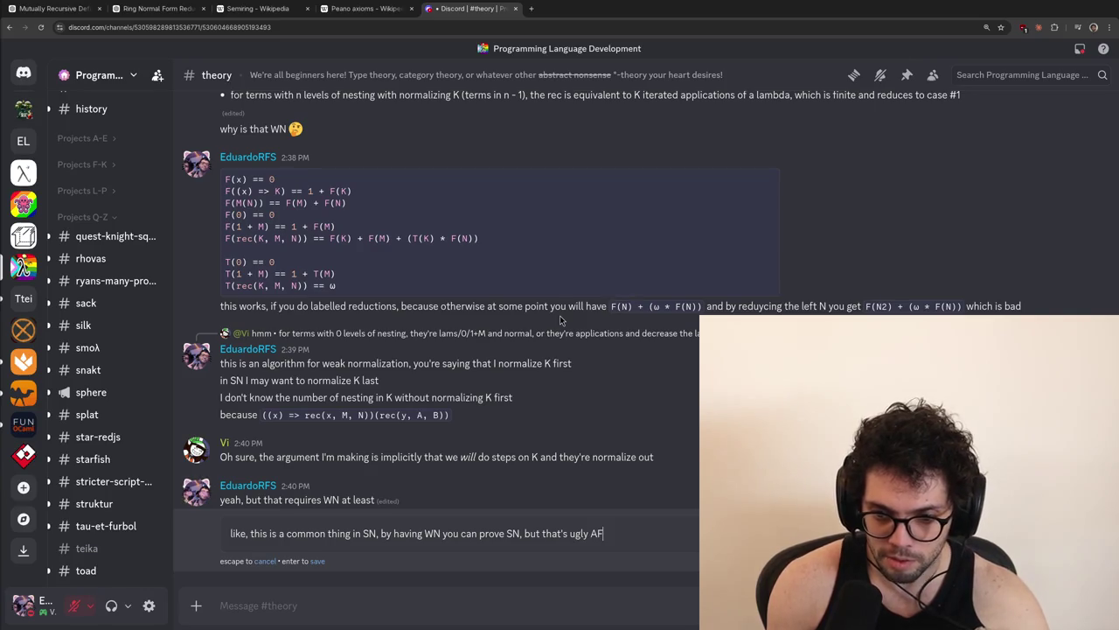
key(Return)
key(ctrl+z)
text(and note that for 0 levels of nesting you)
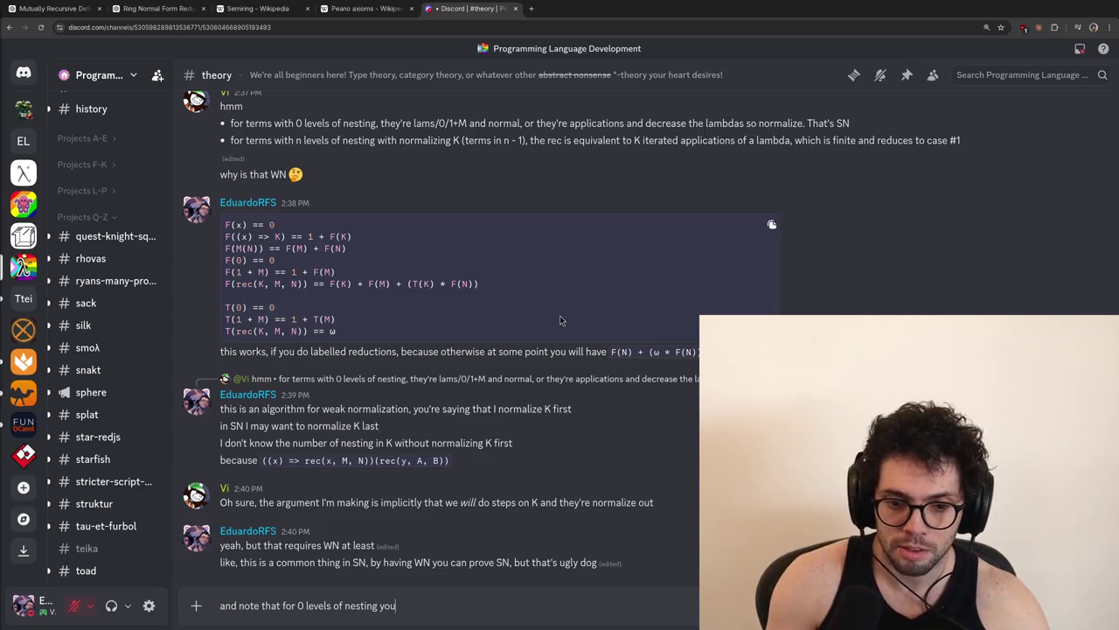
text(don't need normaliza)
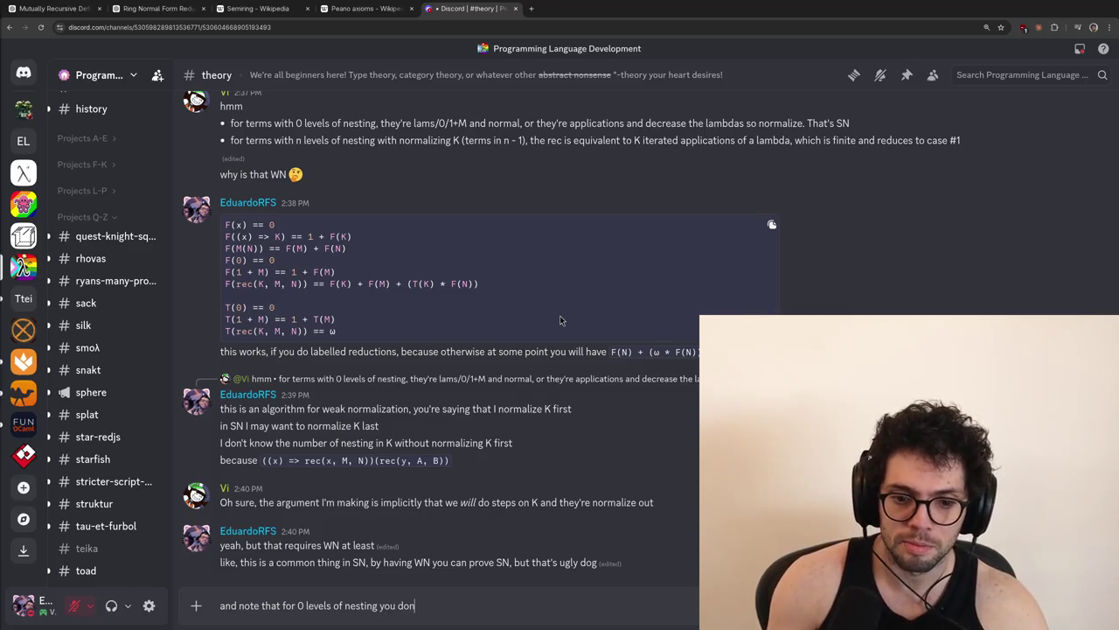
text(tion)
key(Return)
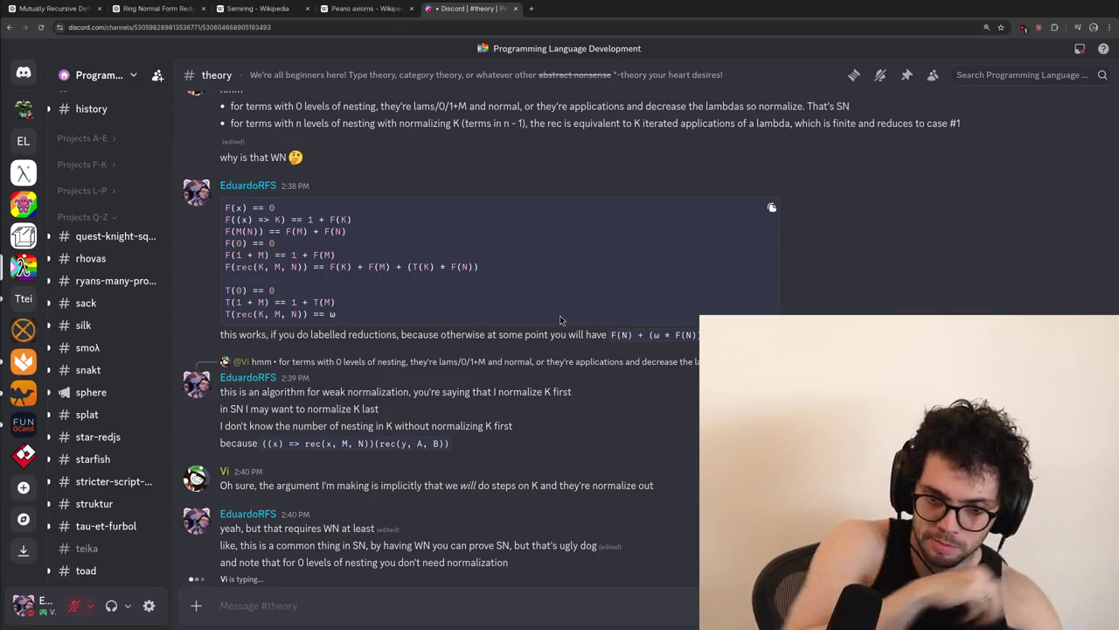
key(Up)
text(at all)
key(Return)
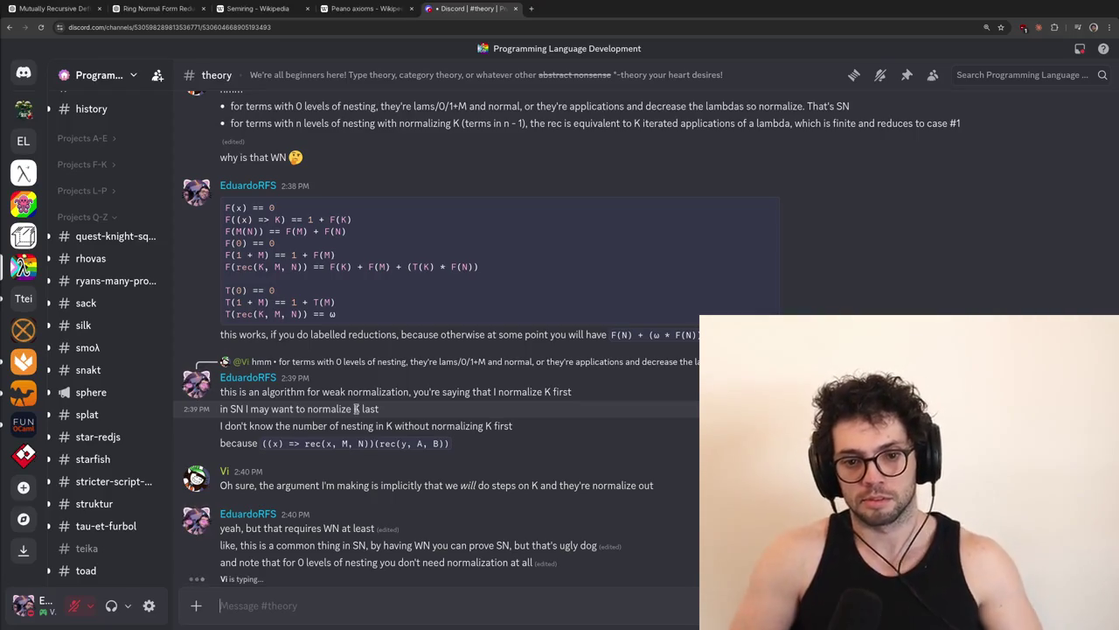
right_click(394, 262)
Start a reply to the code message, then discard the draft and cancel the reply
mouse_move(418, 308)
click(399, 359)
text(like, this)
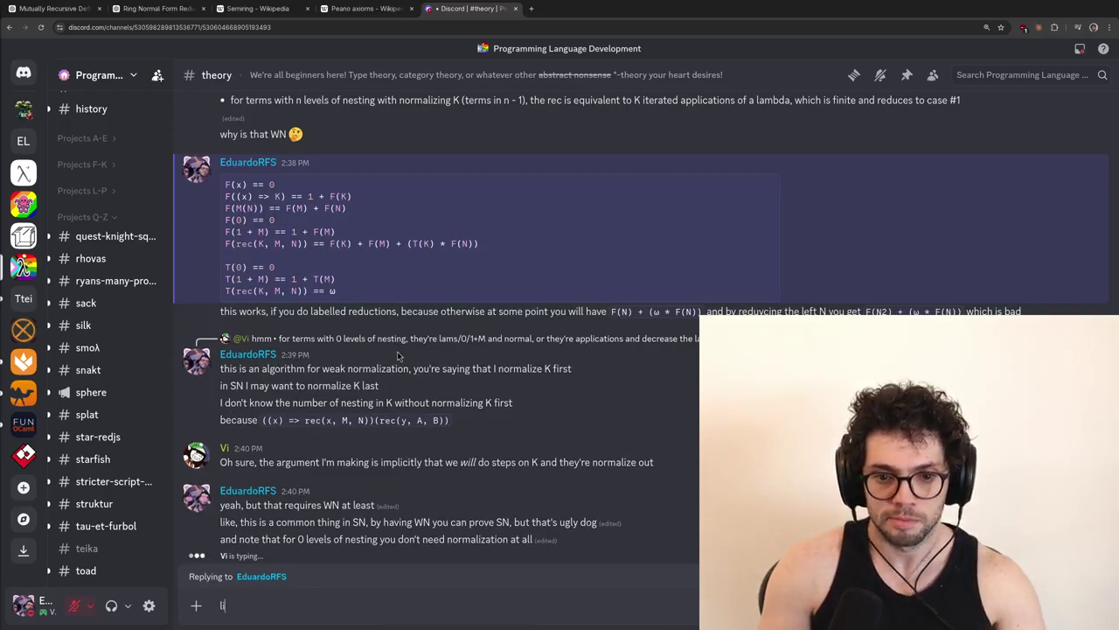
key(ctrl+a)
key(BackSpace)
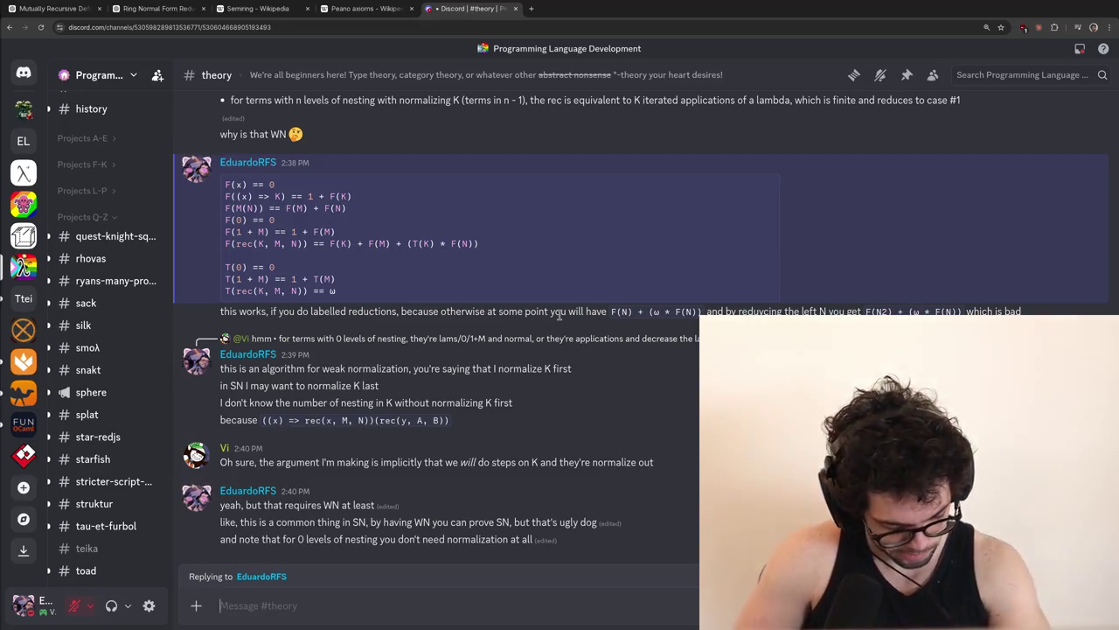
key(Escape)
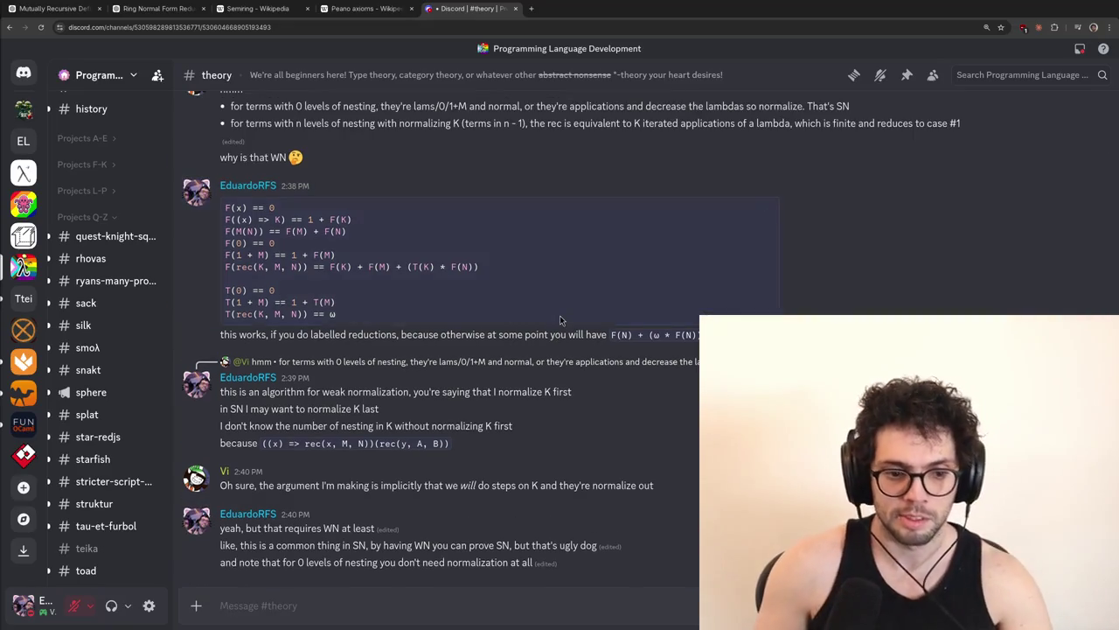
Draft a disclaimer that the main goal here is to explore and find something, reworking the wording
text(disc)
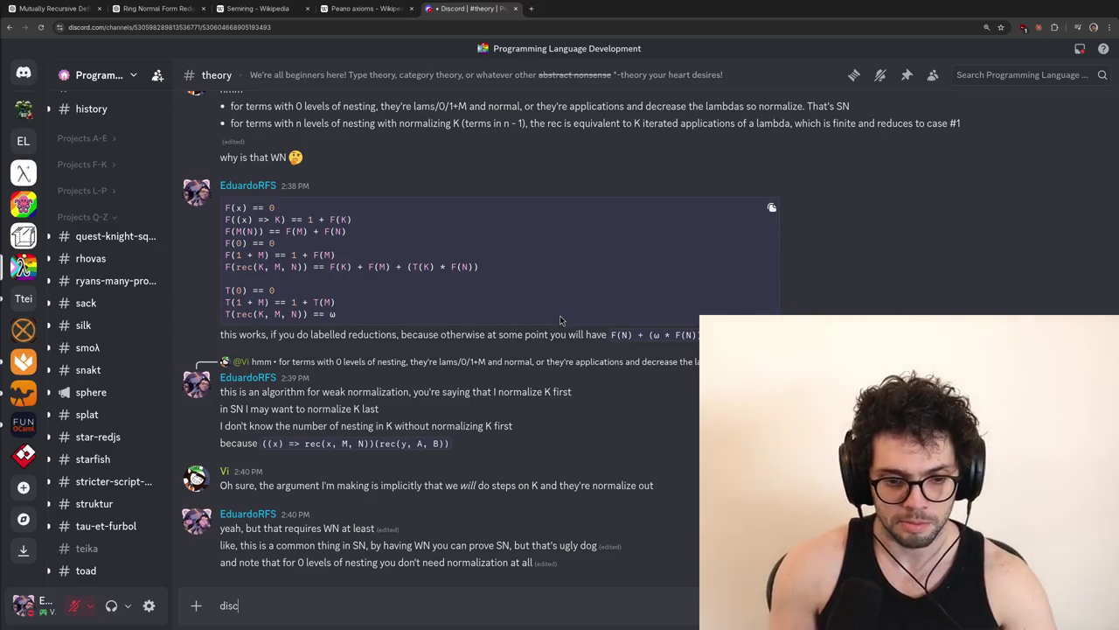
text(laime, I do believe t)
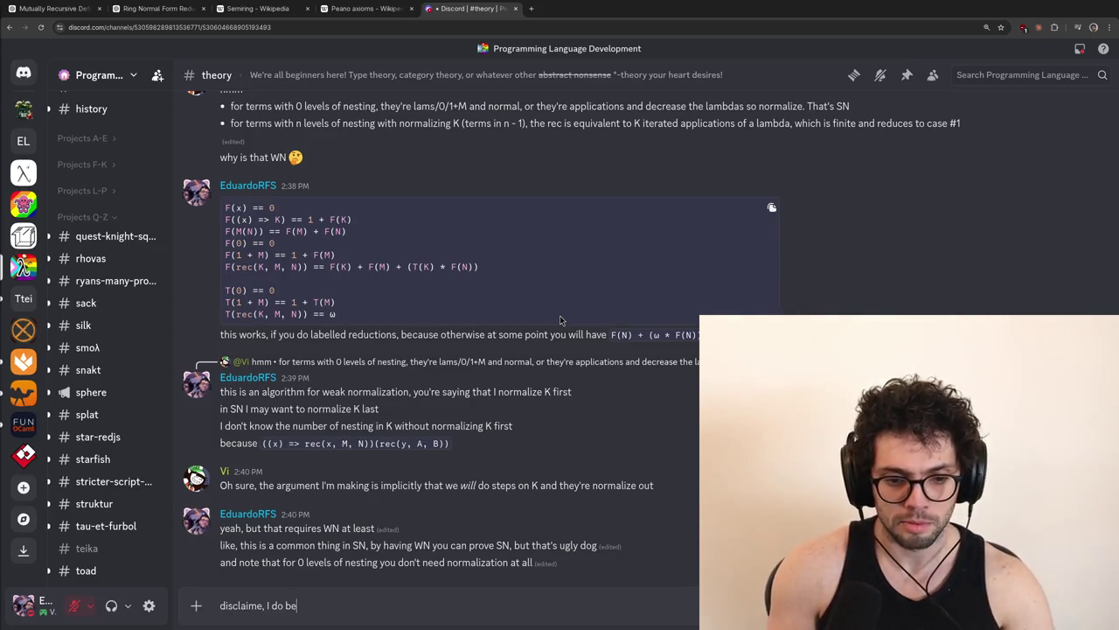
text(hat such a system is SN,)
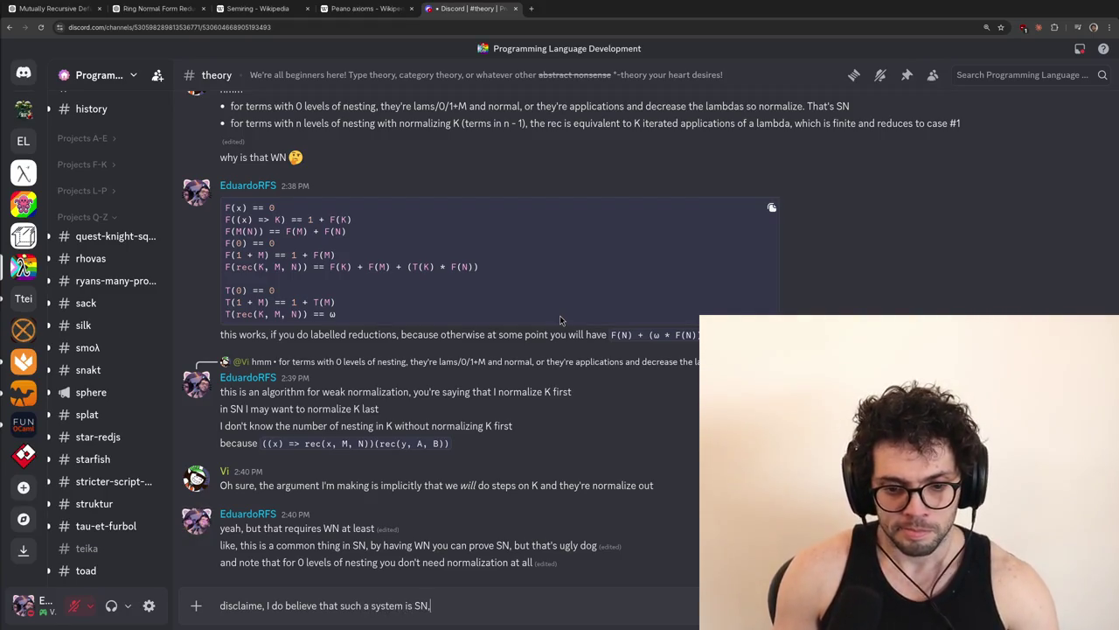
key(BackSpace)
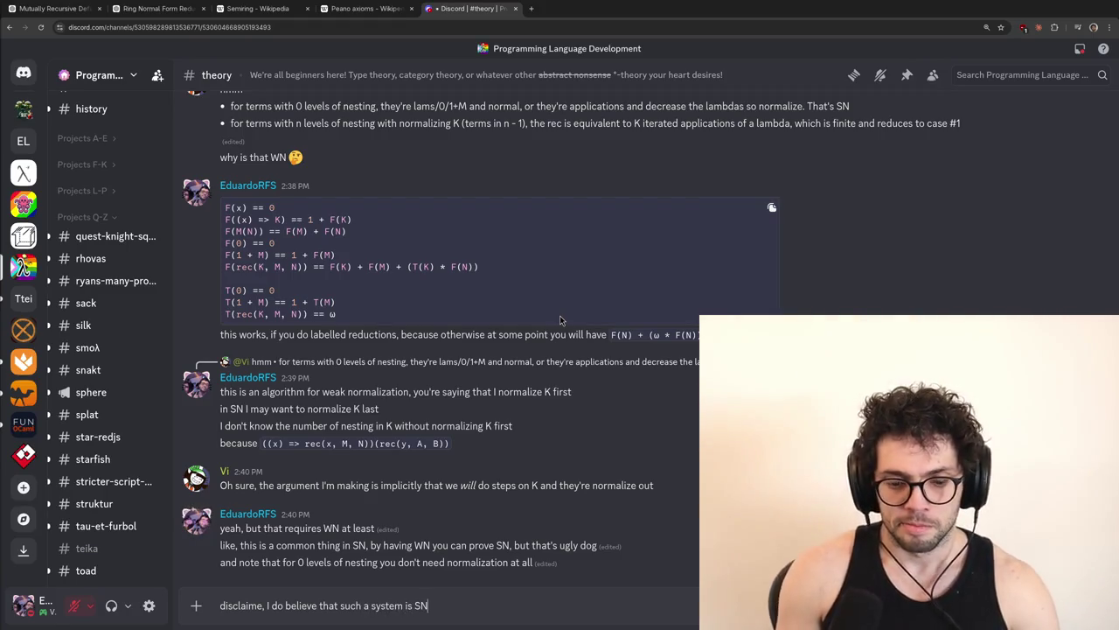
key(ctrl+BackSpace)
key(ctrl+BackSpace)
key(ctrl+BackSpace)
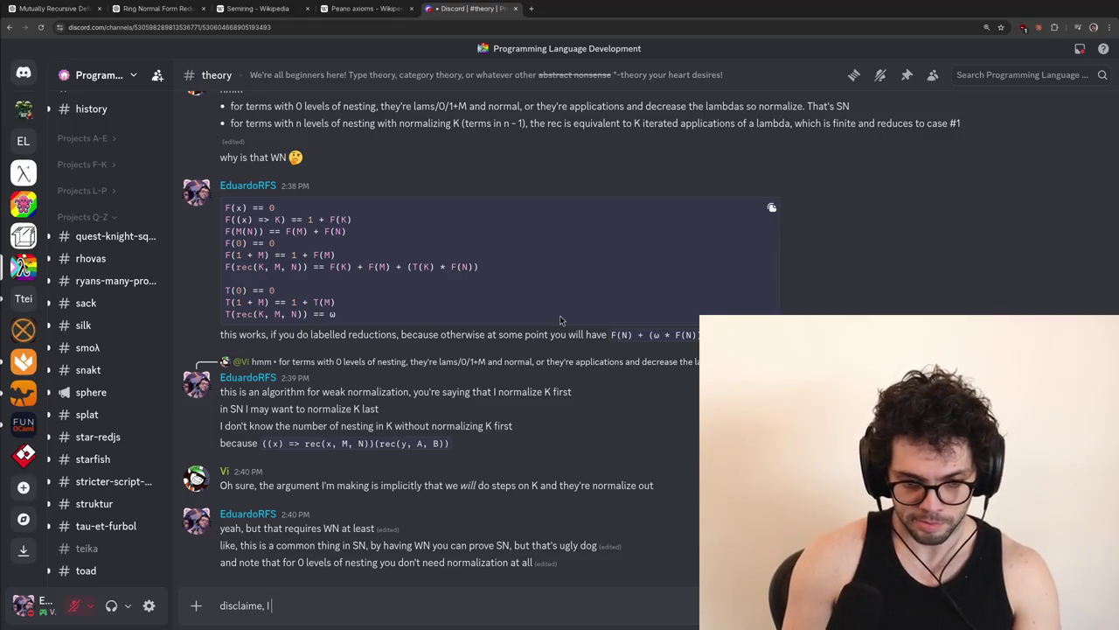
text(the goal)
key(ctrl+BackSpace)
text(main goal here is to)
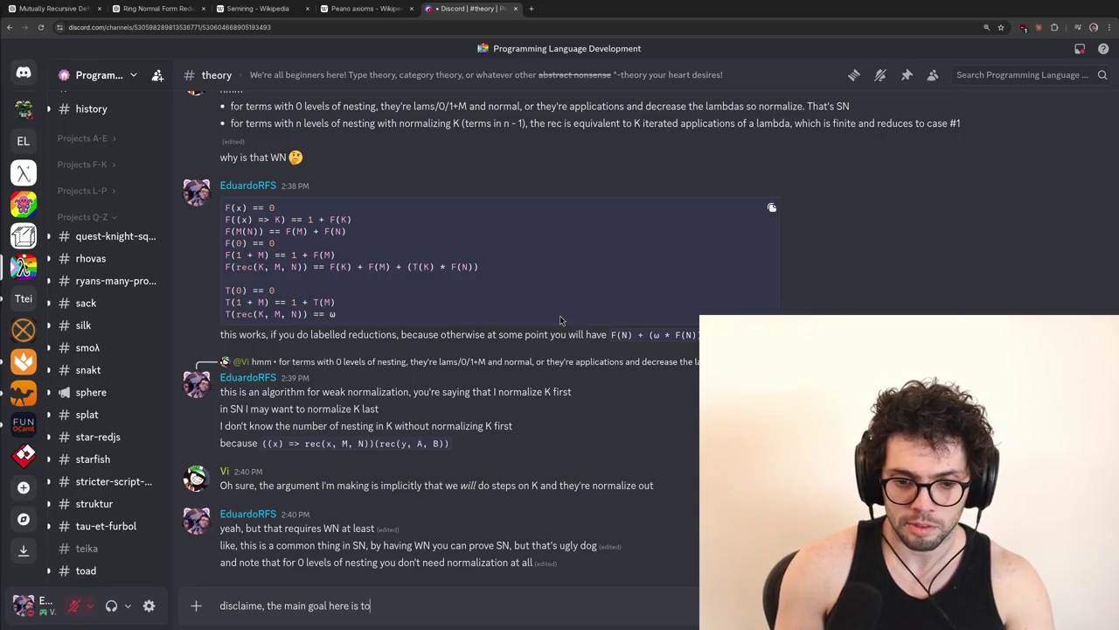
text( explore and find somethi)
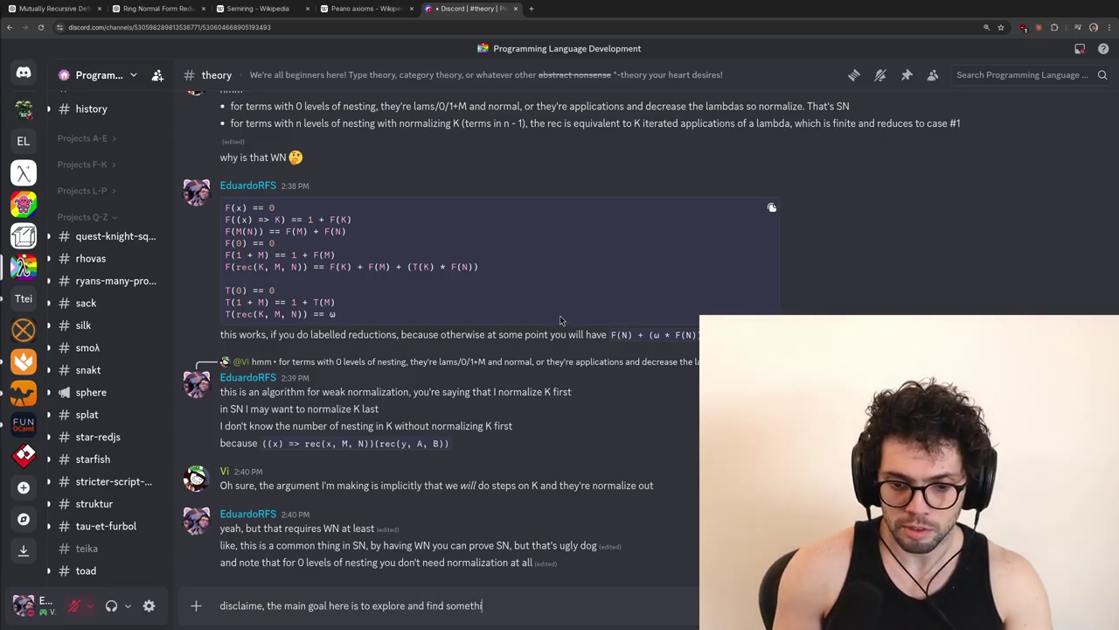
text(ng that is ")
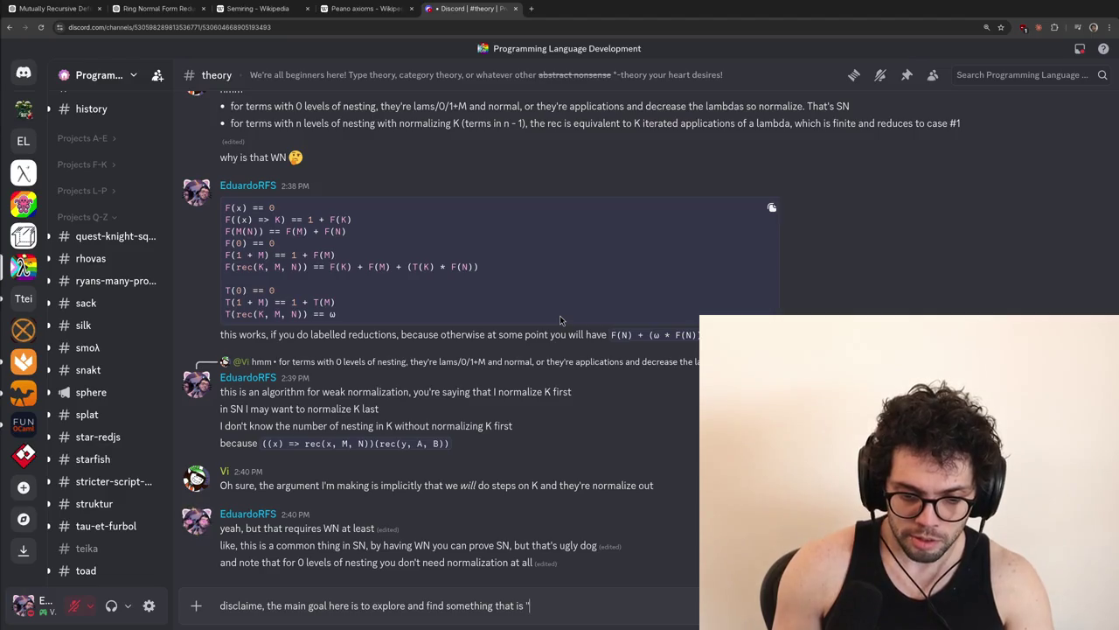
key(BackSpace)
text(egant")
key(ctrl+BackSpace)
key(ctrl+BackSpace)
key(ctrl+BackSpace)
Finish the disclaimer with 'is "extensible" to some extent' and send it to #theory
text(is "extensible" to)
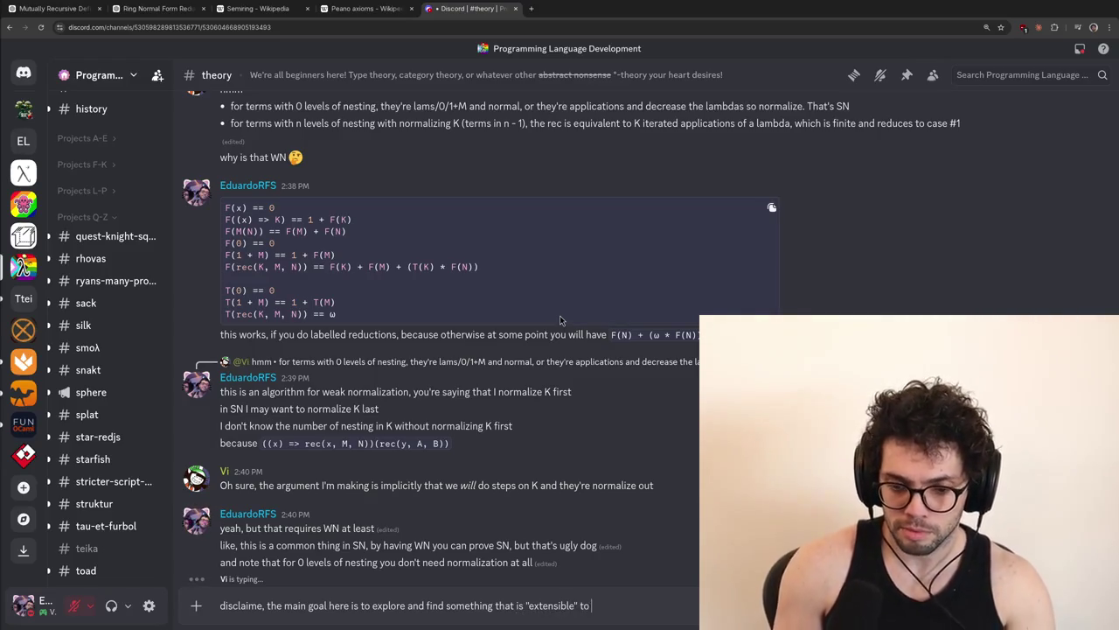
text( some extent, not)
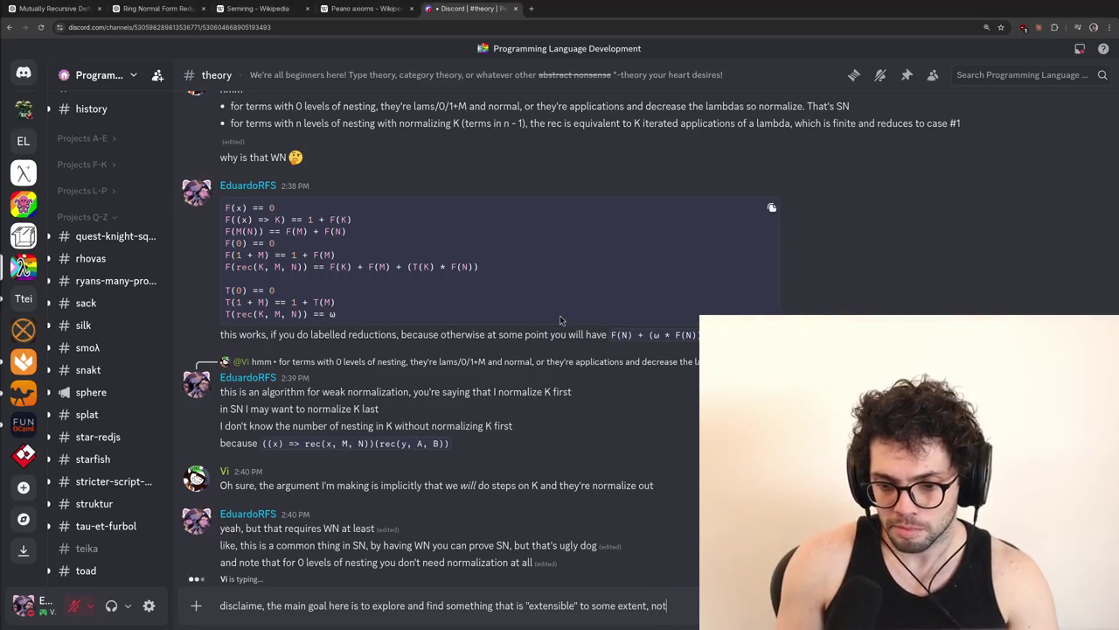
key(ctrl+Left)
key(ctrl+Left)
key(ctrl+Left)
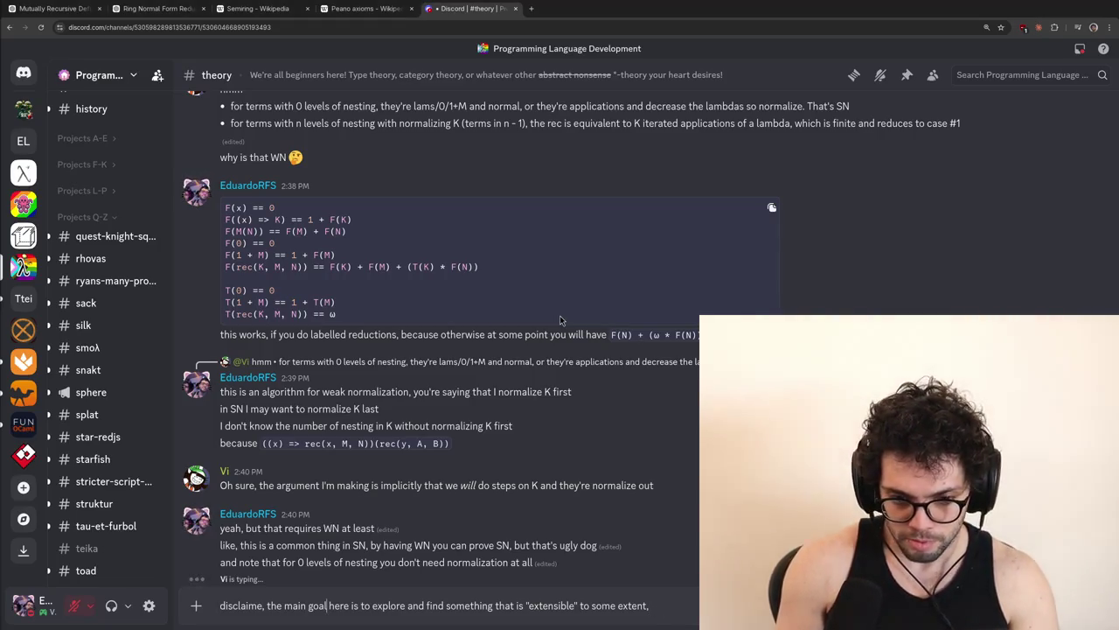
key(End)
text(because in)
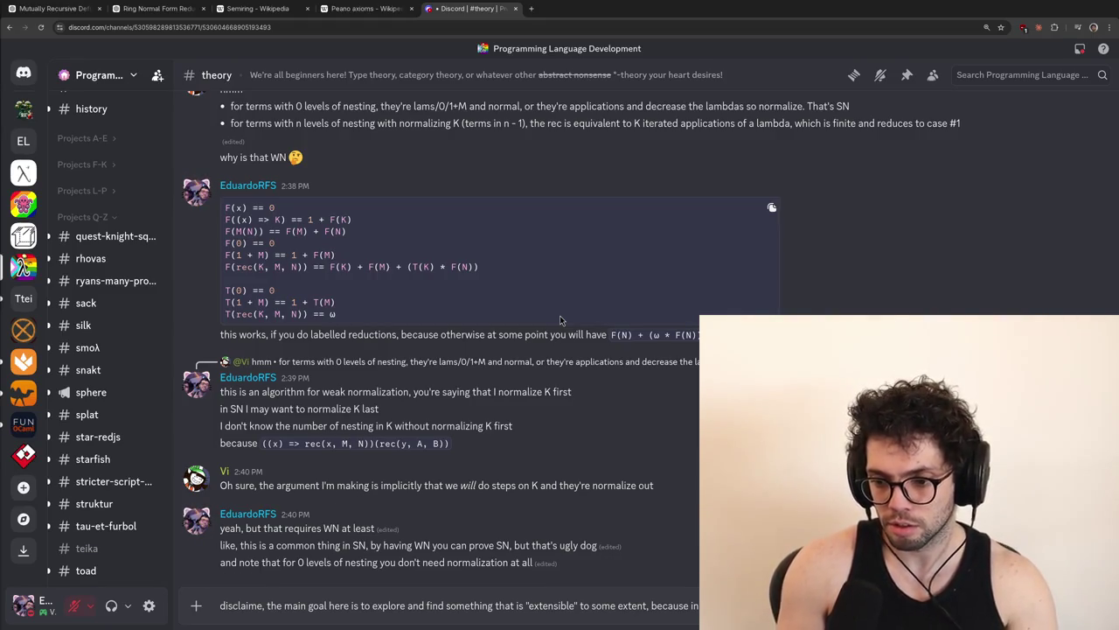
text(much less)
key(Return)
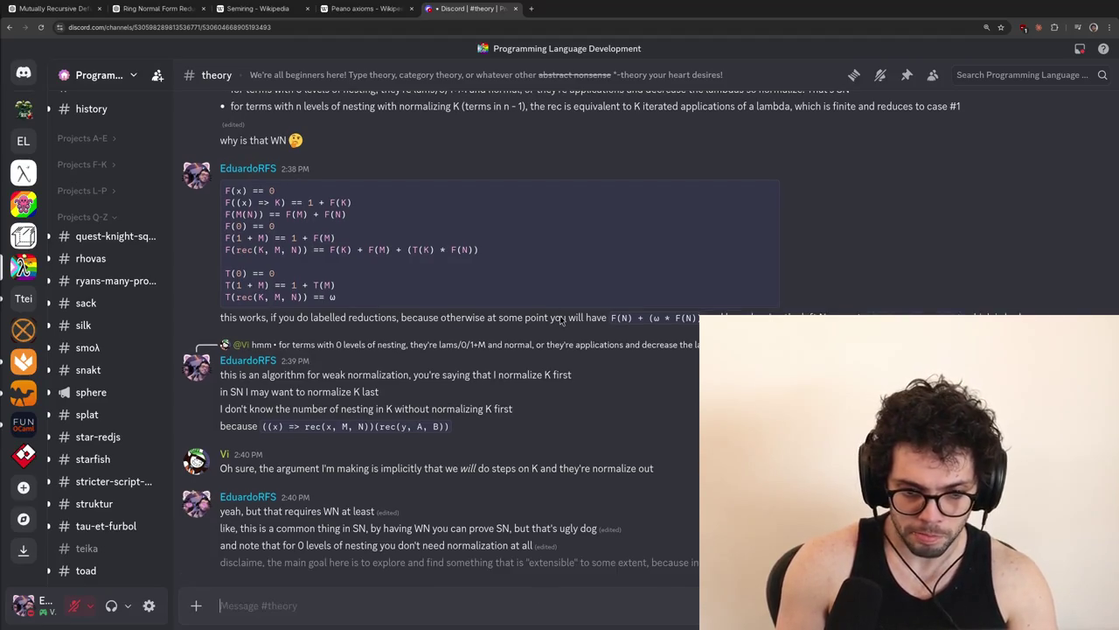
key(alt+Tab)
Begin an example about a technique that recursively produces terms with fewer nesting levels, with termination.md tiled alongside
key(alt+Tab)
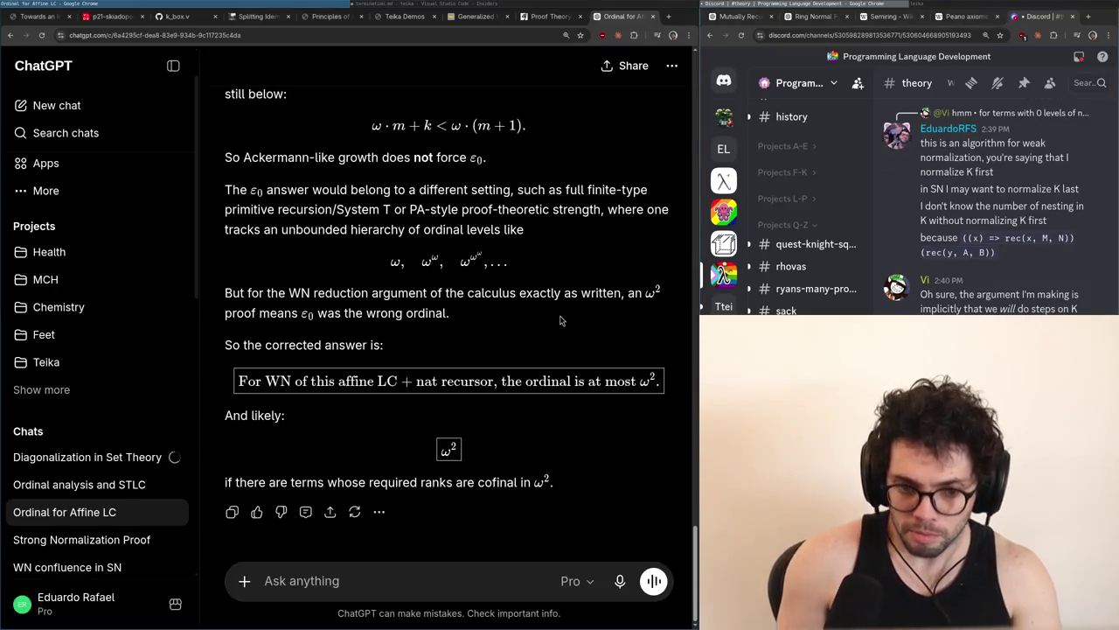
key(alt+Tab)
key(alt+Tab)
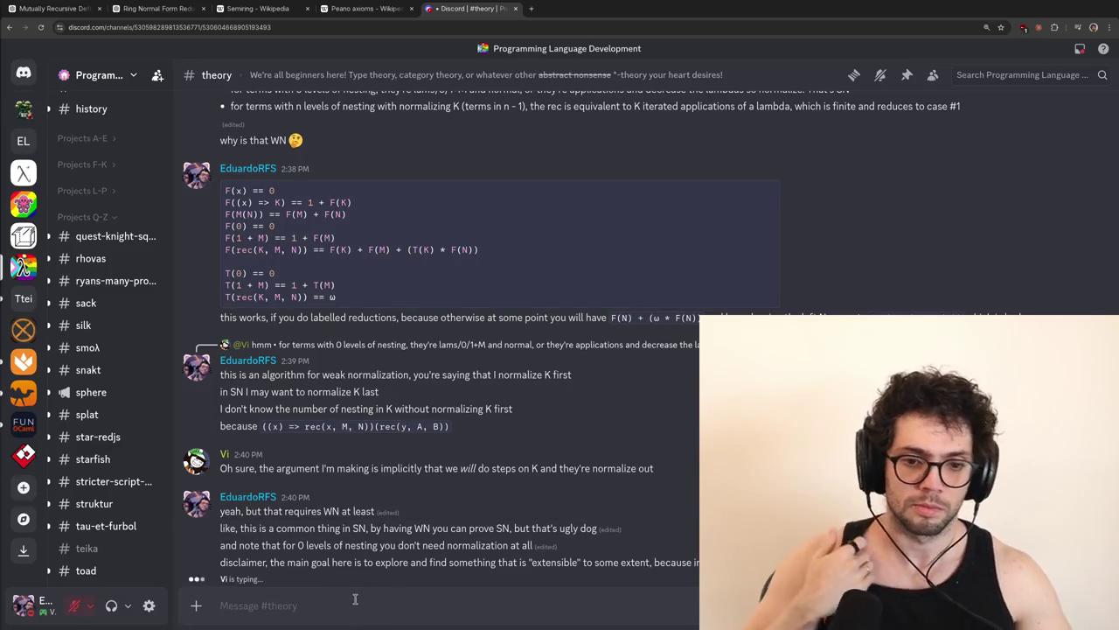
text(as an example)
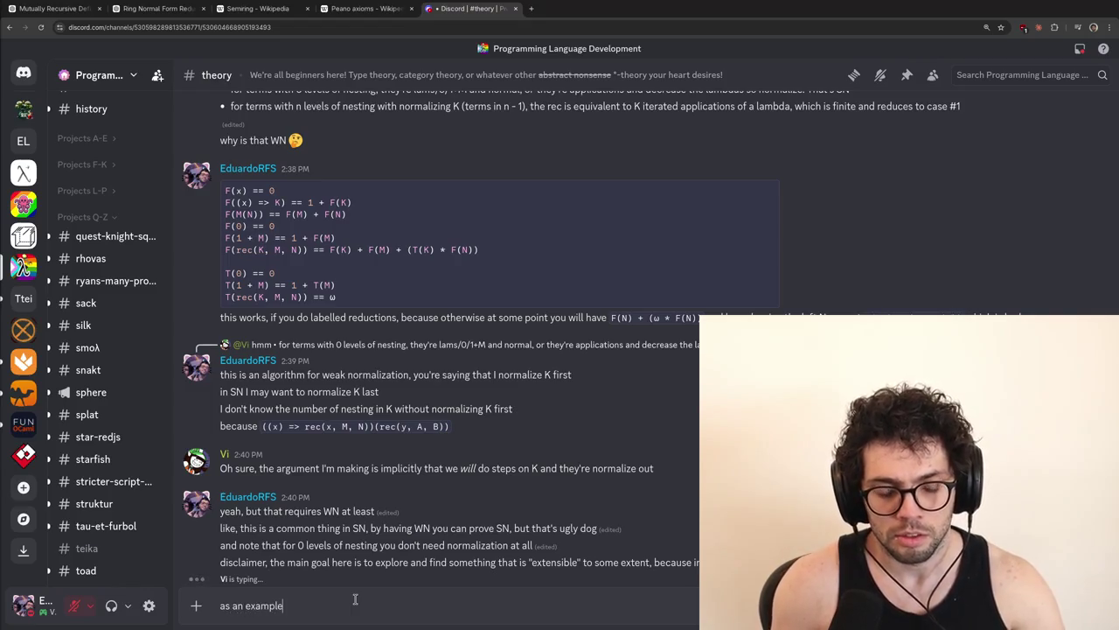
text(, `)
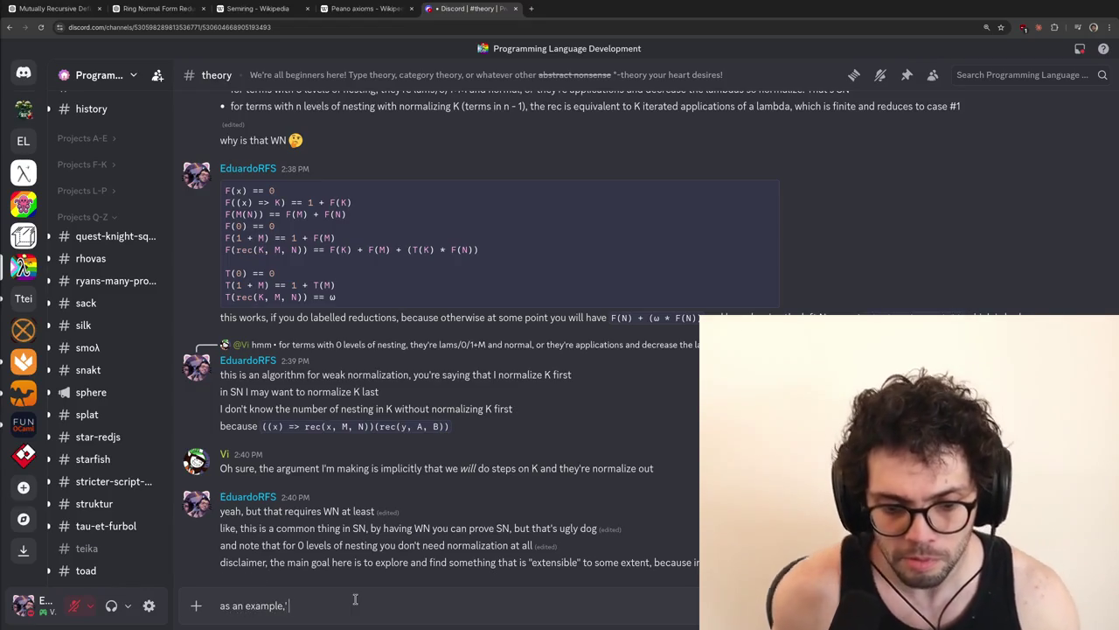
text(there is a technique where I recursively produce)
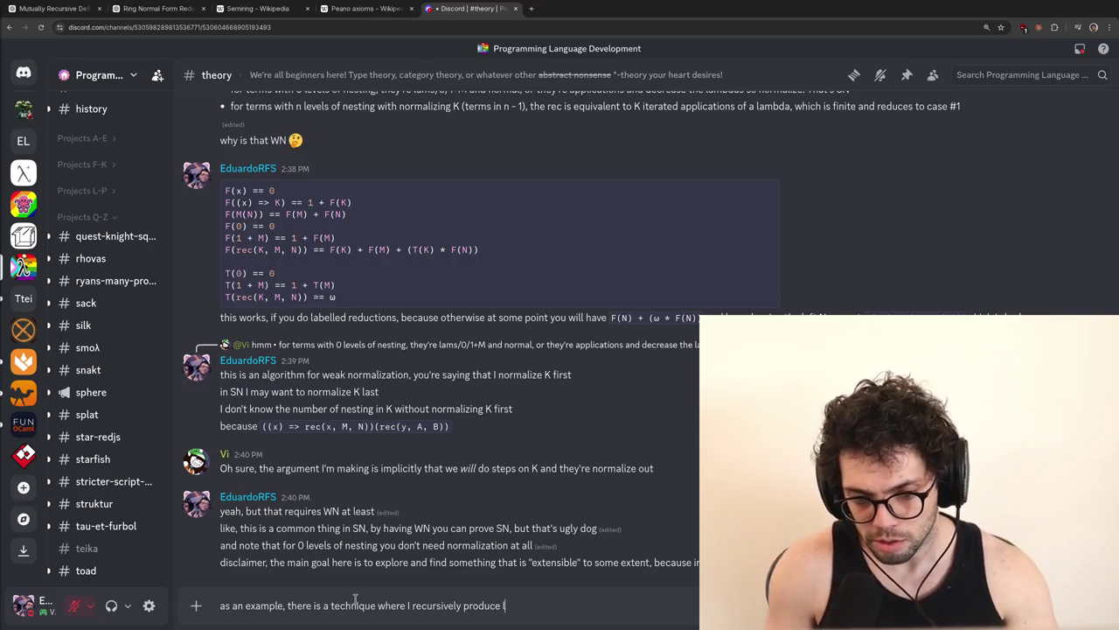
text( terms with less levels o)
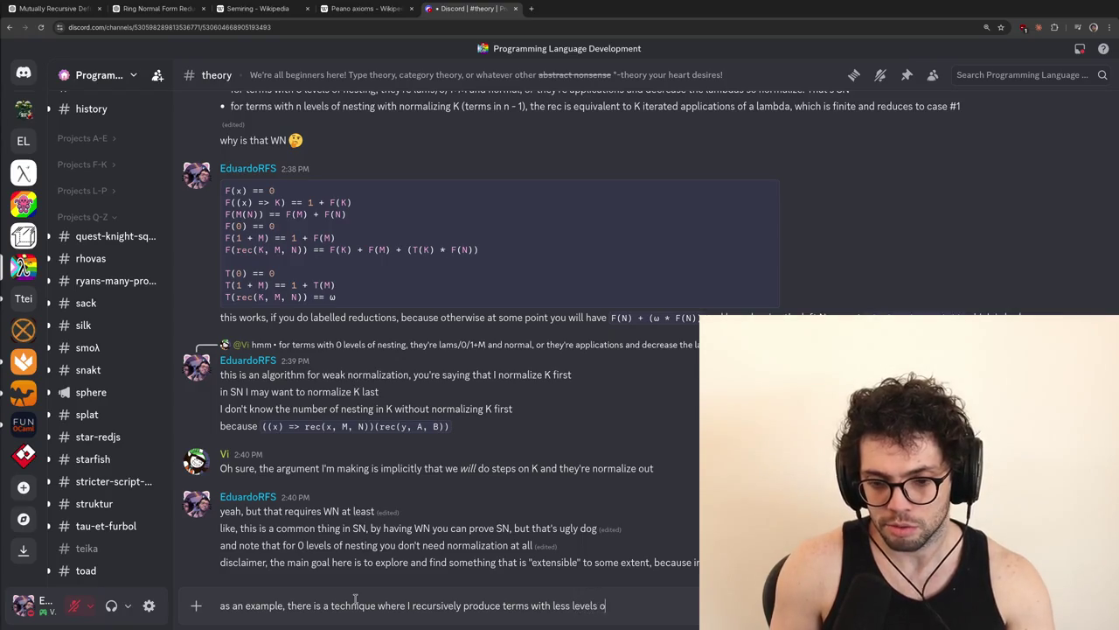
text(f nesting, until I can)
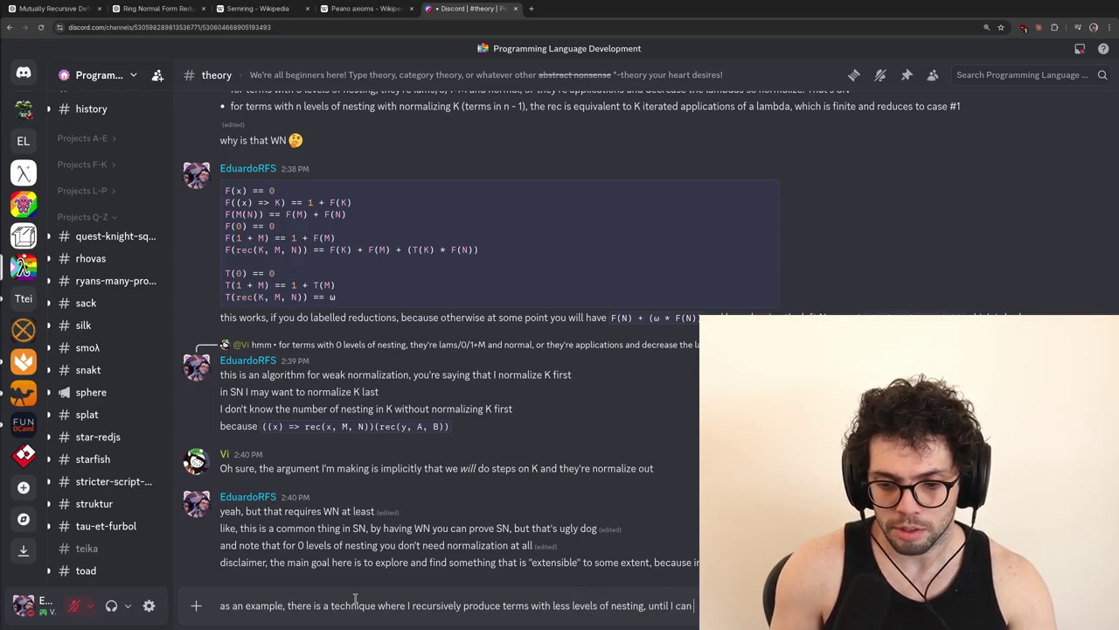
key(BackSpace)
key(BackSpace)
key(BackSpace)
text(get ze)
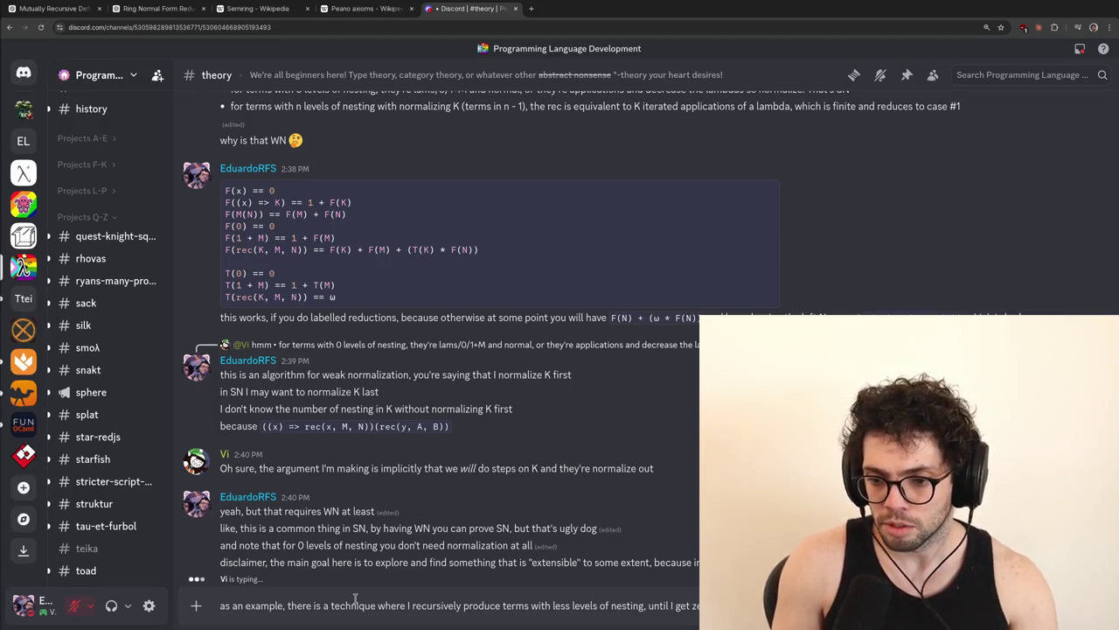
key(super+2)
key(super+3)
key(super+2)
drag(1035, 16, 1005, 61)
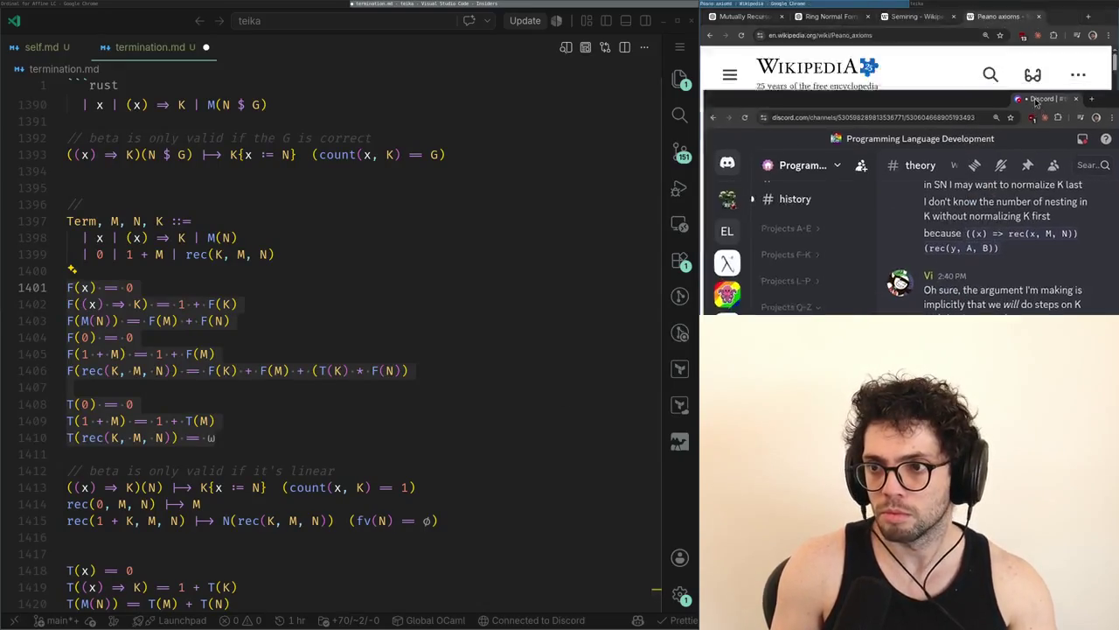
Finish the example sentence: it gives SN while still using normalization, which is quite interesting
text(the biggest number )
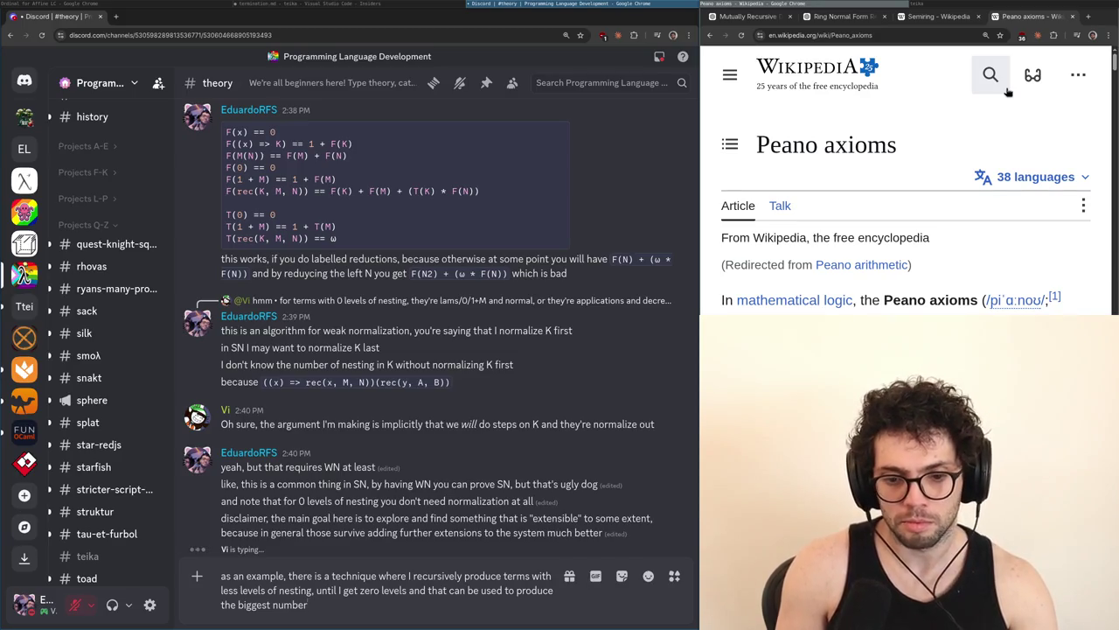
text( possible and )
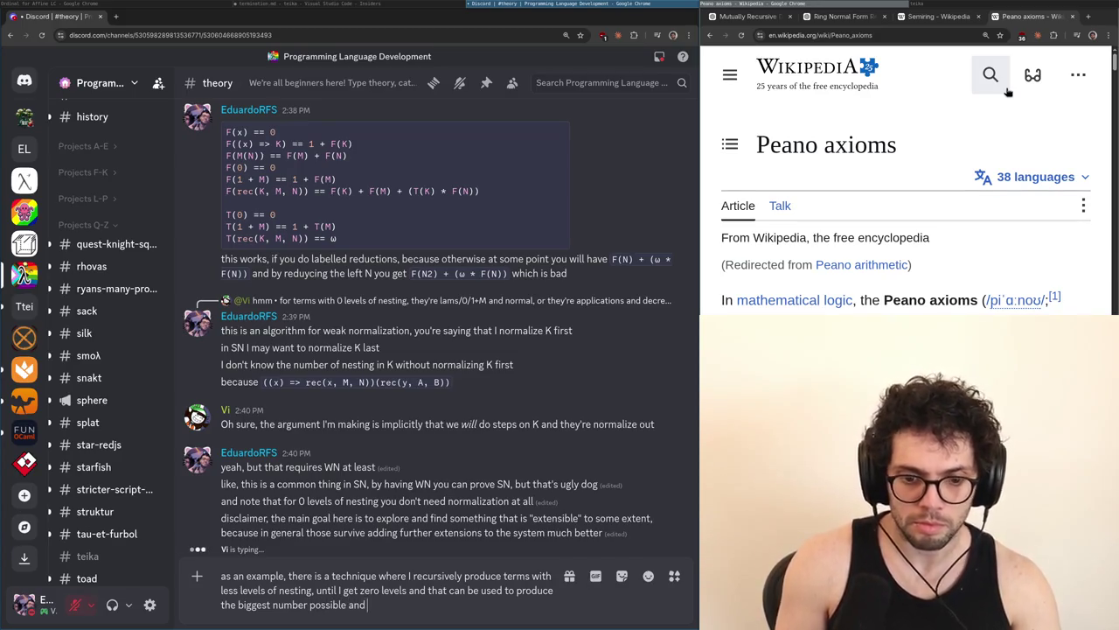
text(that gives you SN, you're still doing normalization tho, but )
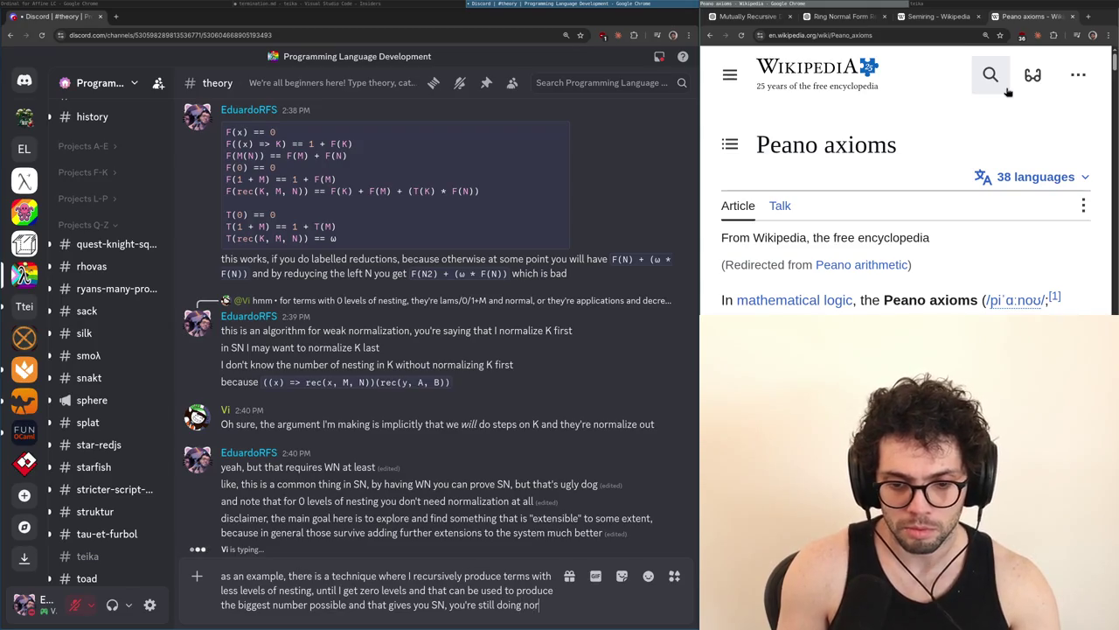
text(it's already w)
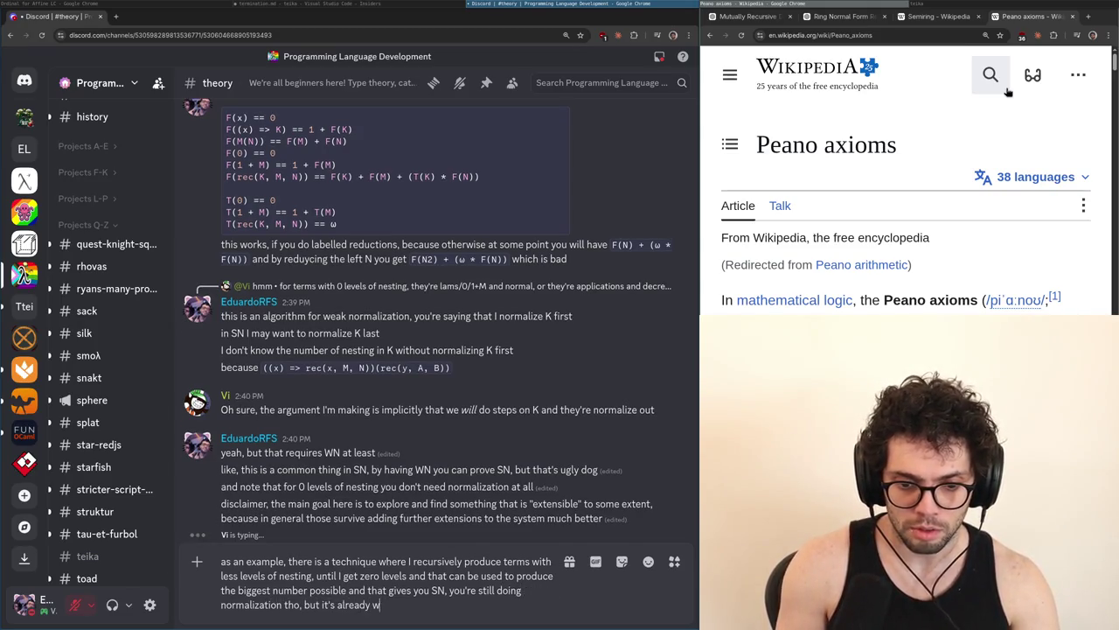
key(BackSpace)
text(quite inter)
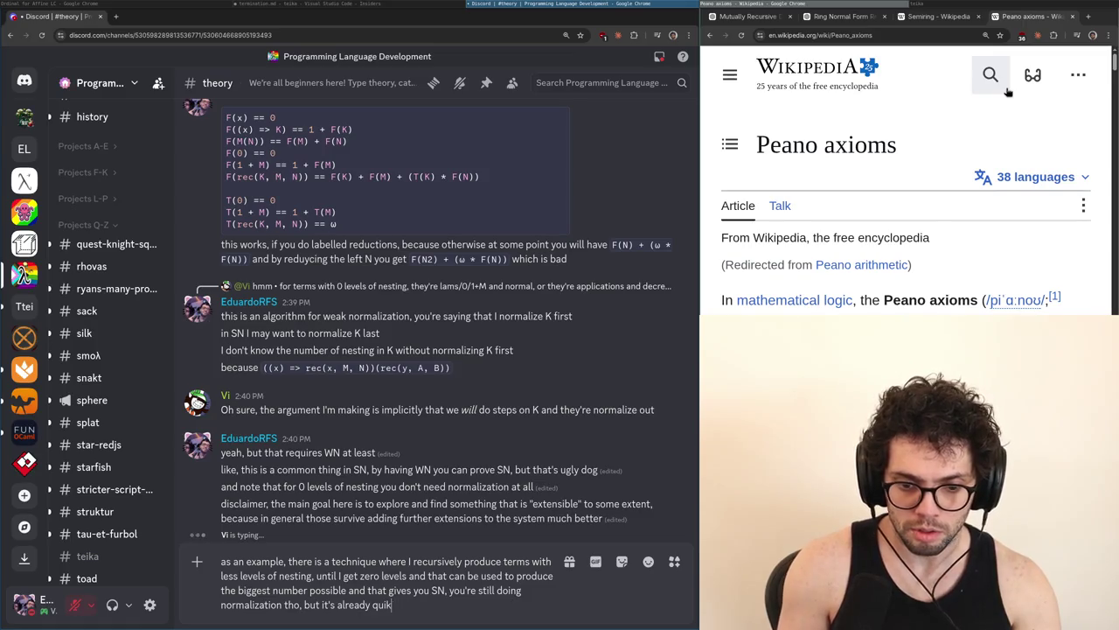
text(esting.)
key(shift+Return)
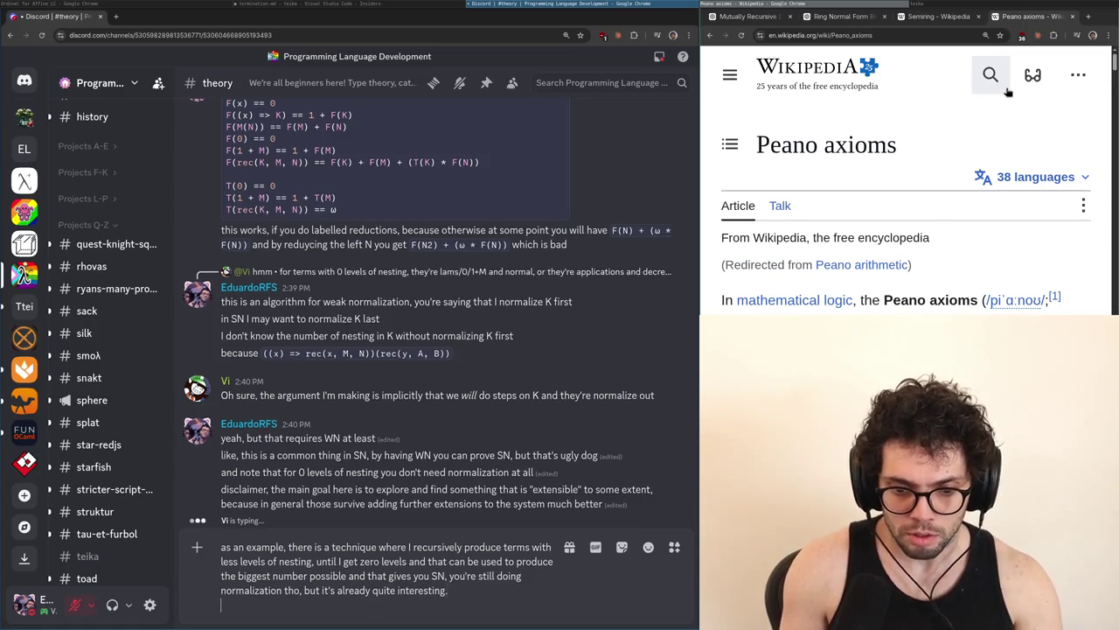
Copy the earlier ((x) => rec(x, M, N))(rec(y, A, B)) term and start an ocaml block with '// from'
drag(481, 346, 264, 341)
key(ctrl+c)
click(254, 613)
text(...)
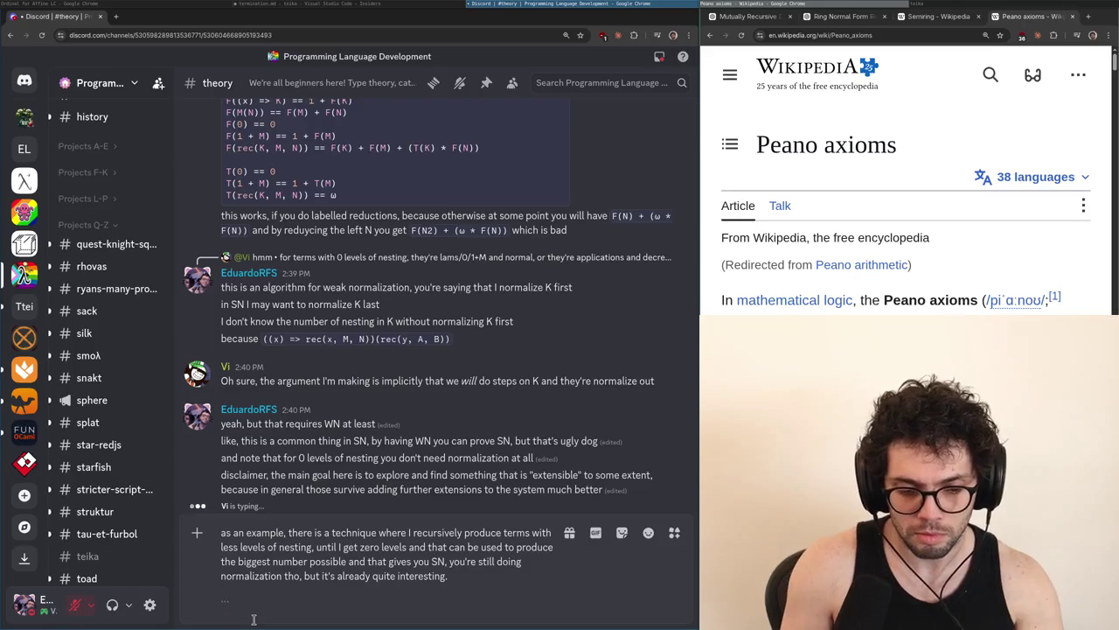
key(shift+Return)
text(//)
key(Up)
text(ocaml //)
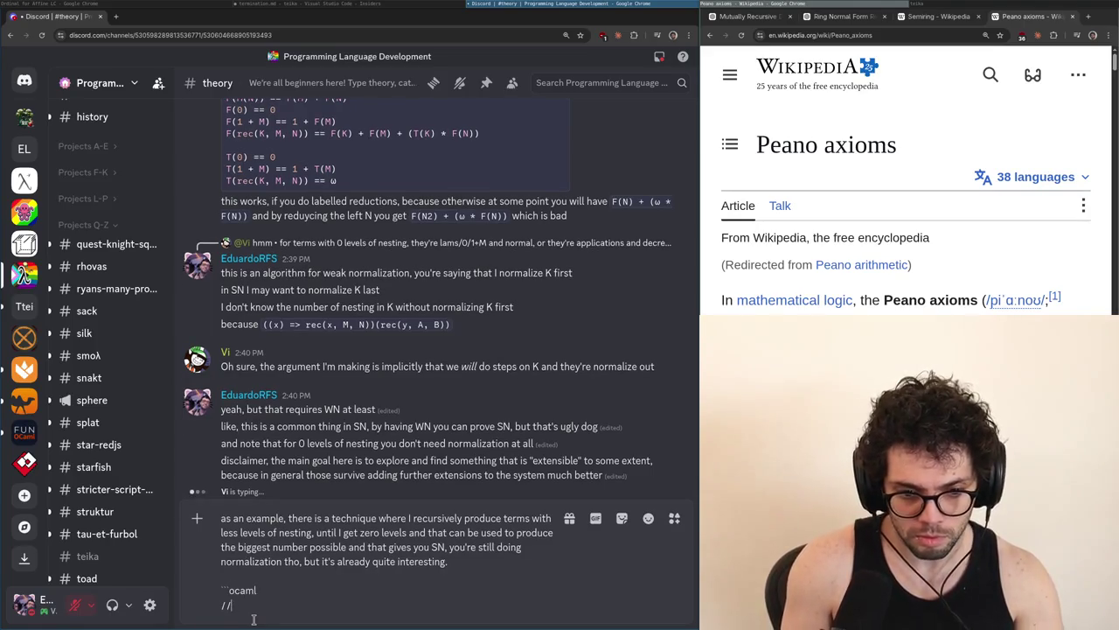
text( from)
Add the from, to and then lines to the code block, pasting the reduction term under each
key(shift+Return)
key(ctrl+v)
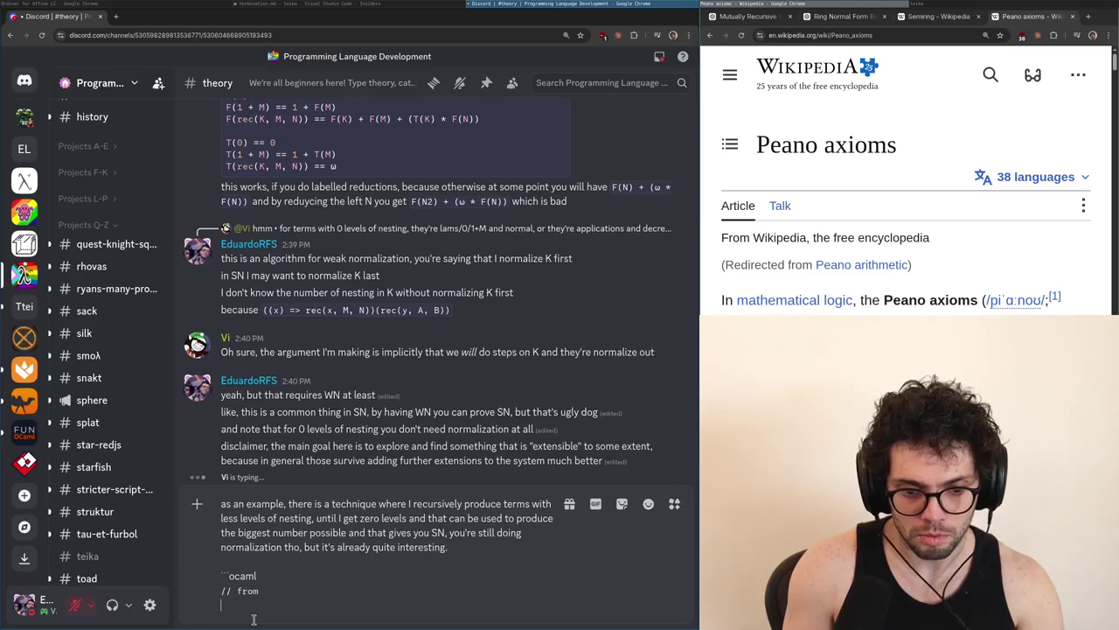
key(shift+Return)
text(// to)
key(shift+Return)
key(ctrl+v)
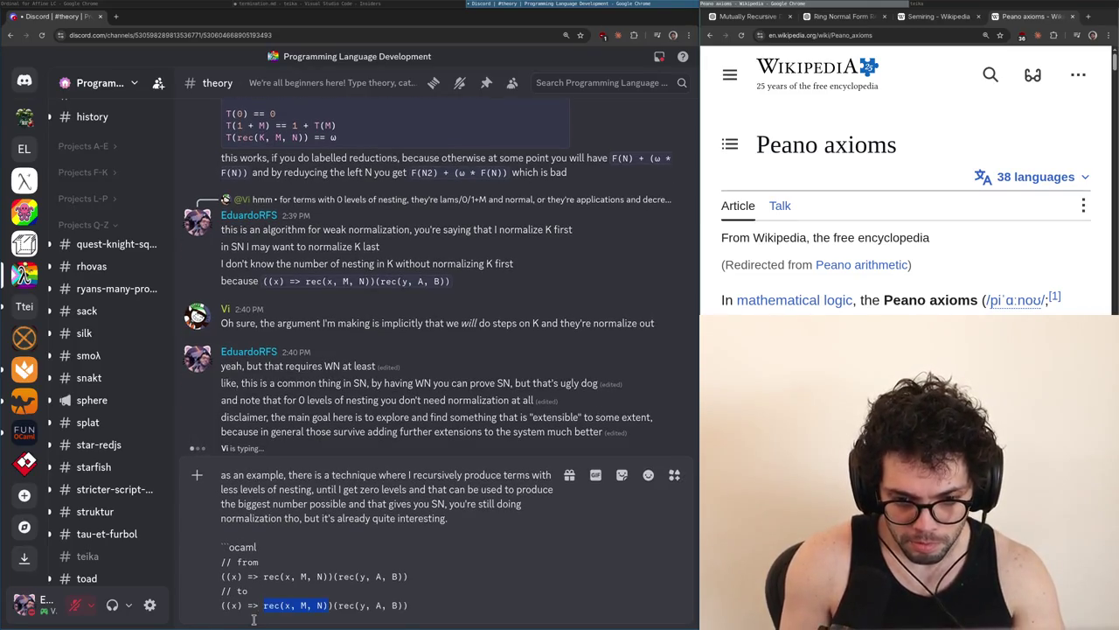
text(x)
key(shift+Return)
text(// then)
key(shift+Return)
key(ctrl+v)
Trim the last line to rec(y, A, B), add ', which normalizes', send, and reopen for editing
key(ctrl+Left)
key(ctrl+Left)
key(ctrl+Left)
key(shift+Home)
key(BackSpace)
key(End)
key(BackSpace)
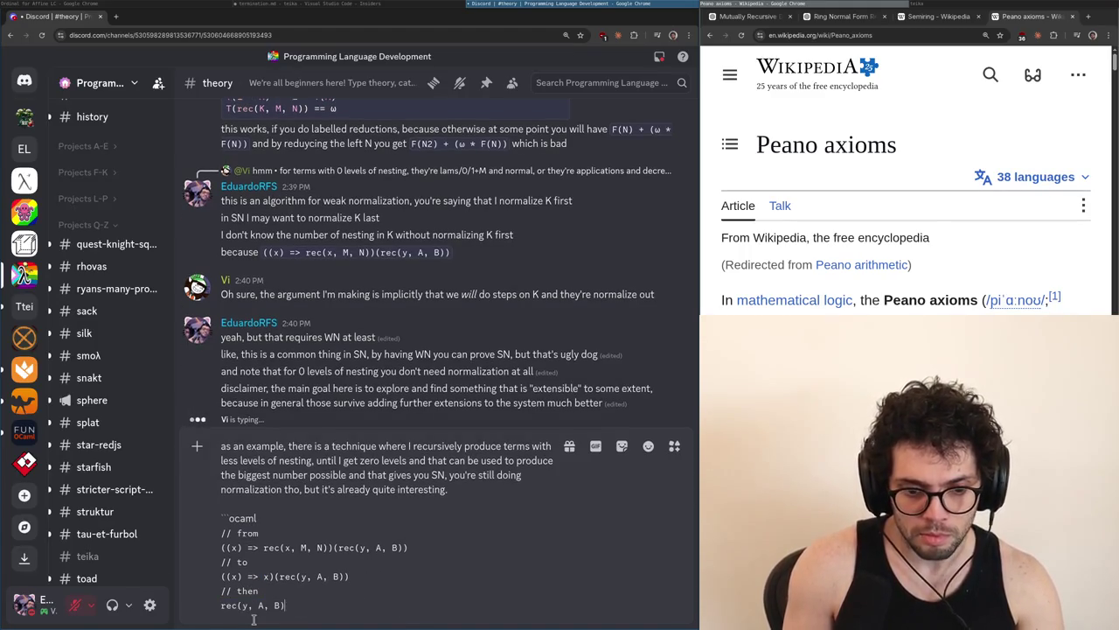
key(shift+Return)
text(, which normalizes)
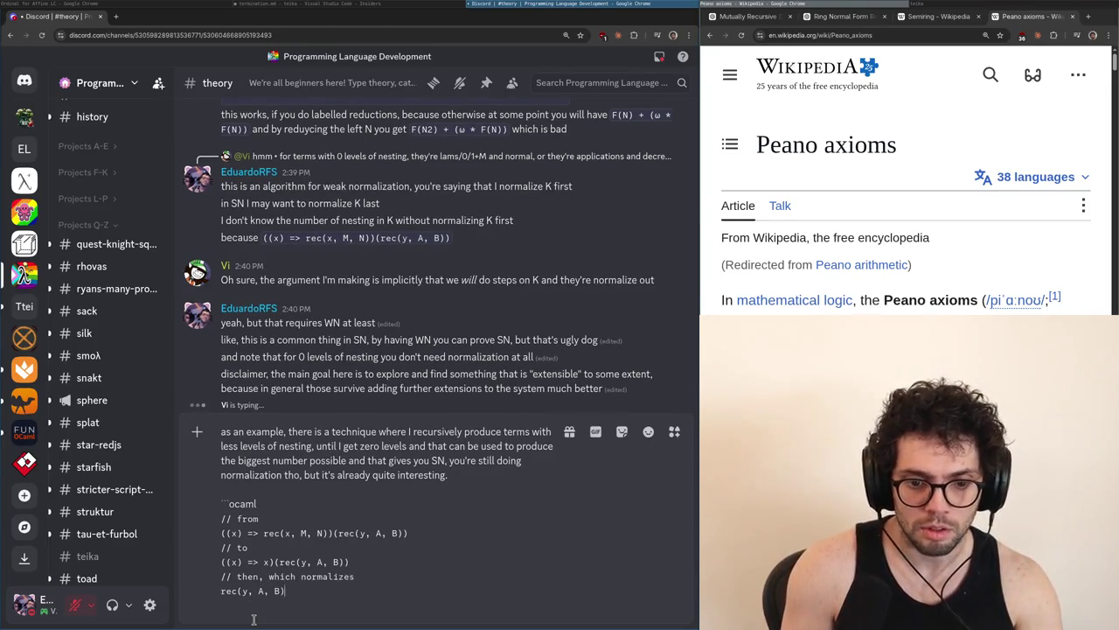
key(BackSpace)
text(`)
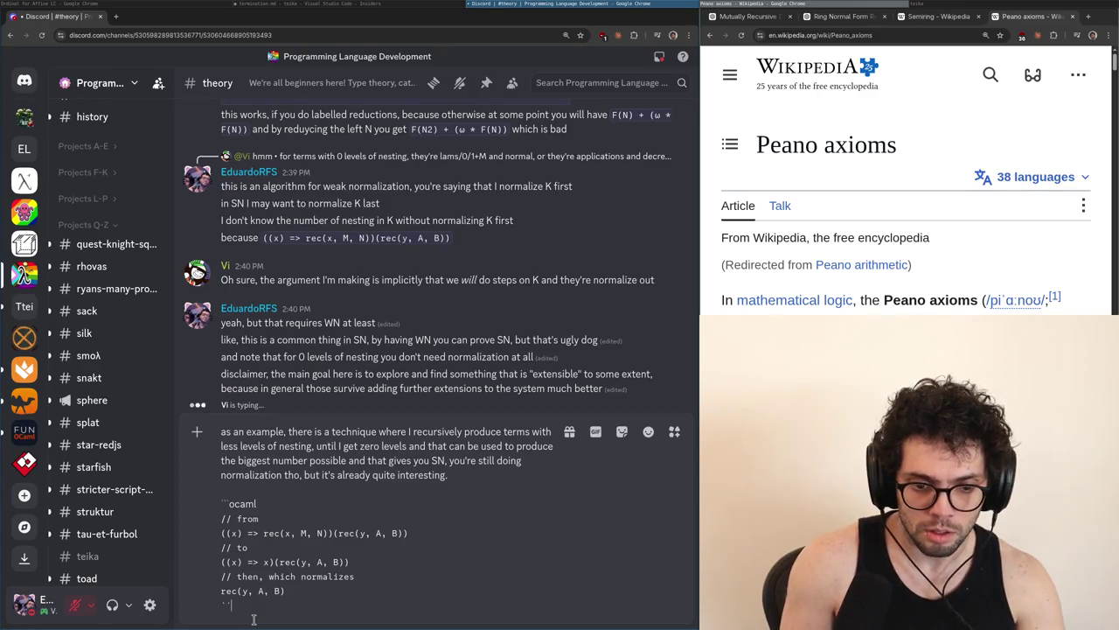
text(`)
key(Return)
key(Up)
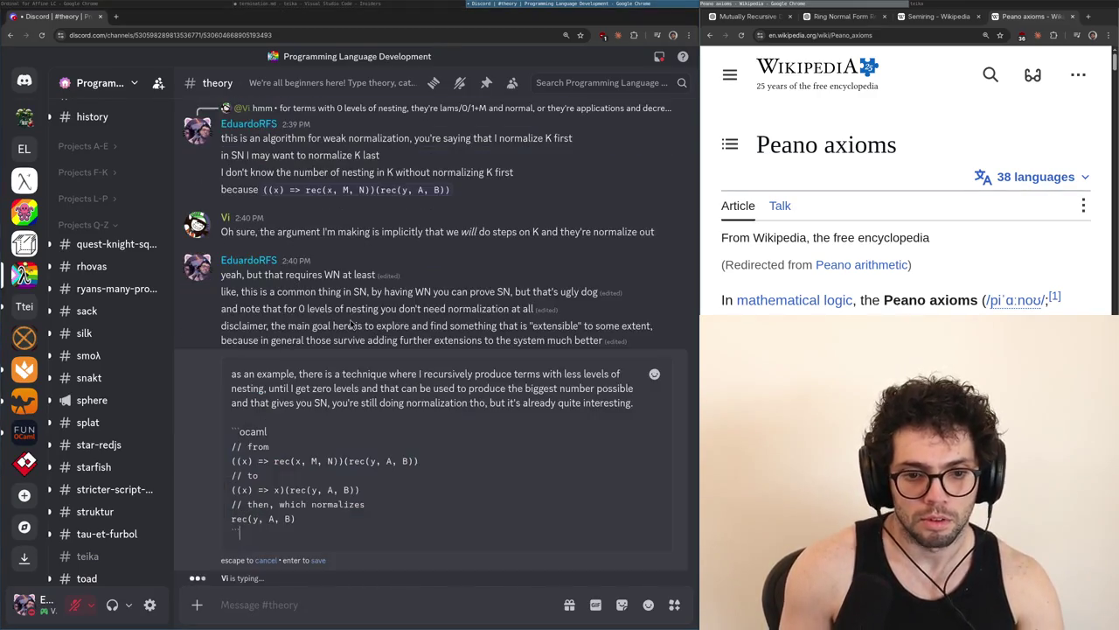
Remove the blank line above the ocaml fence and save the edited example message
key(Up)
key(Up)
key(BackSpace)
key(Down)
key(Down)
key(Down)
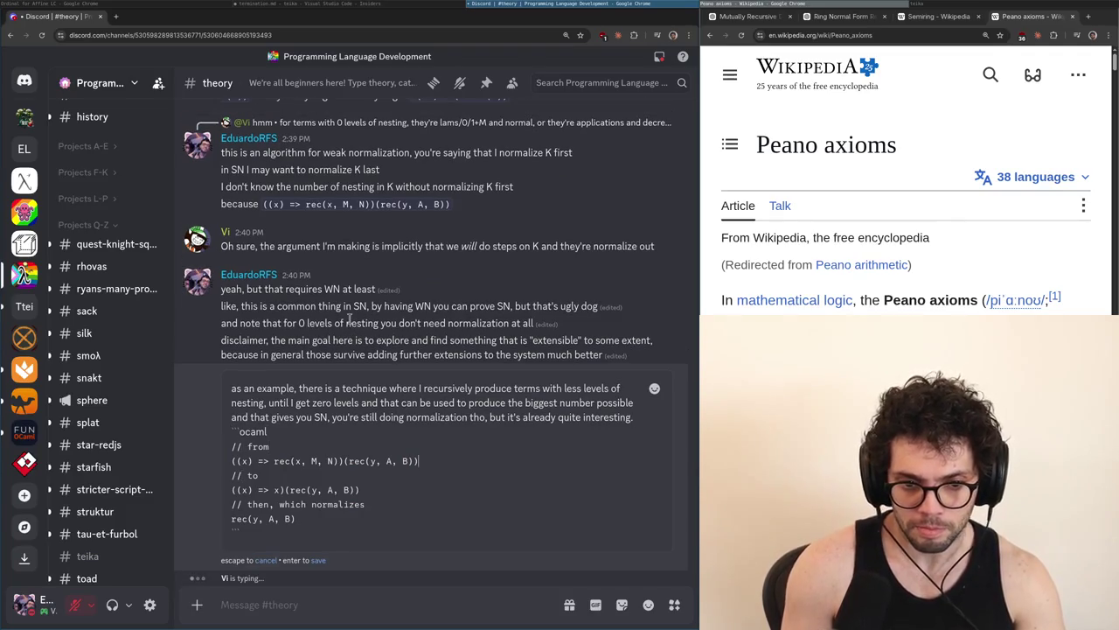
key(Return)
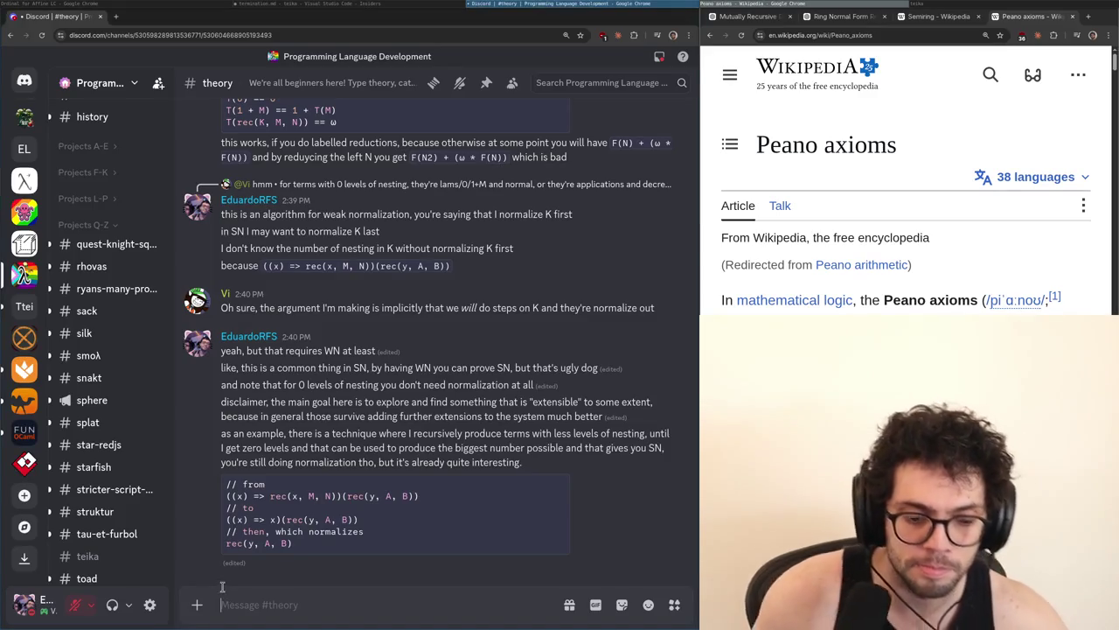
text(nice thing about anything tha)
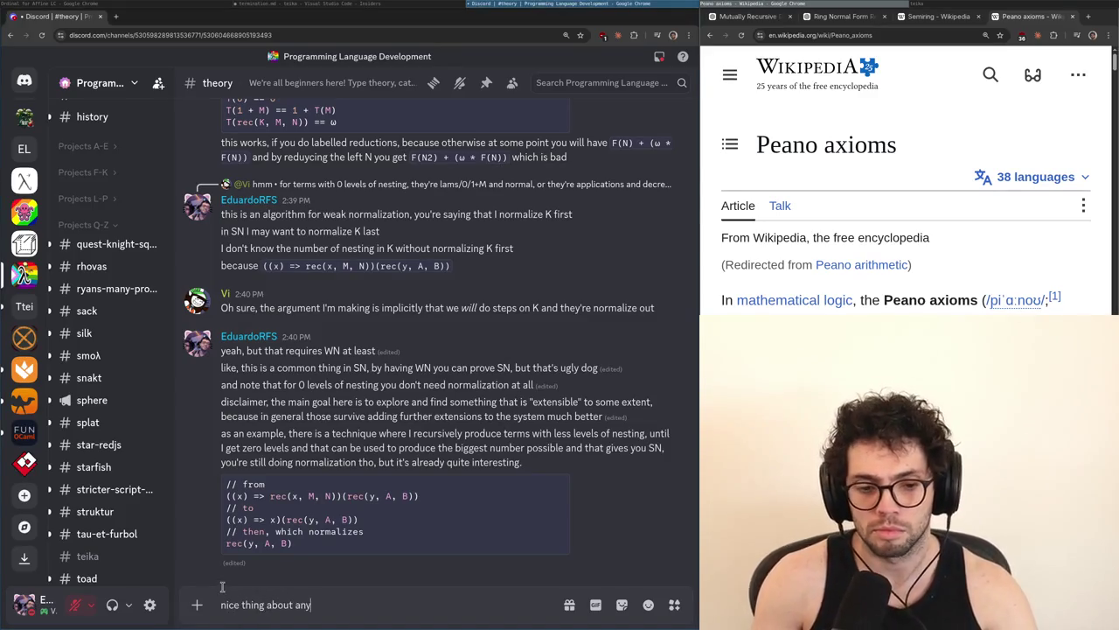
text(t prod)
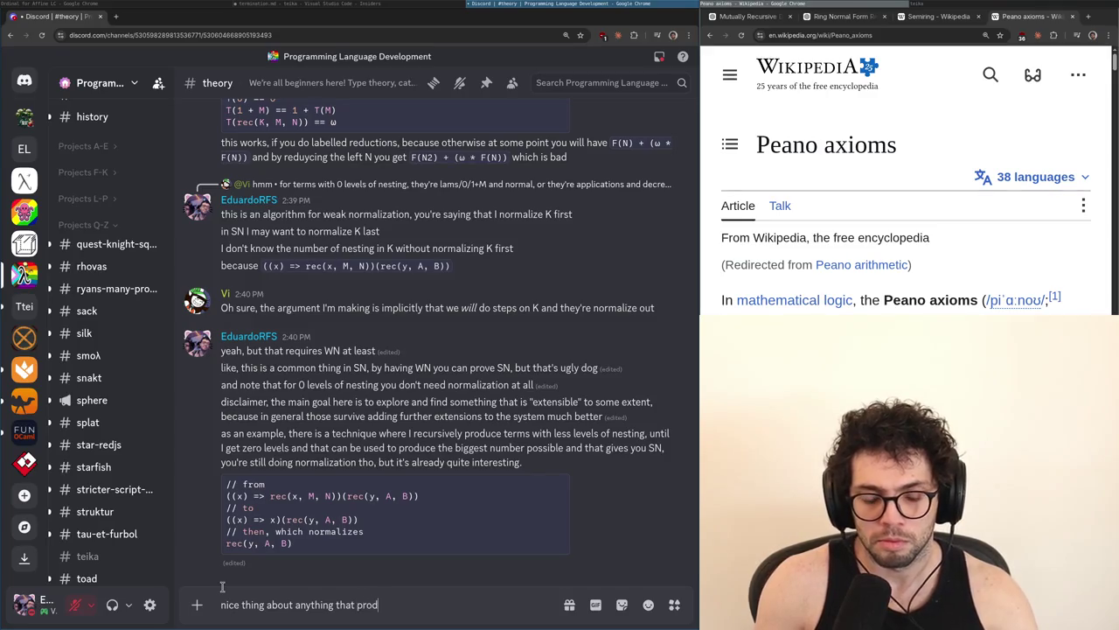
text(uces a lower term, is tha)
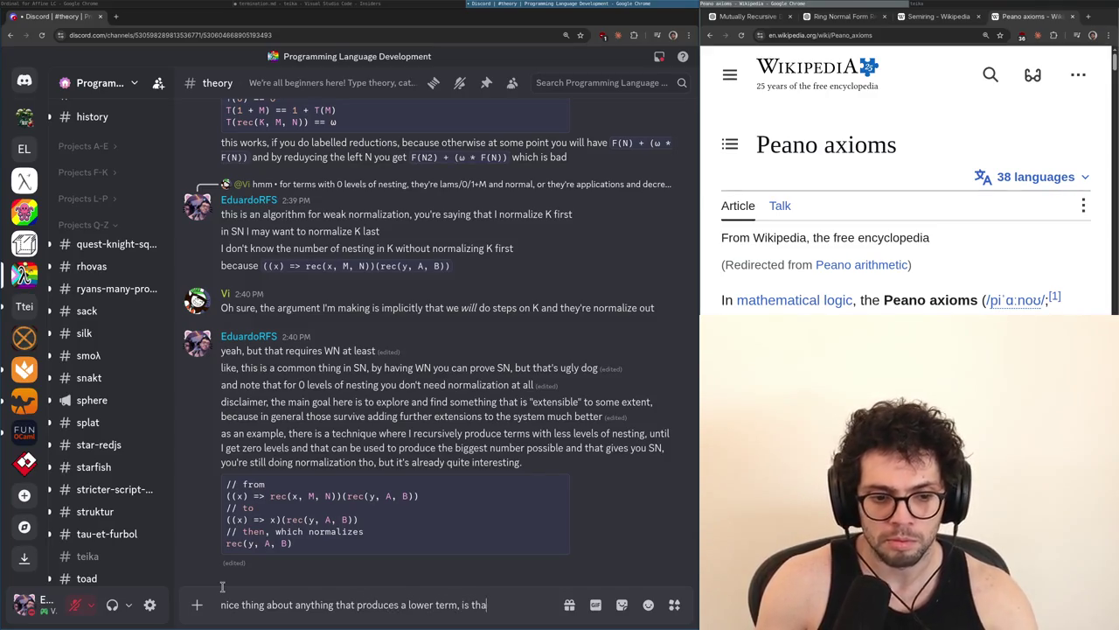
text(t you kind of al)
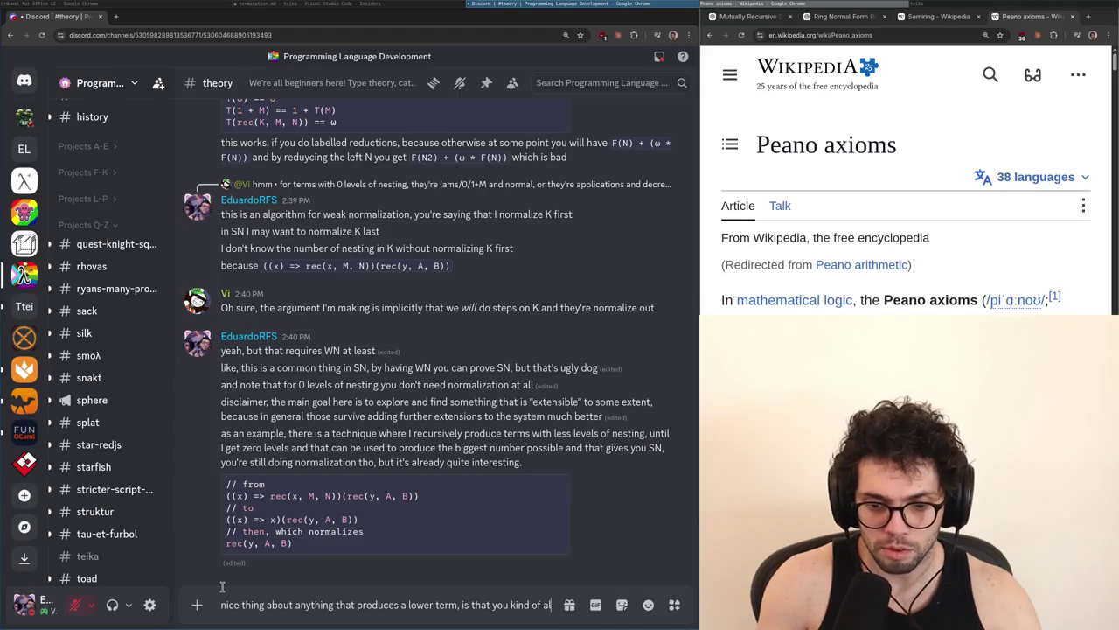
text(ready get a way of provi)
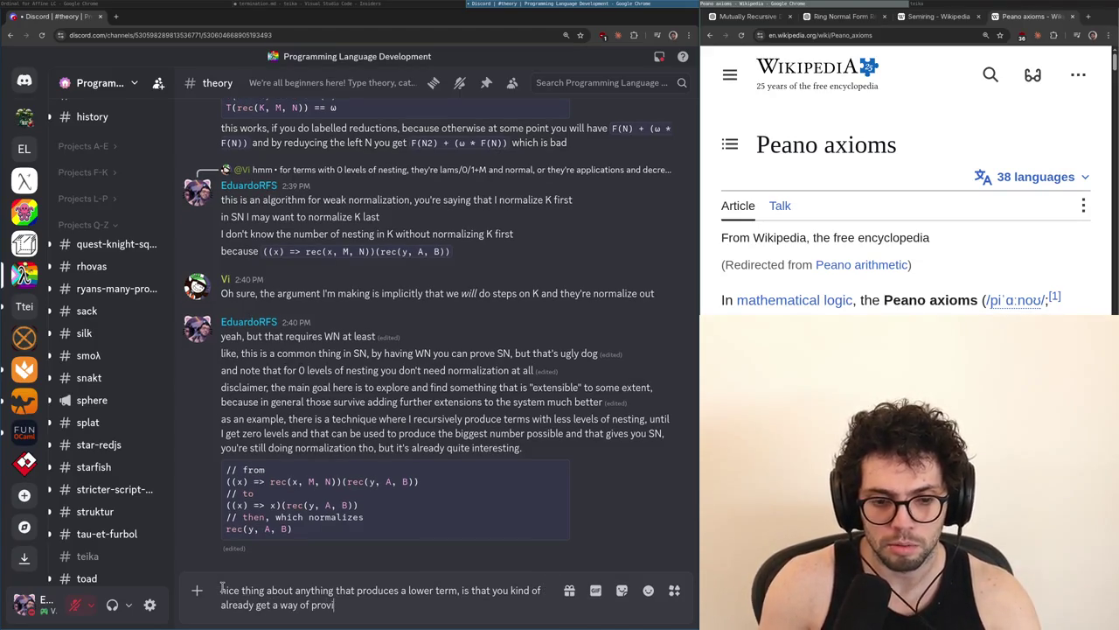
text(ng the)
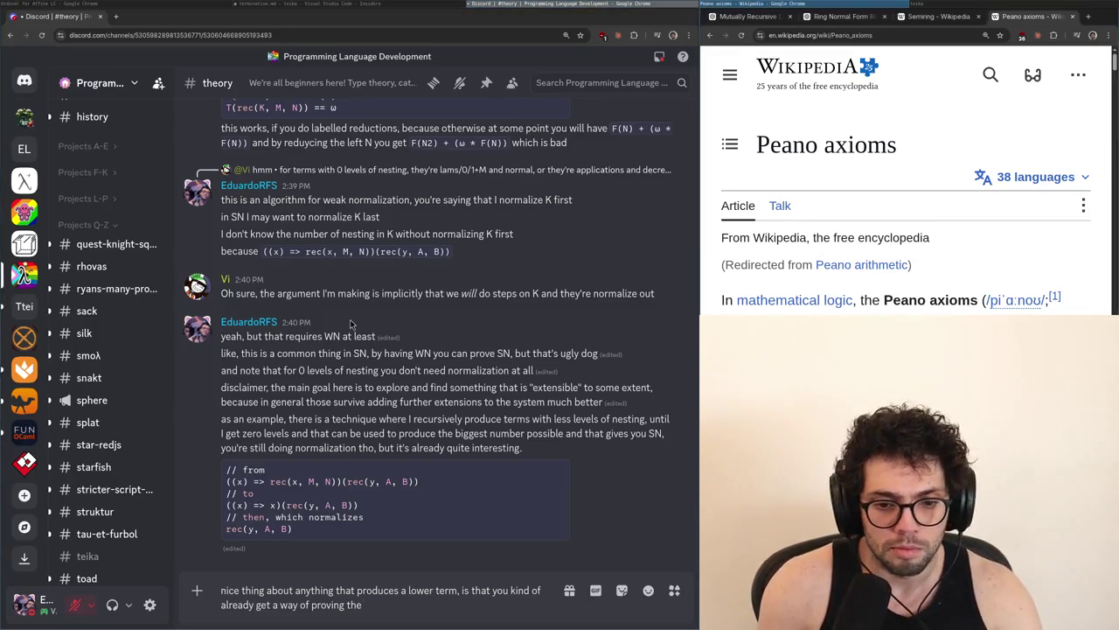
key(ctrl+a)
key(BackSpace)
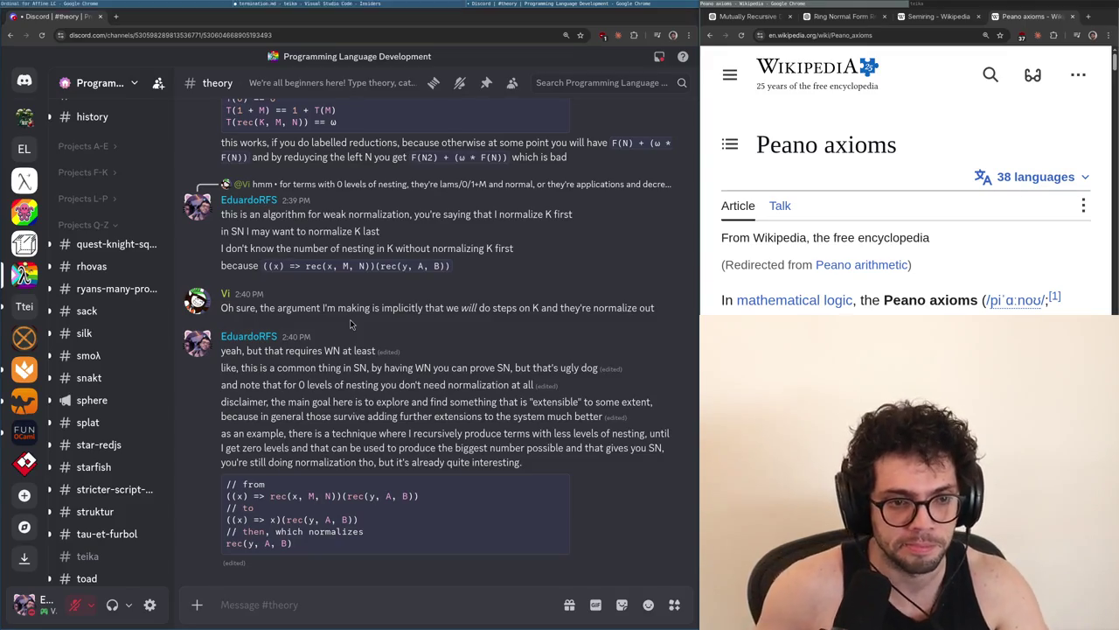
key(alt+Tab)
key(alt+Tab)
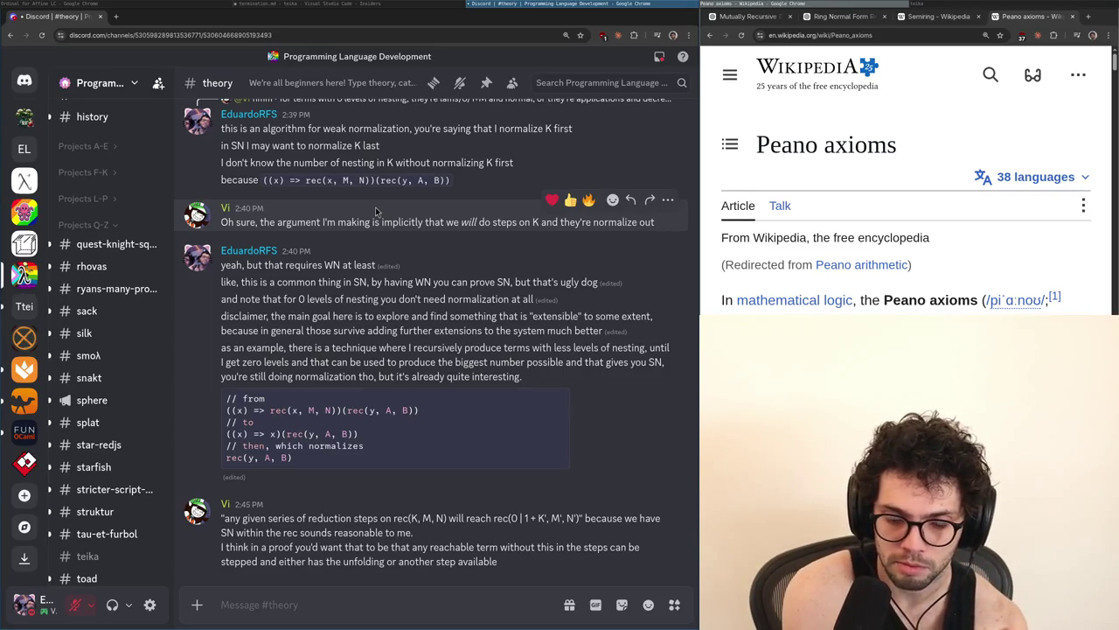
right_click(363, 513)
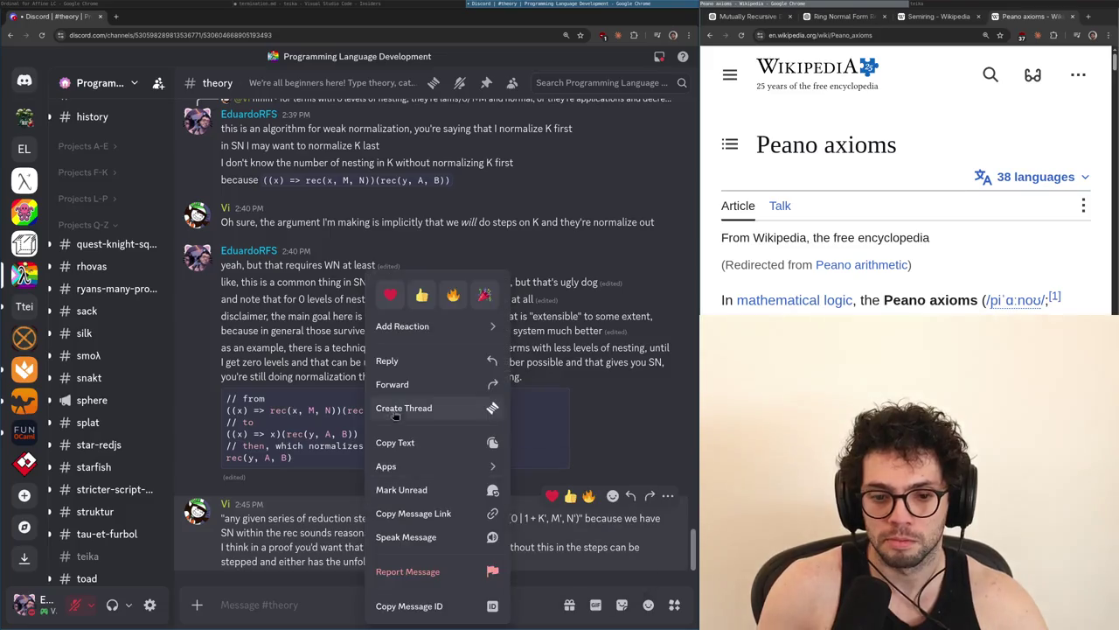
Reply to the reduction-steps message: 'hmmm that's a good way of phrase it'
click(388, 361)
text(hmmm that's a g)
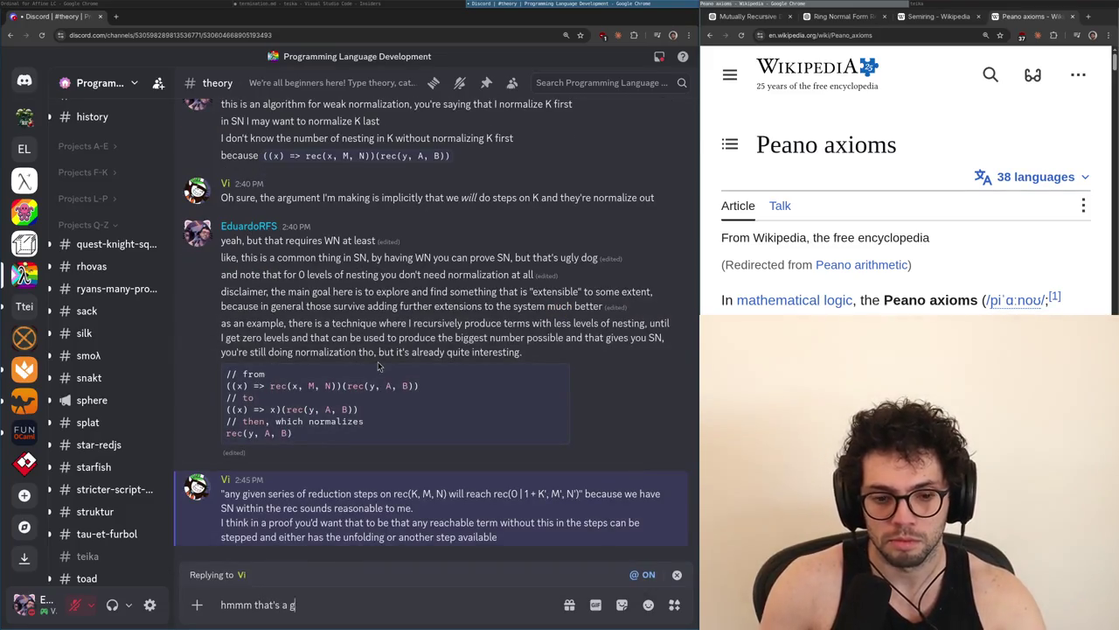
text(ood way of phrase it)
key(Return)
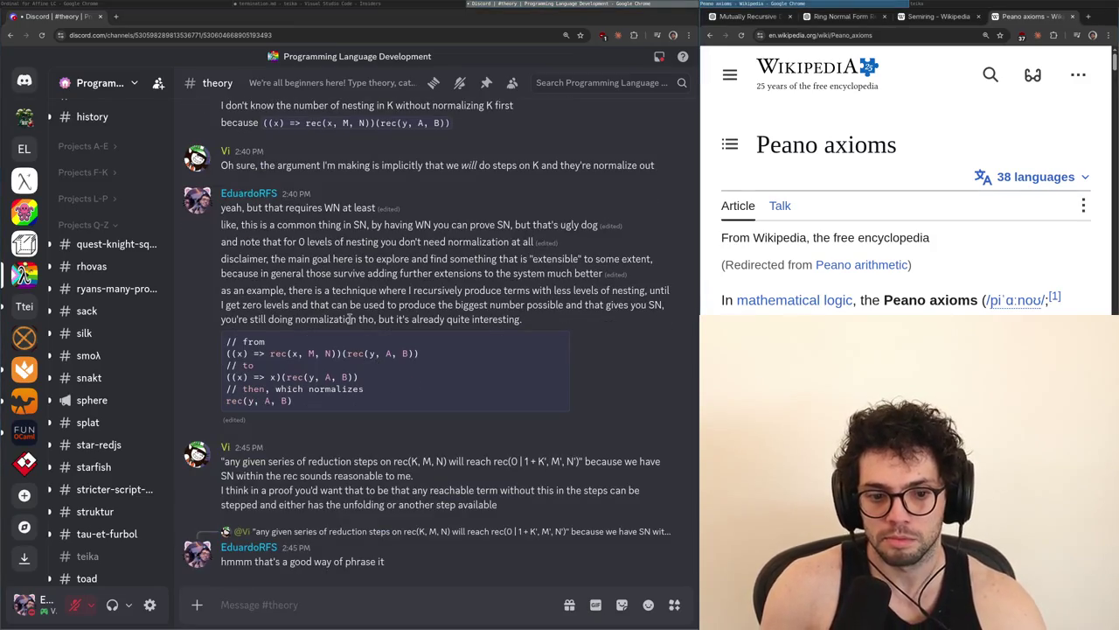
Post that it is still invoking normalization along the way, but better than my phrasing
text(instead of)
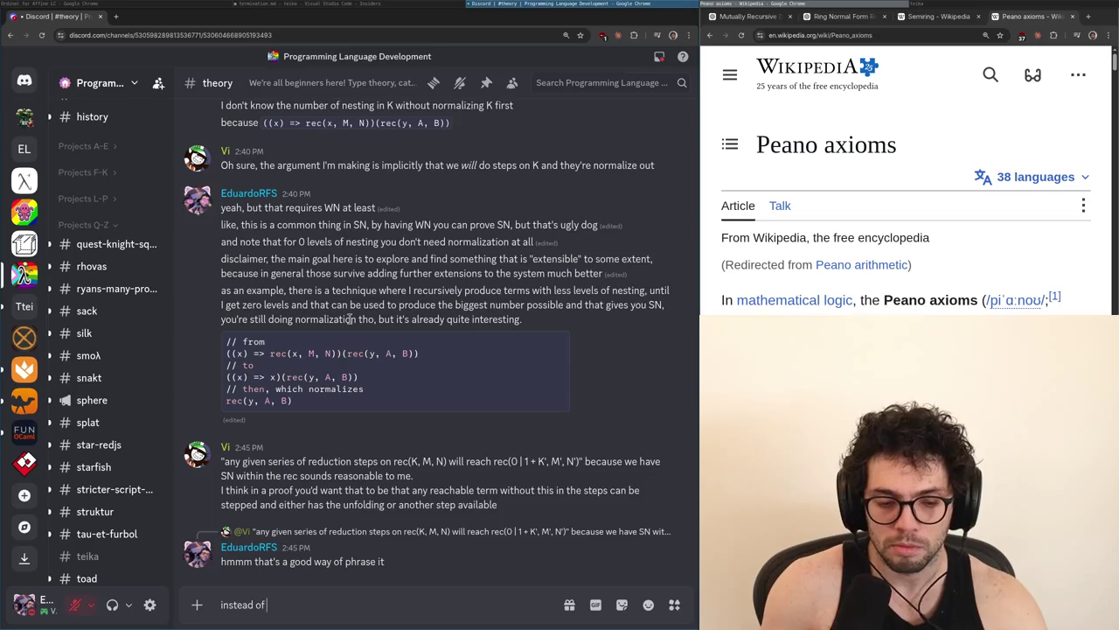
text( s)
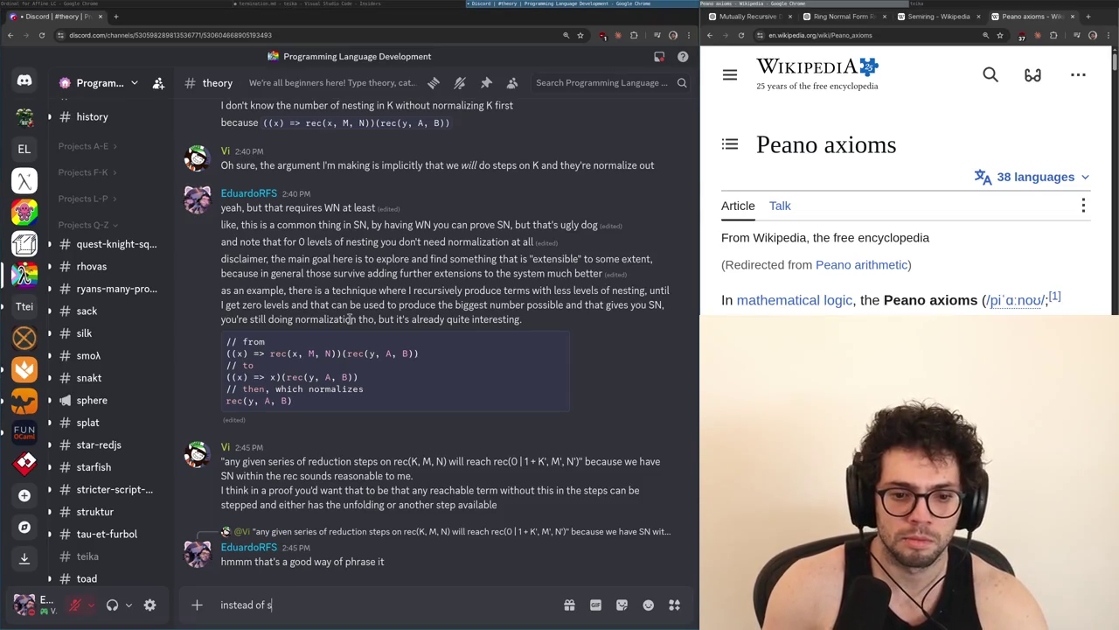
text(howing that it is)
key(ctrl+a)
key(BackSpace)
text(still)
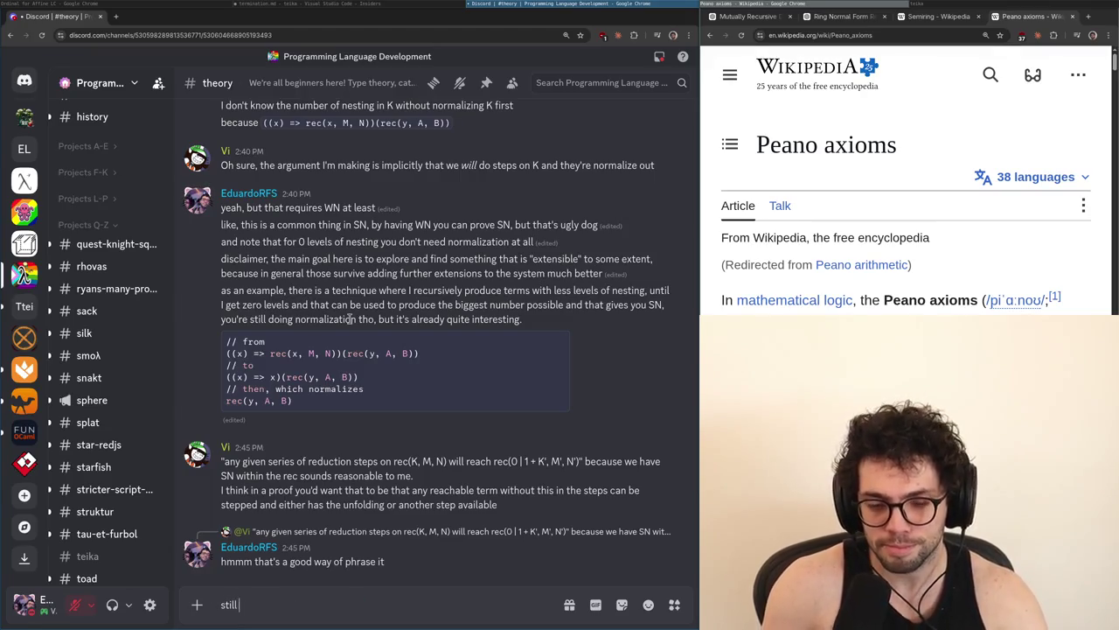
text( invok)
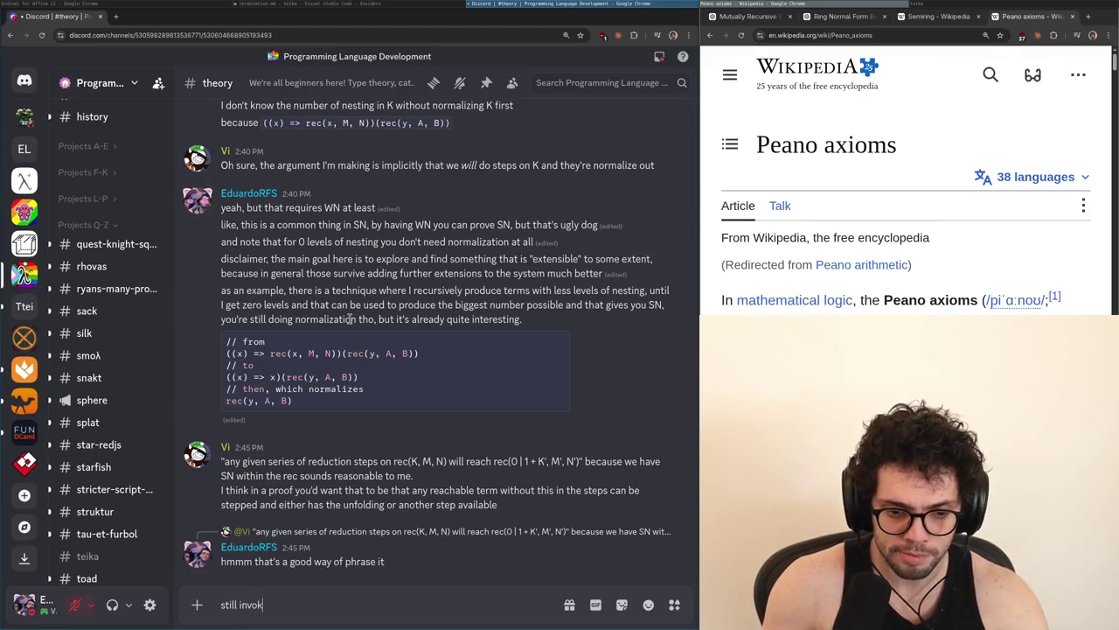
text(ing normalization along the)
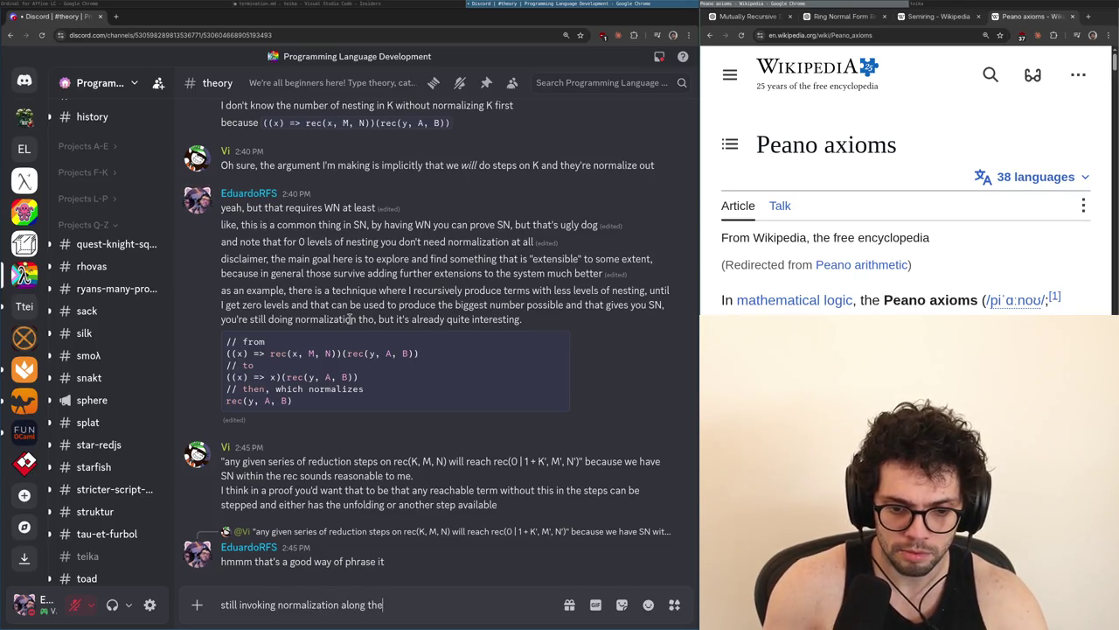
text( way, but better)
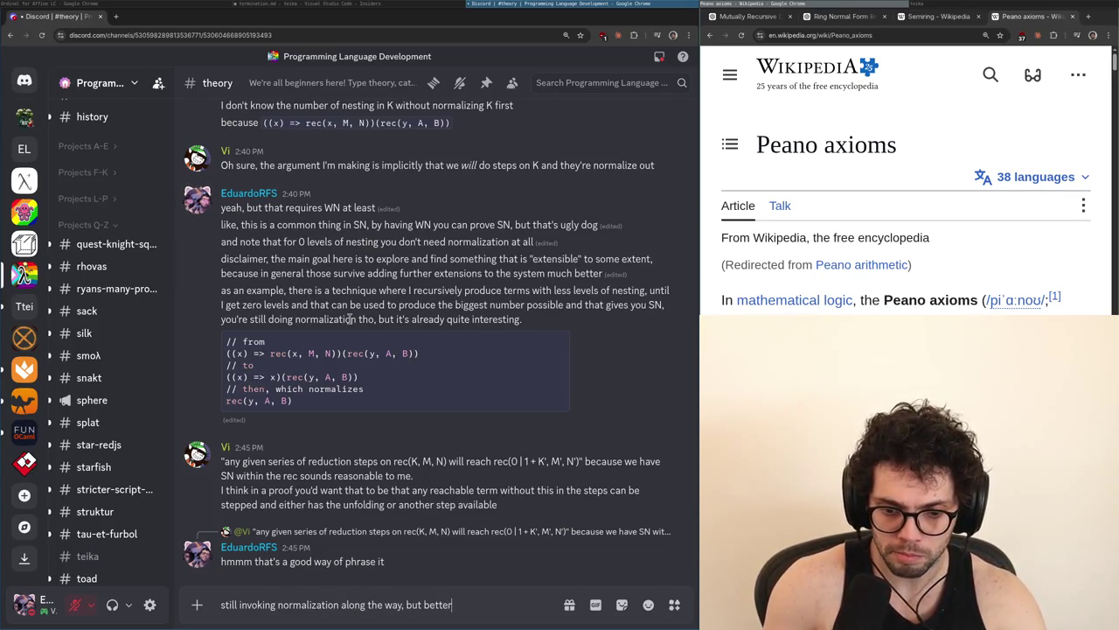
text( than I was phrasing it)
key(Return)
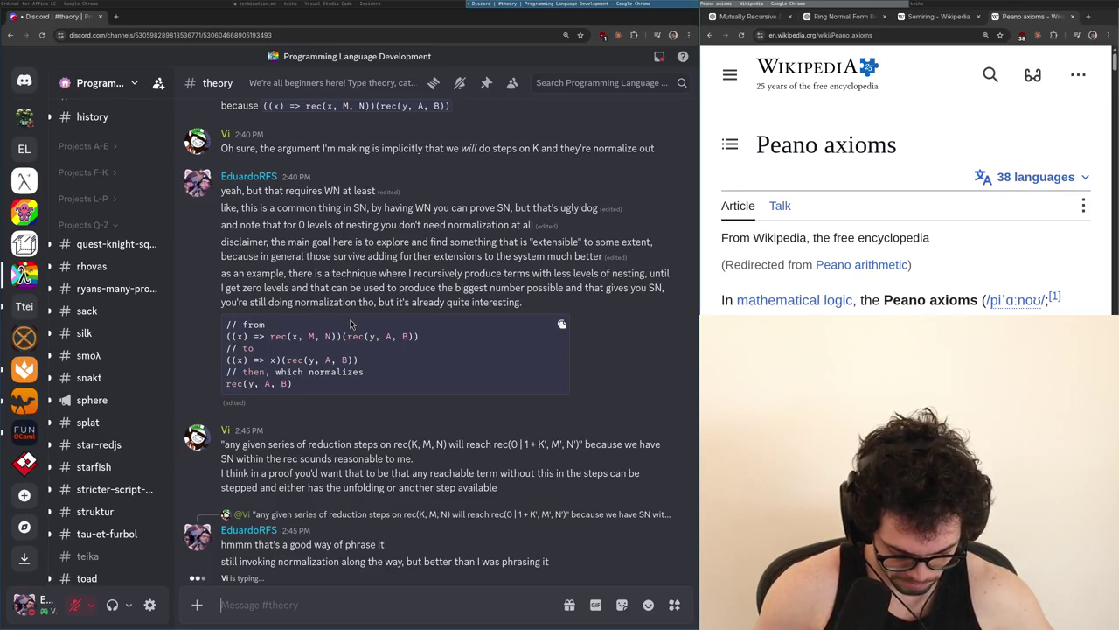
Post that SN can be shown in O(size(term)), given addition and multiplication are O(1)
text(oh another interesting thing, I think it is possible in O)
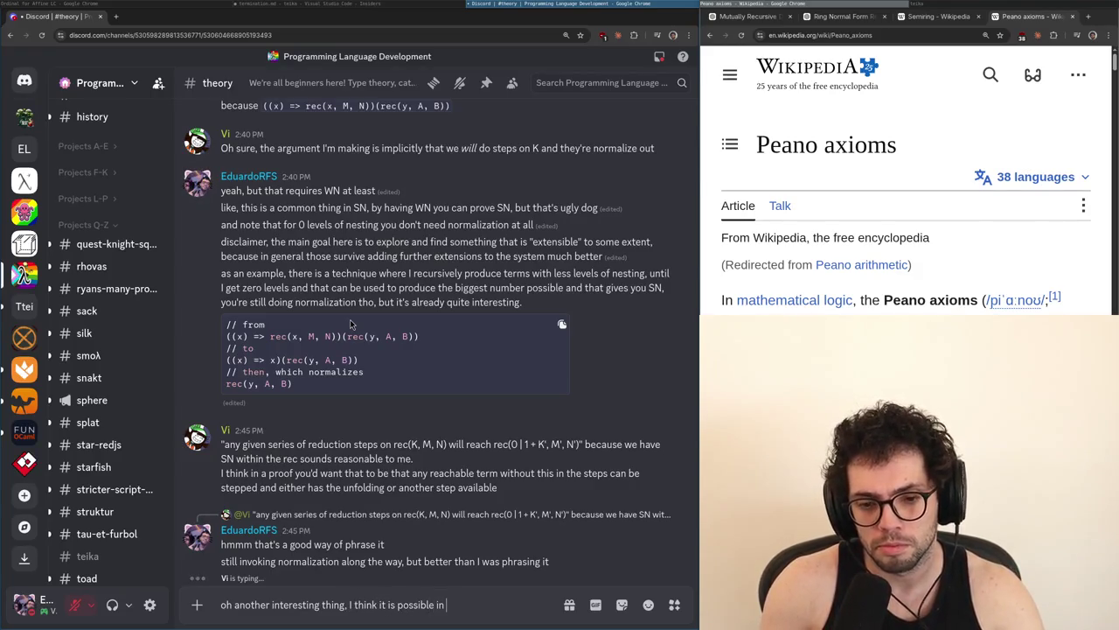
text((n) being n )
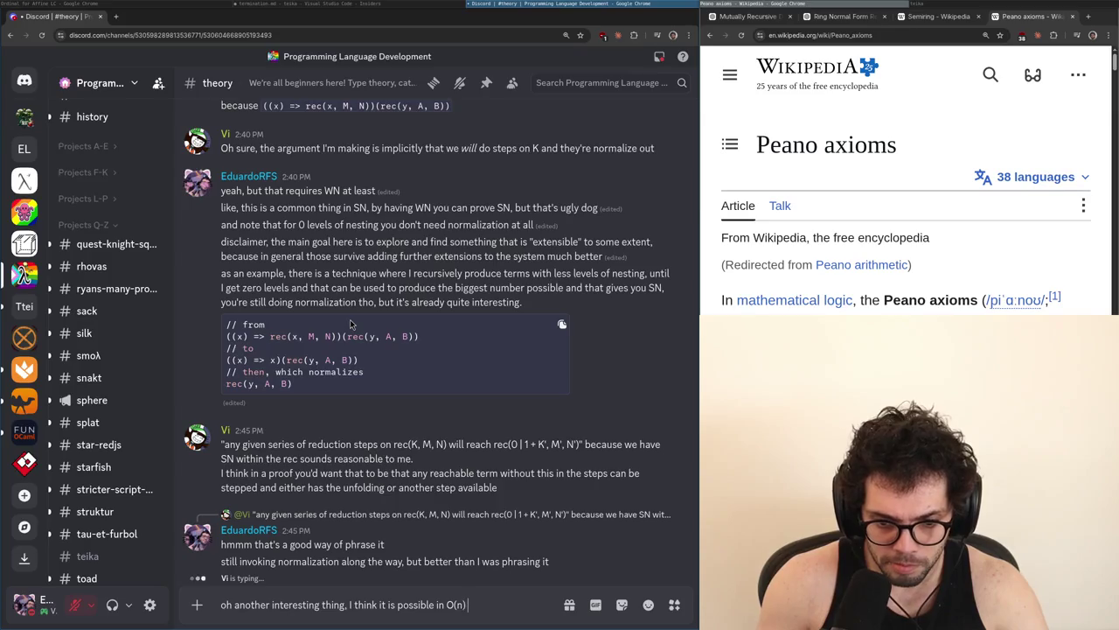
text(the size of the term)
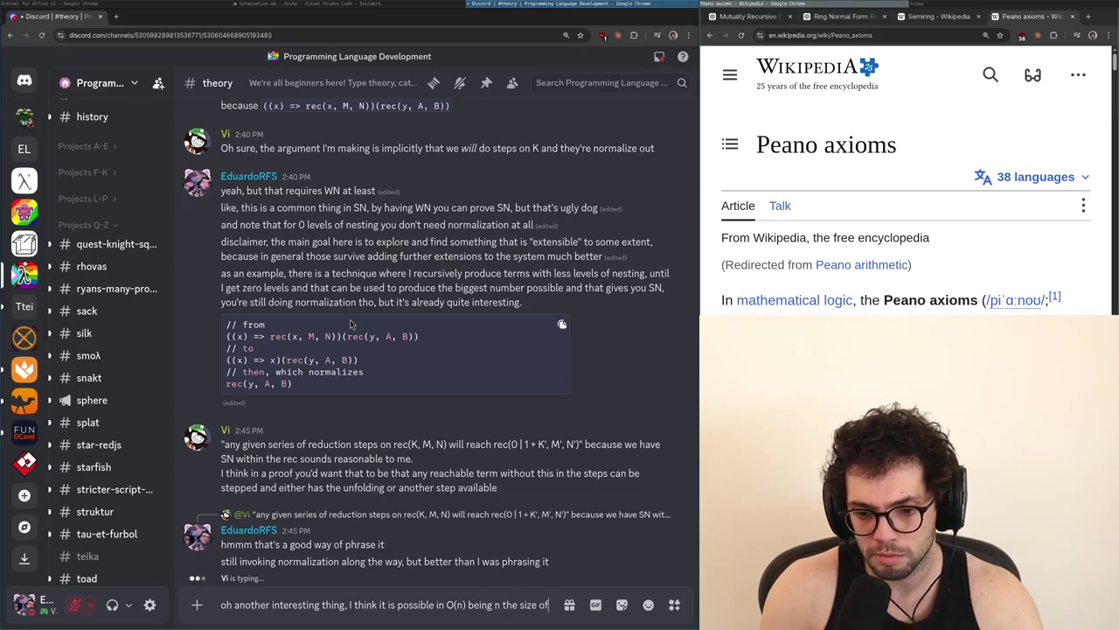
key(Left)
key(Left)
key(Left)
key(BackSpace)
text(size(term)) )
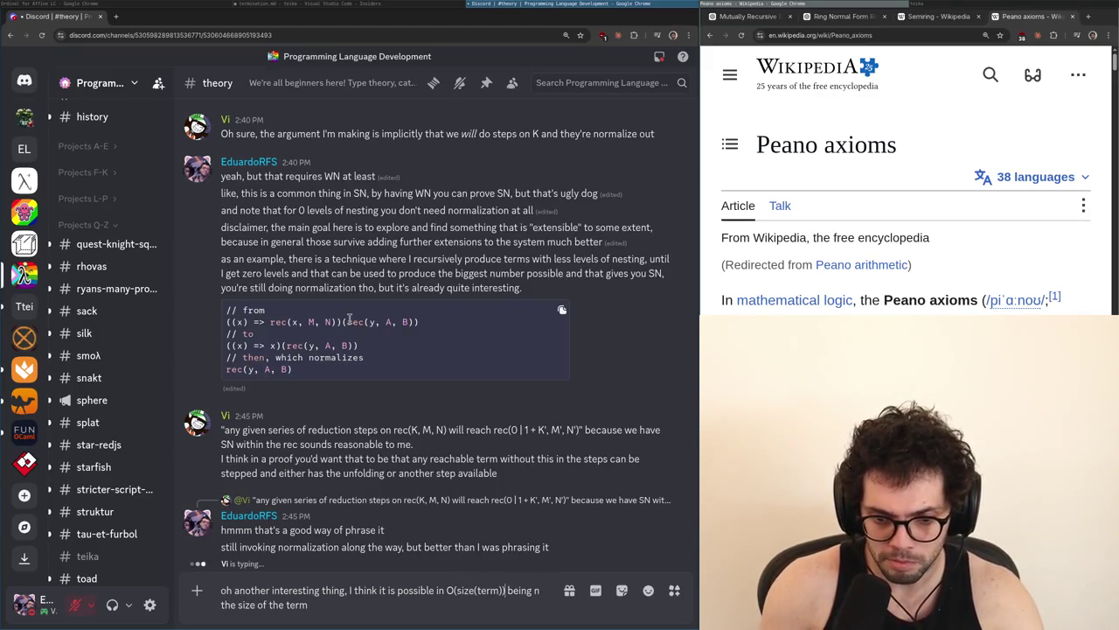
text(to show SN)
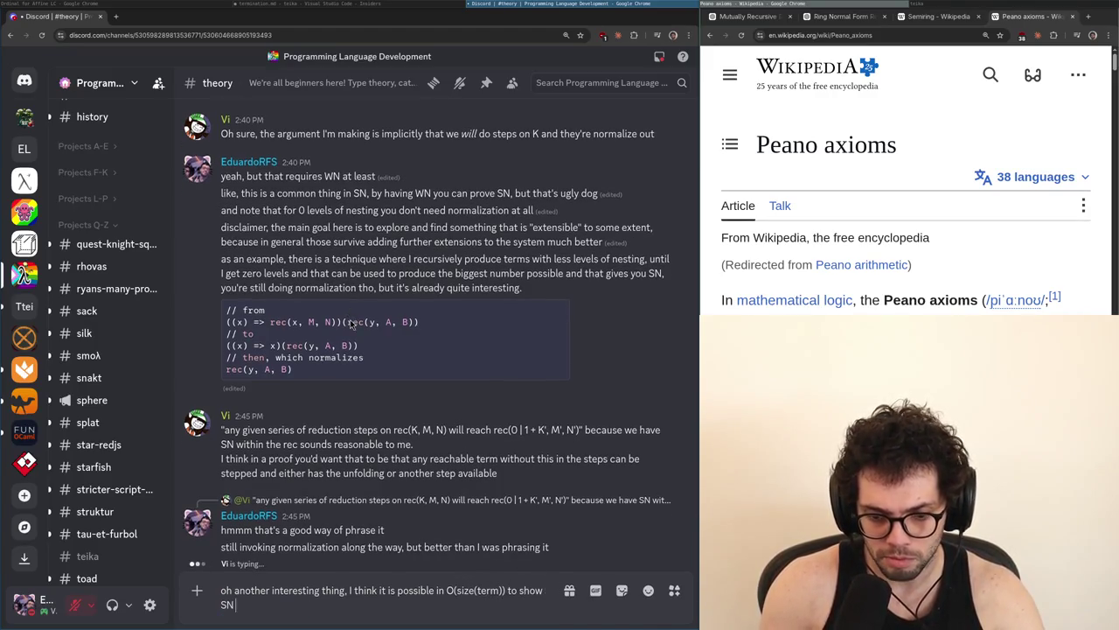
text( of this)
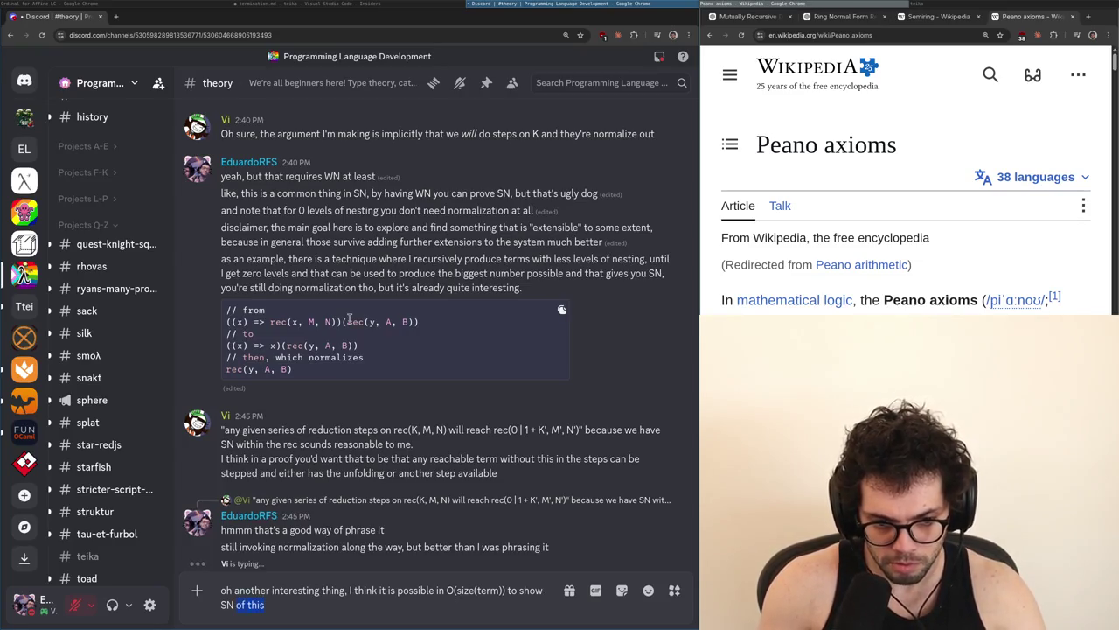
text(, given that additiona)
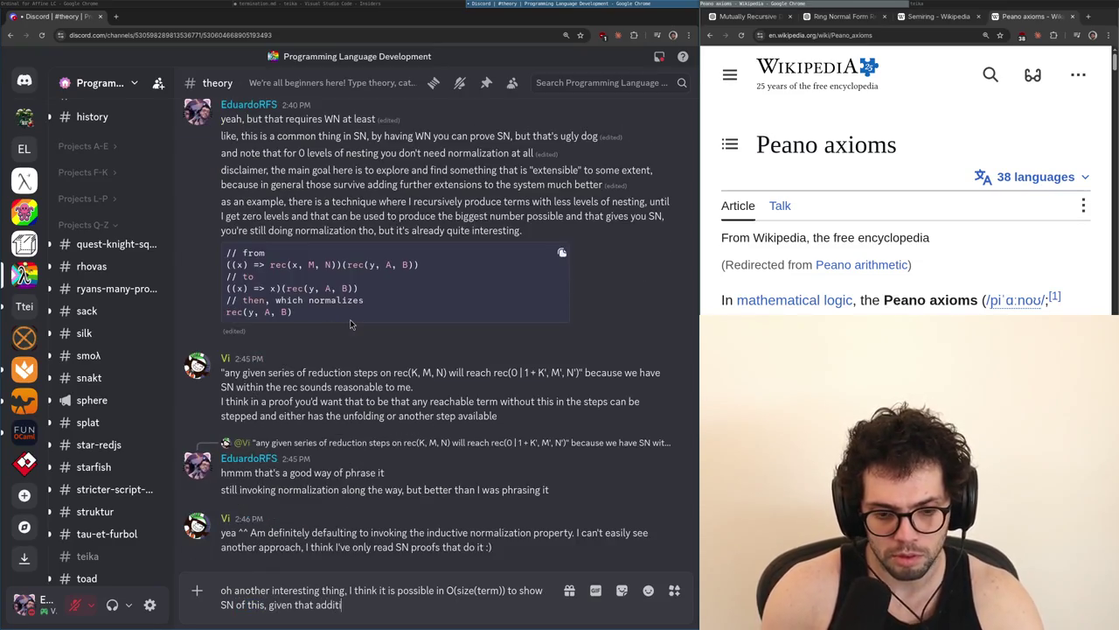
key(BackSpace)
text(and mult)
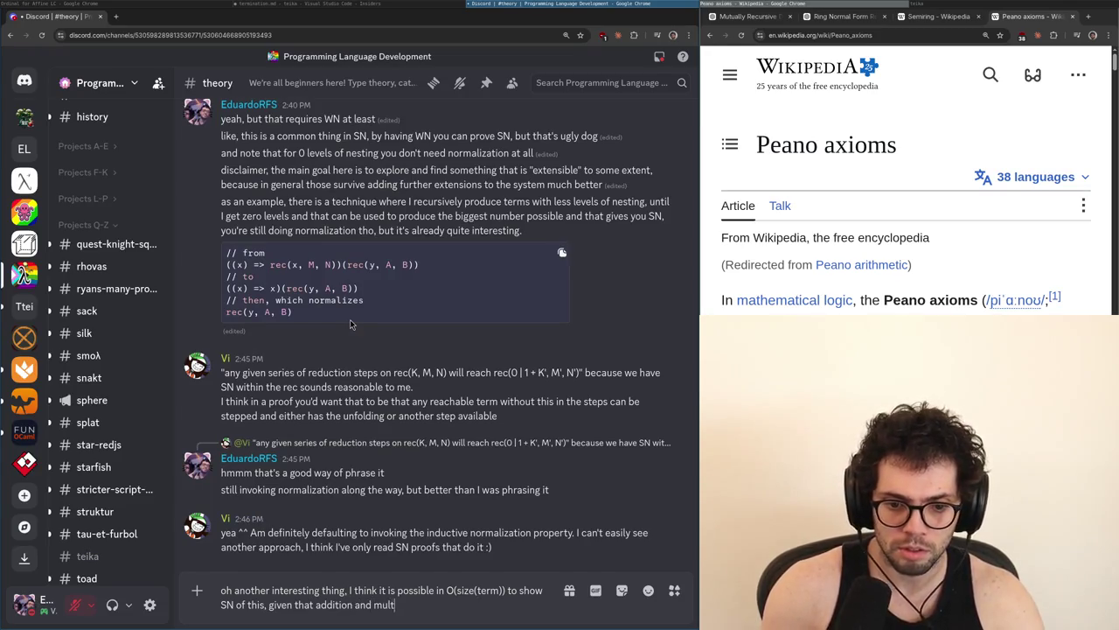
text(iplication are O(1))
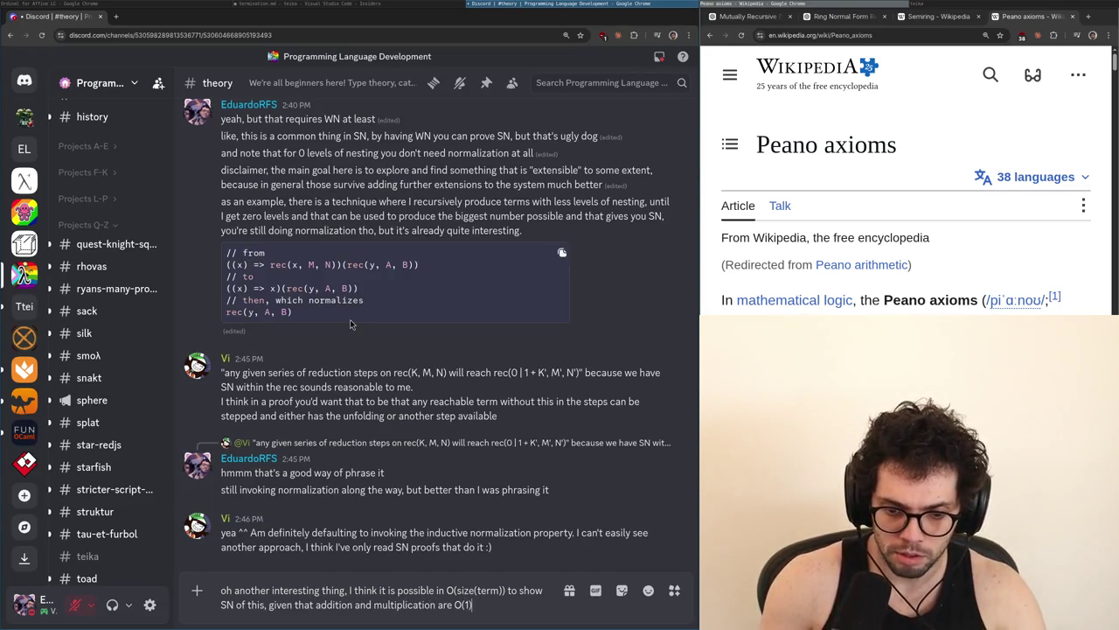
key(Return)
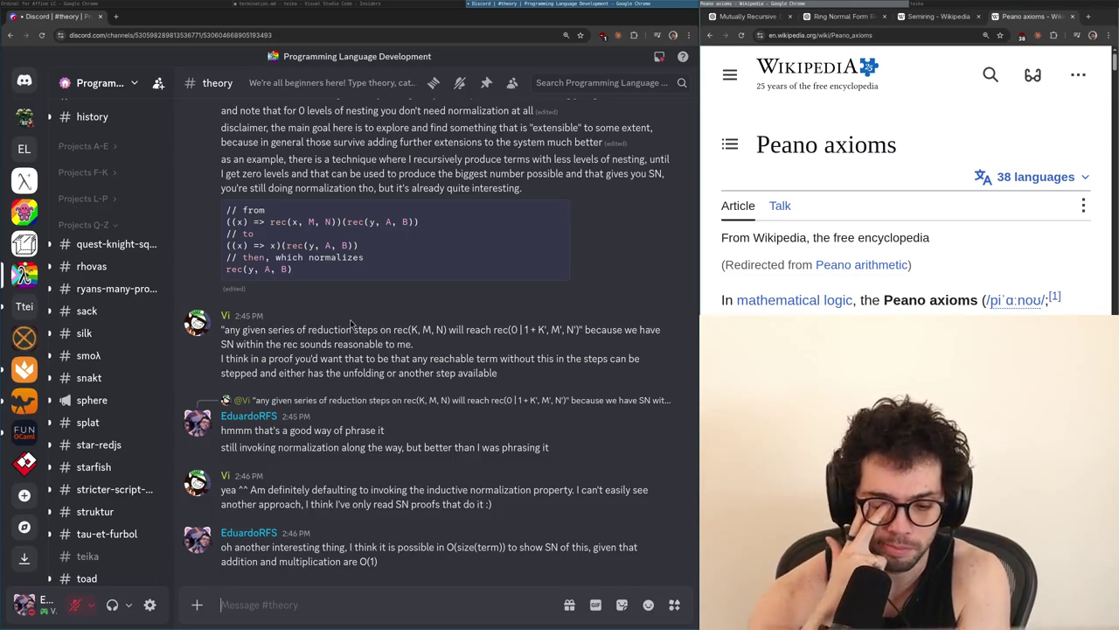
Post that an O(size(term)) measure function means no duplicating reduction can ever happen
text(like, you )
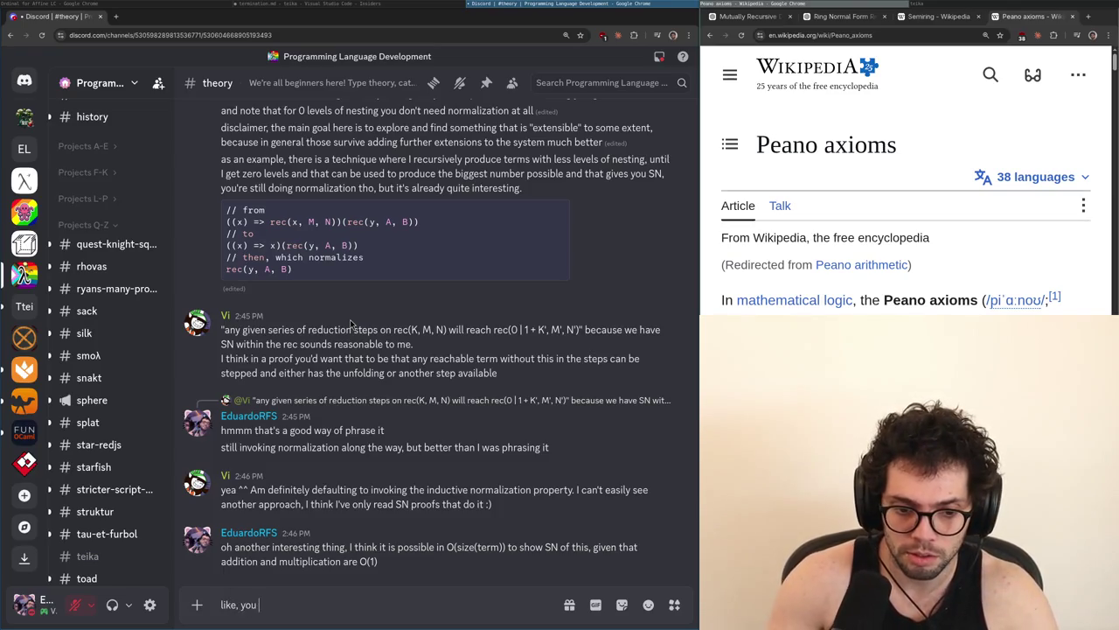
text(have a measure function)
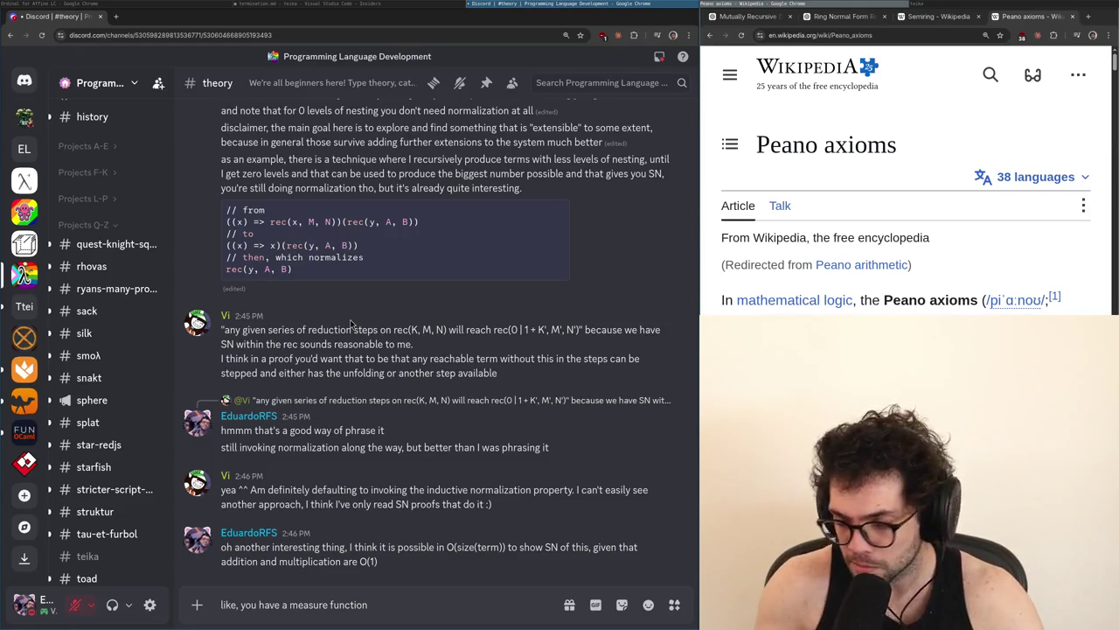
text( that )
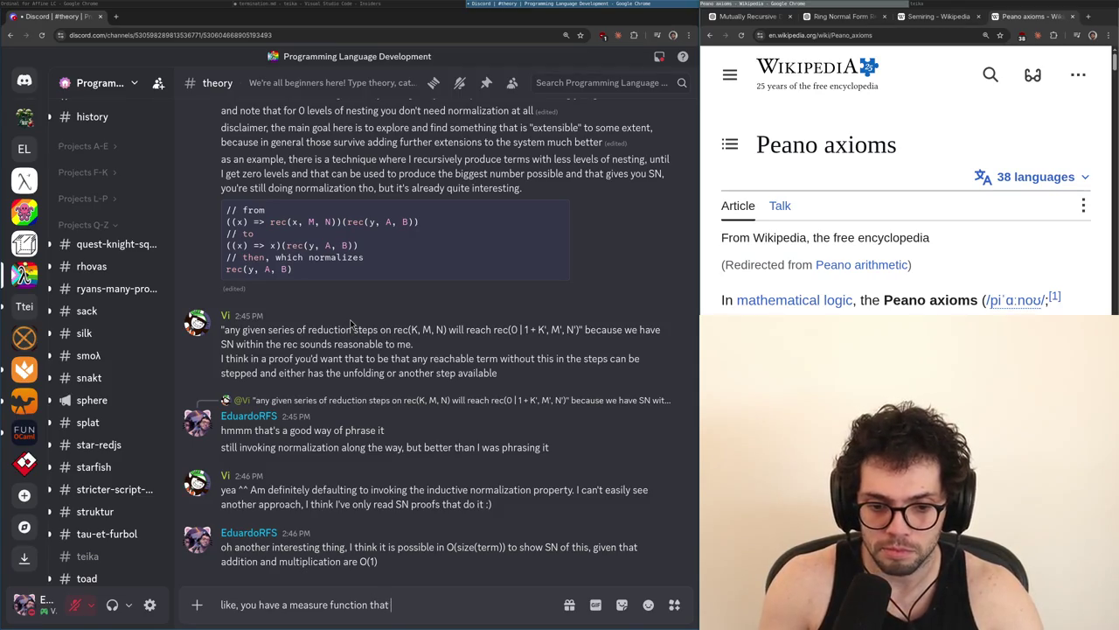
text(is O(siz)
text(e(term)))
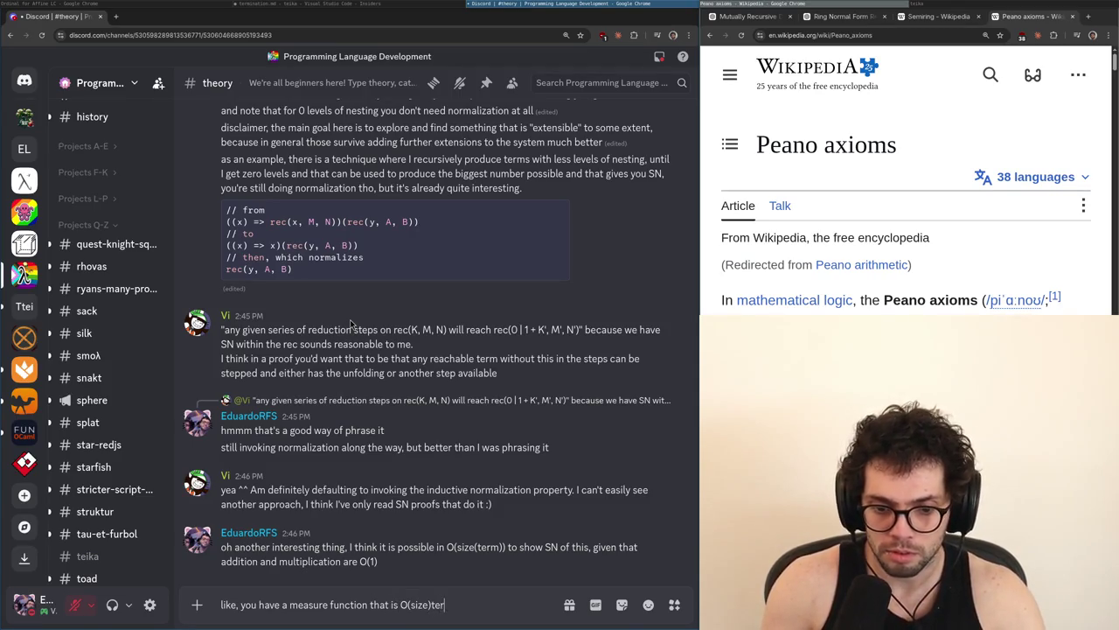
text(, note that this menas)
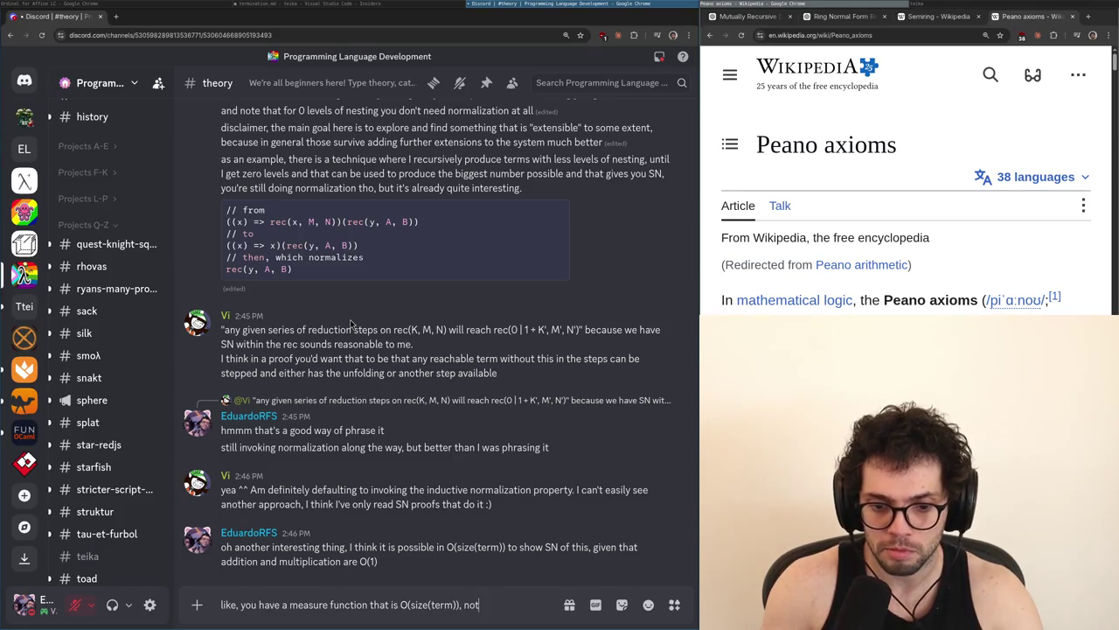
key(BackSpace)
key(BackSpace)
key(BackSpace)
text(ans that no duplicating redu)
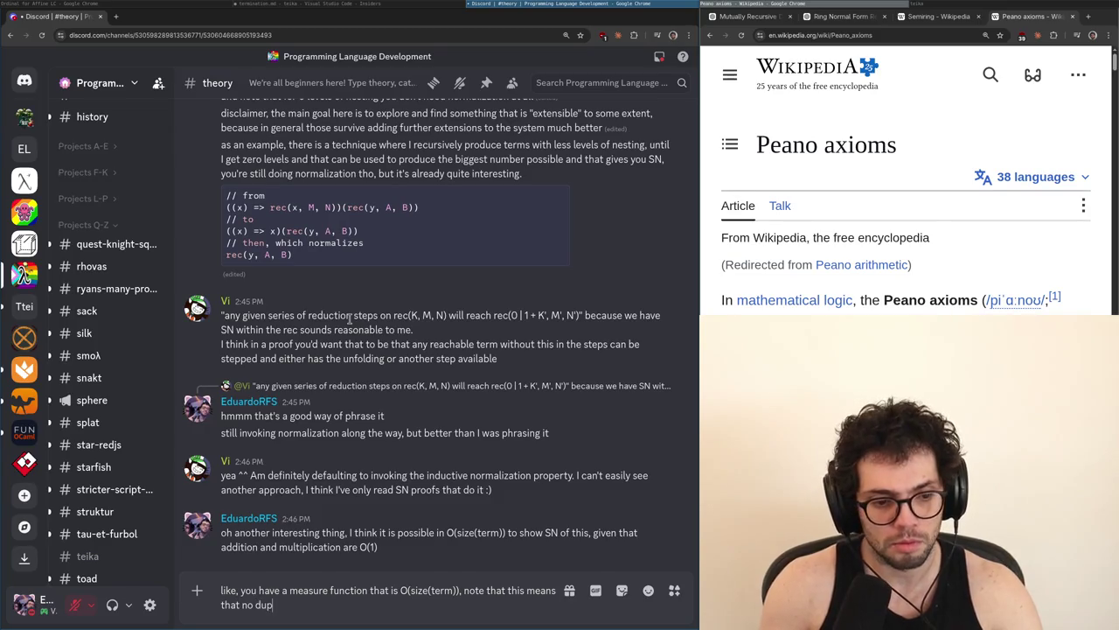
text(ction c)
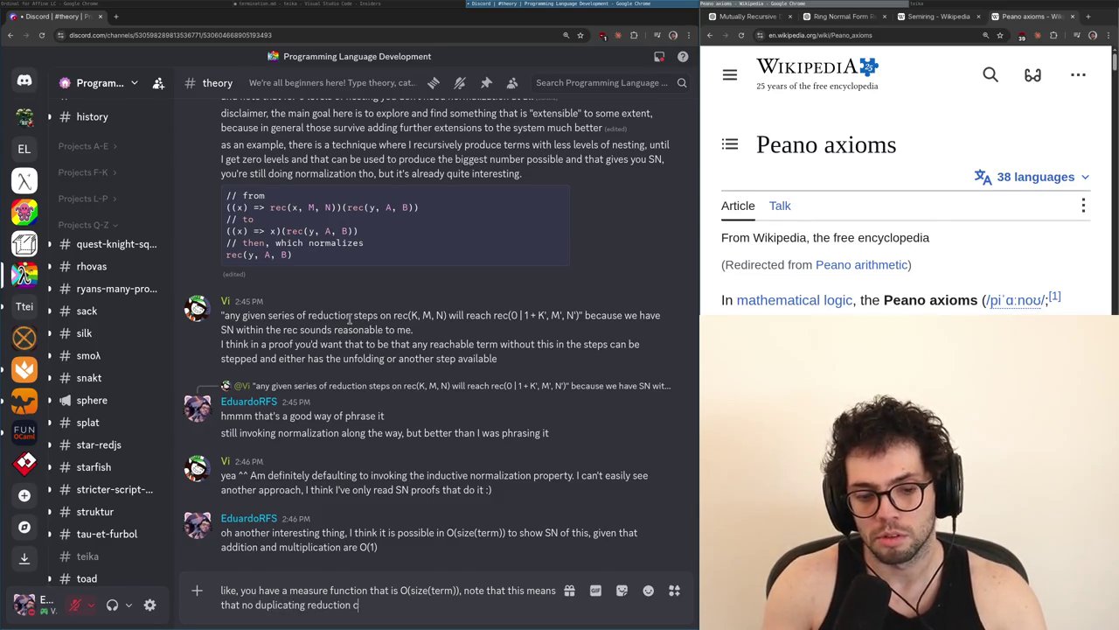
text(an ever happen)
key(Return)
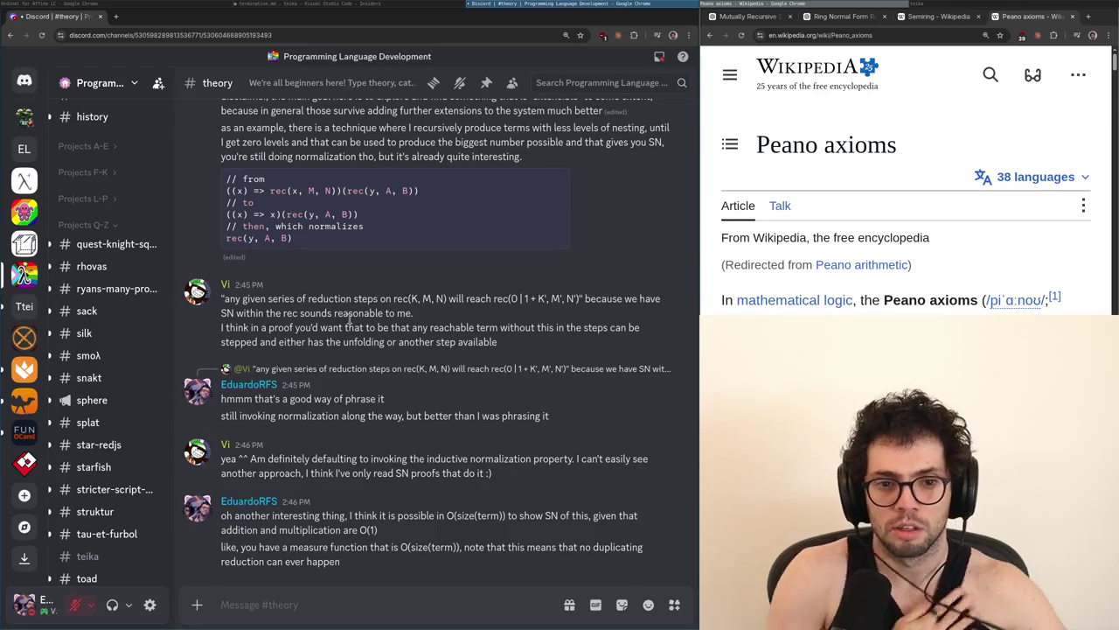
right_click(392, 469)
Start a reply to the 2:46 message and select the three F rules on lines 1401–1403 in termination.md
click(414, 363)
text(you already)
key(ctrl+a)
key(BackSpace)
text(the)
key(BackSpace)
key(BackSpace)
key(BackSpace)
key(alt+Tab)
key(Escape)
key(Up)
key(Up)
key(Up)
key(shift+Up)
key(shift+Up)
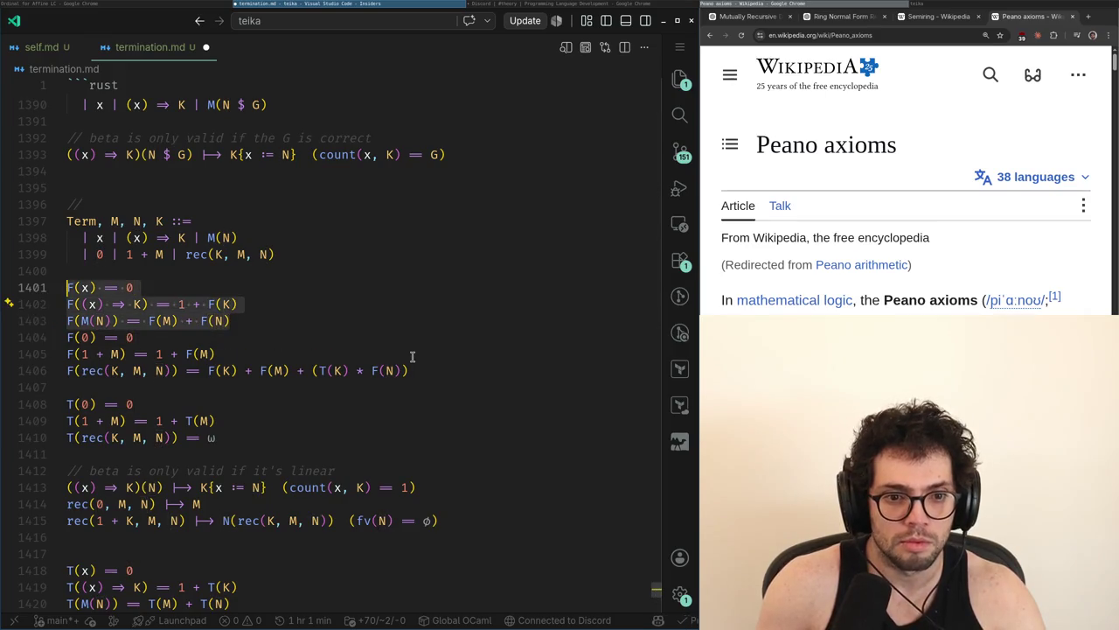
key(alt+Tab)
Reply that measure-function approaches needn't invoke normalization for affine LC, with the F rules in an ocaml block
text(anything that involves a measure functio)
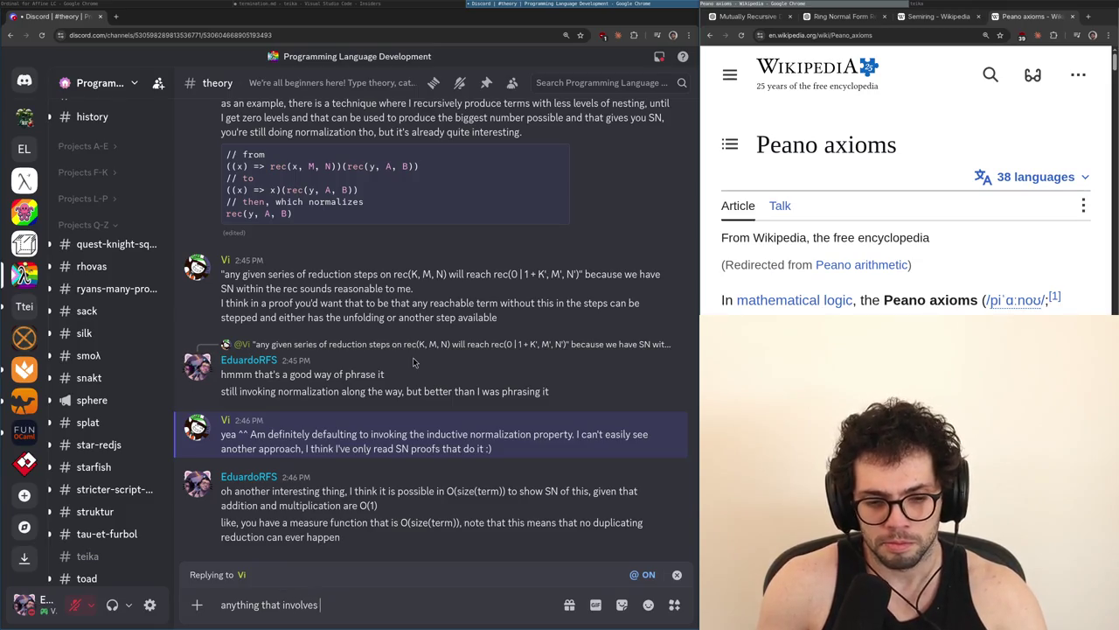
text(n doesn't need to invoke)
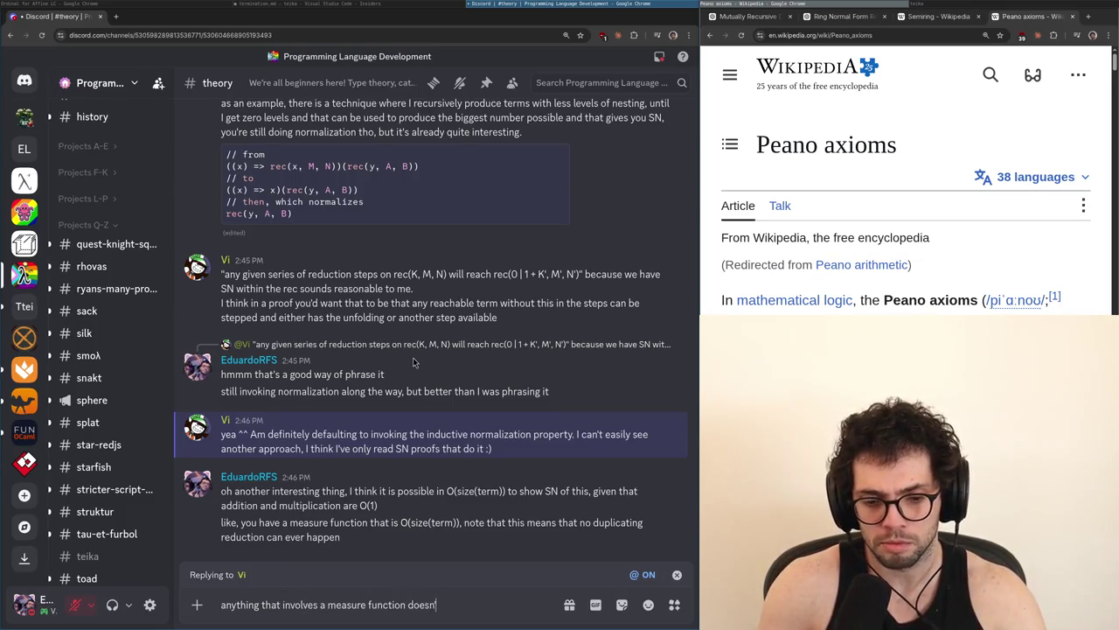
text( it,)
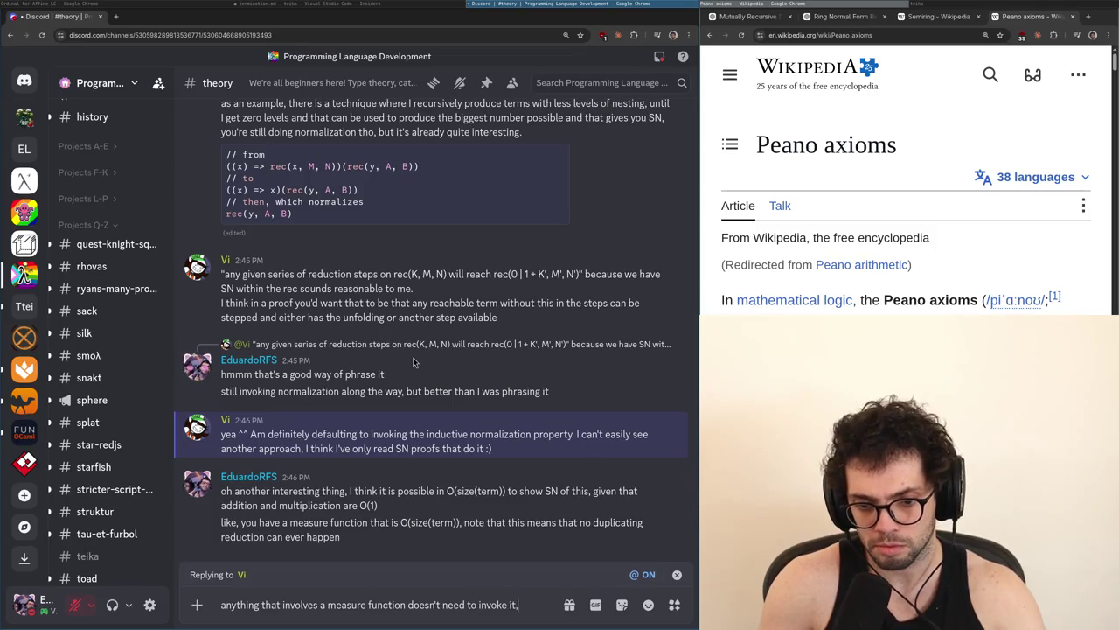
text( you can for example)
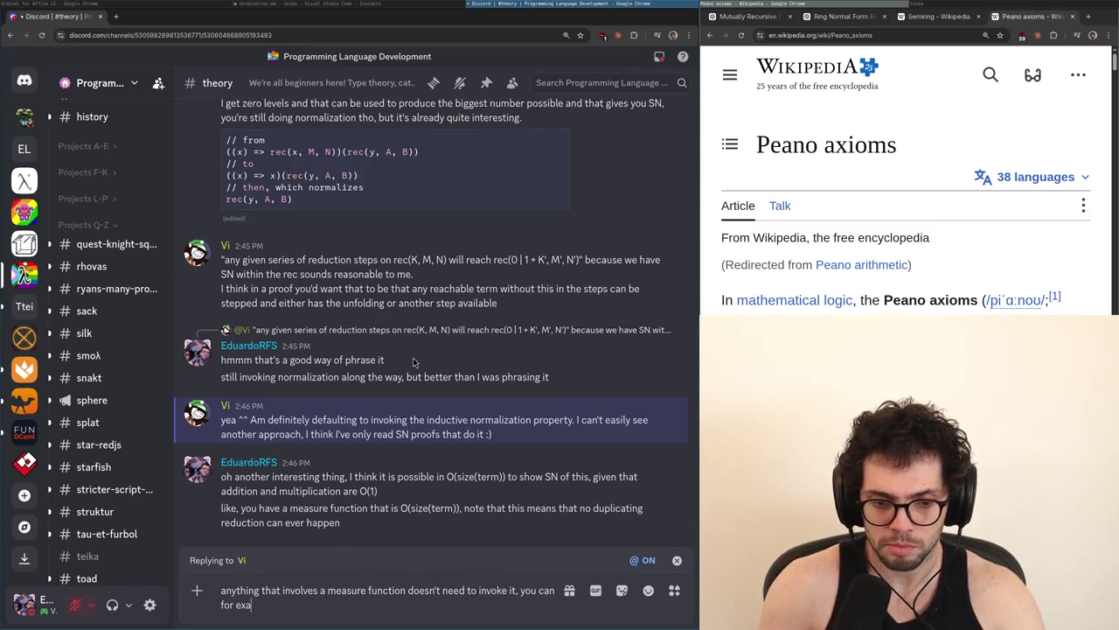
key(ctrl+BackSpace)
key(ctrl+BackSpace)
key(ctrl+BackSpace)
text(if you get the affine LC, this is)
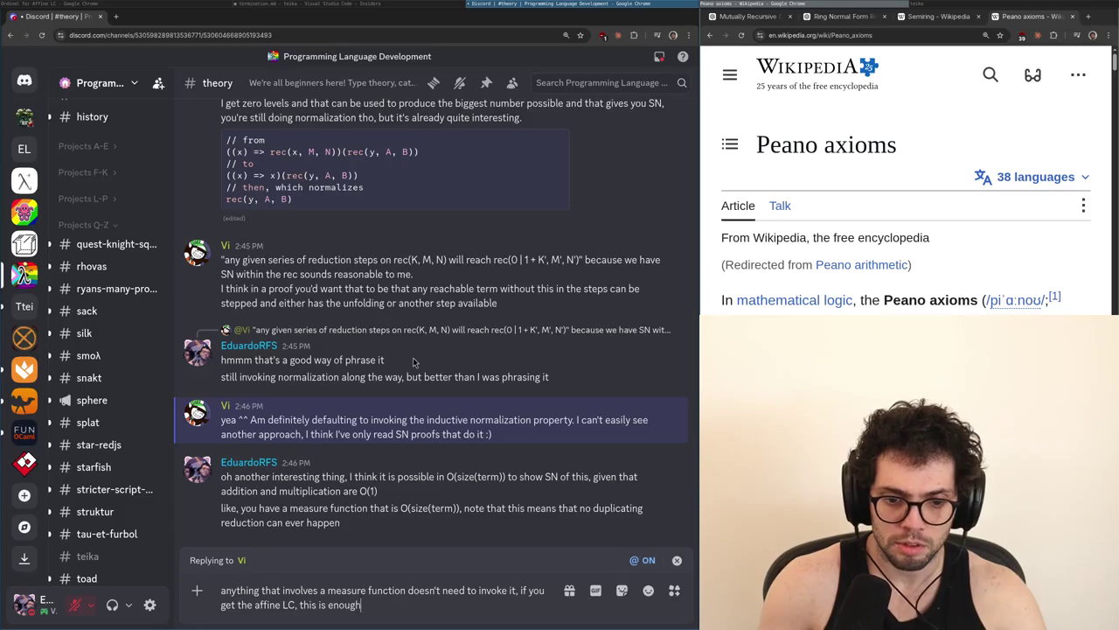
key(alt+Tab)
key(Up)
key(Up)
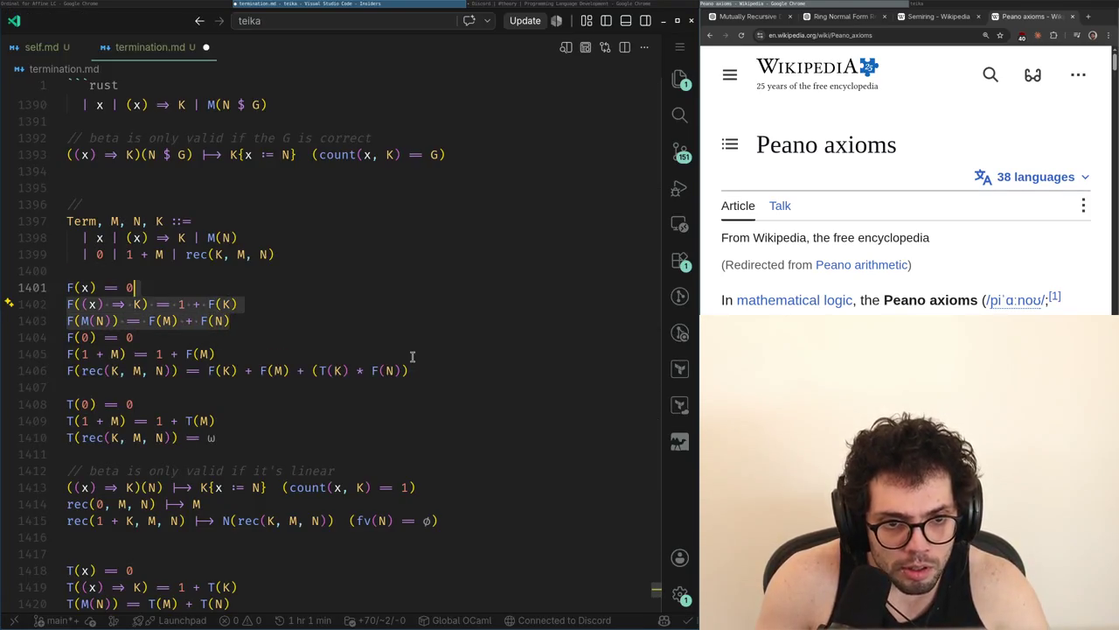
key(Down)
key(Down)
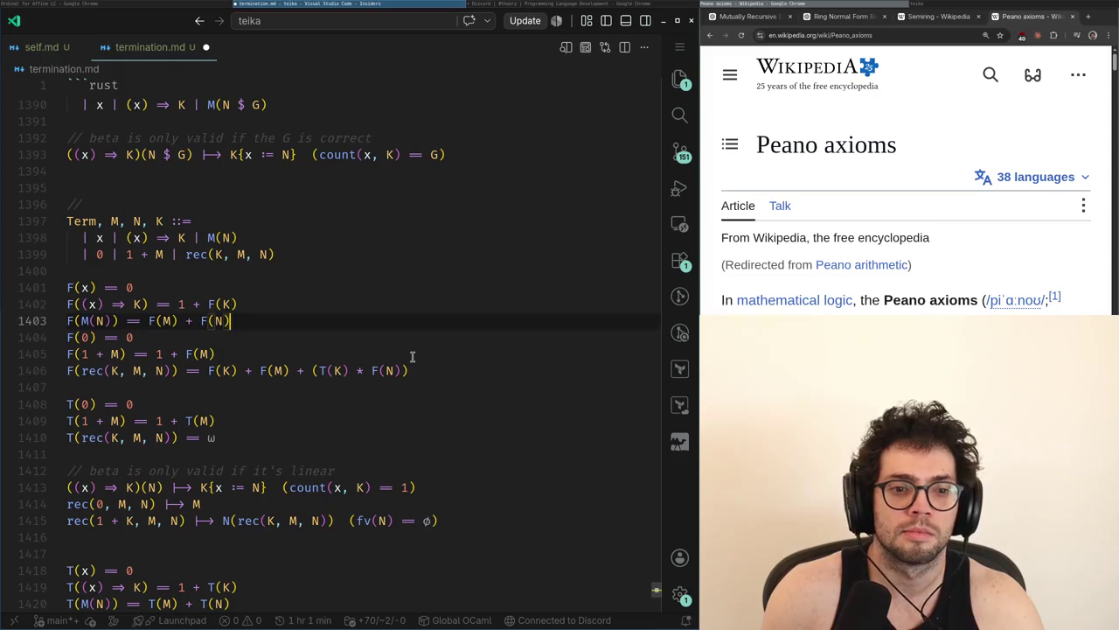
key(alt+Tab)
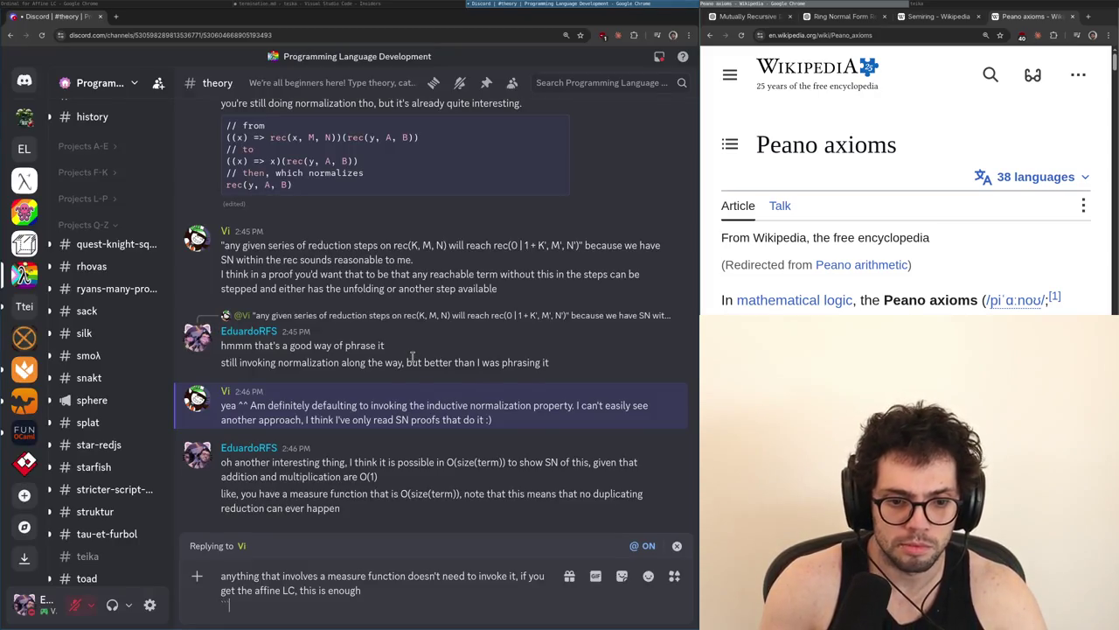
text(F(x) == 0 F((x) => K) == 1 + F(K) F(M(N)) == F(M) + F(N))
text(ocaml)
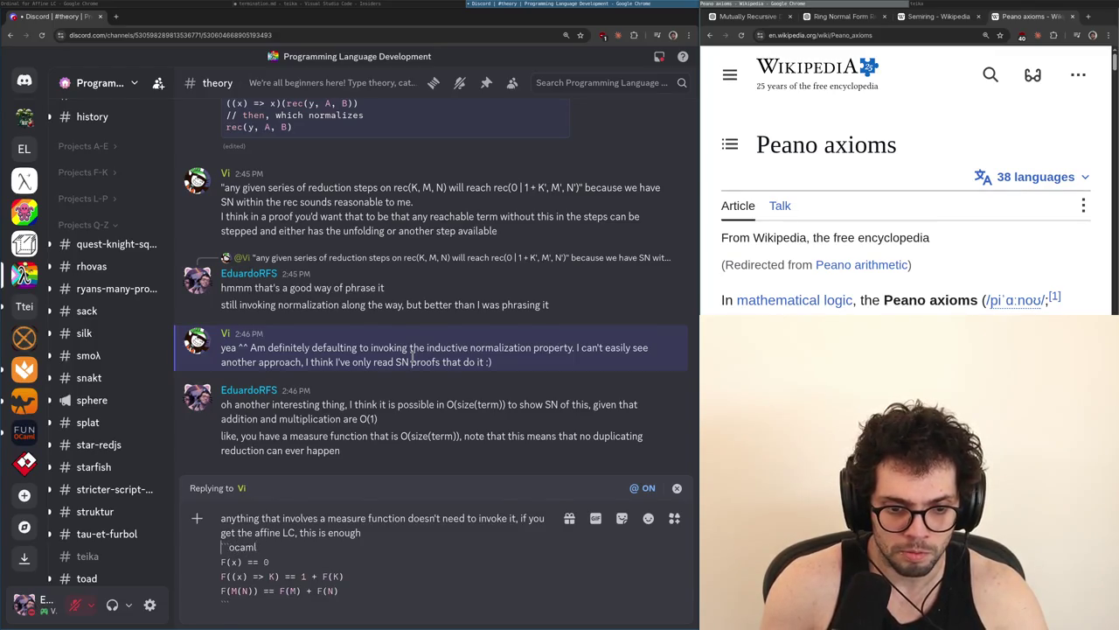
key(Return)
Begin a follow-up saying that's trivial, but the graded one also works
text(any reduction wi)
key(ctrl+BackSpace)
key(ctrl+BackSpace)
key(ctrl+BackSpace)
text(of)
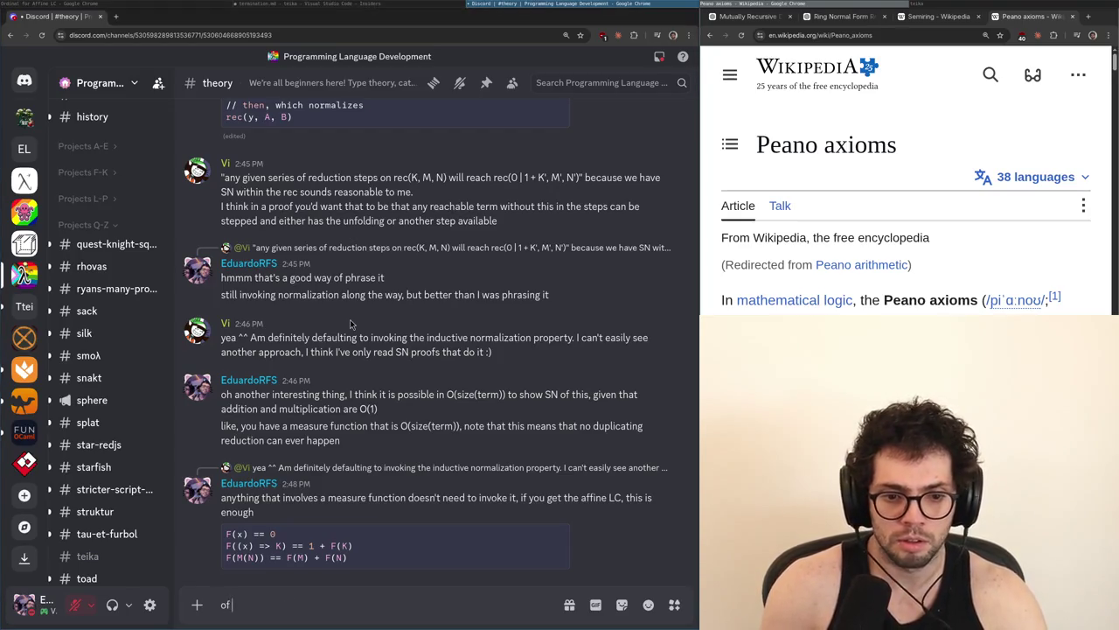
text( course, that's trivial,)
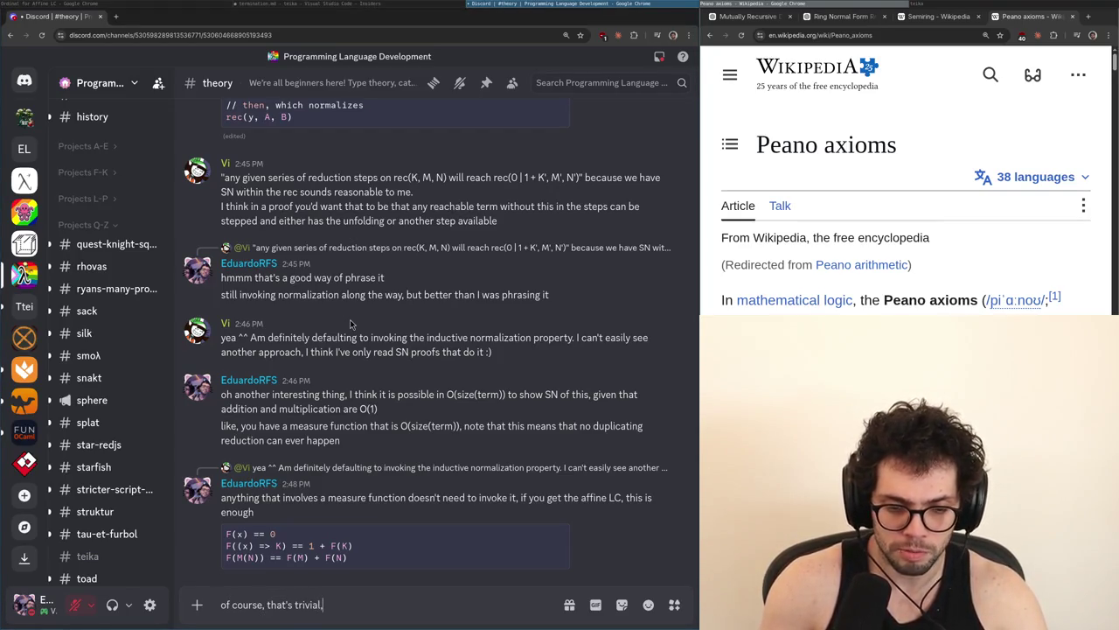
text( but the on)
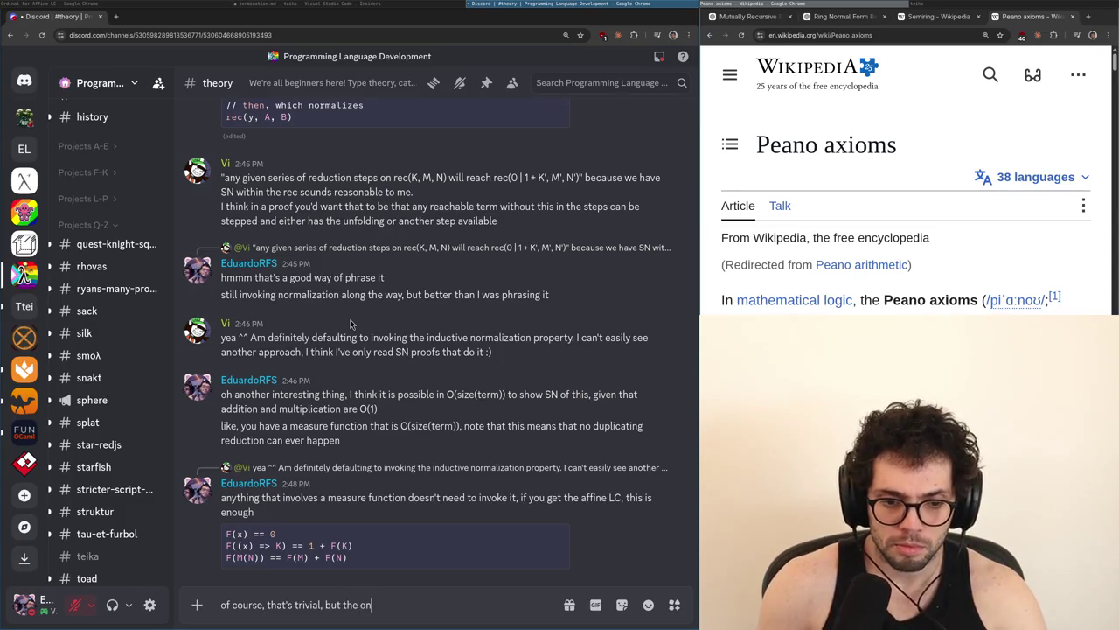
text(graded one wi)
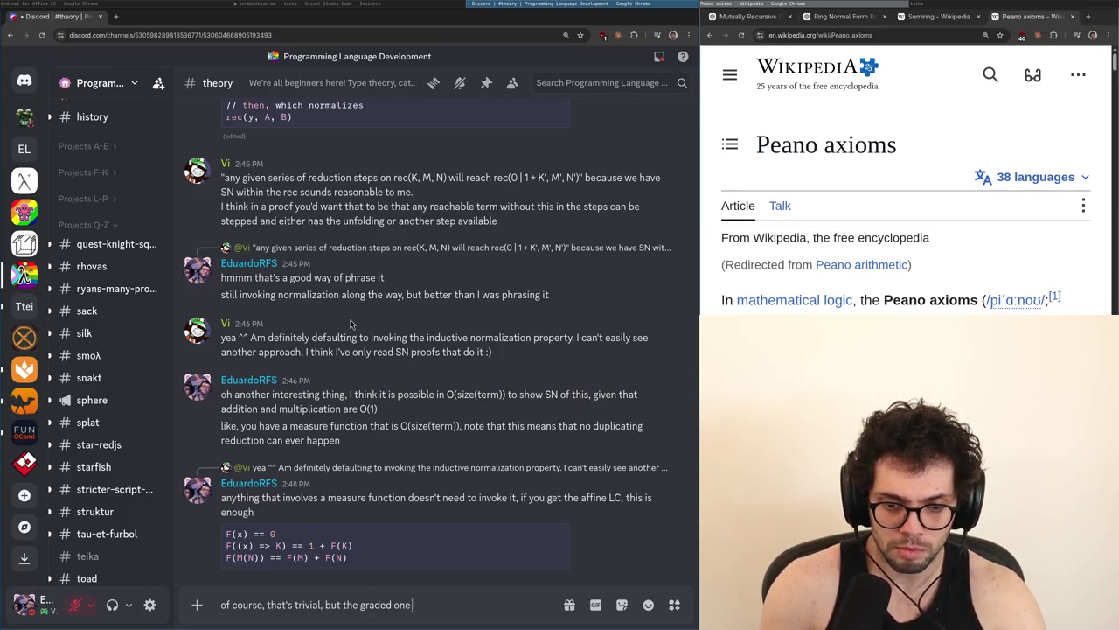
Post that the graded version, where g is a natural, still works
key(BackSpace)
key(BackSpace)
key(BackSpace)
text(where)
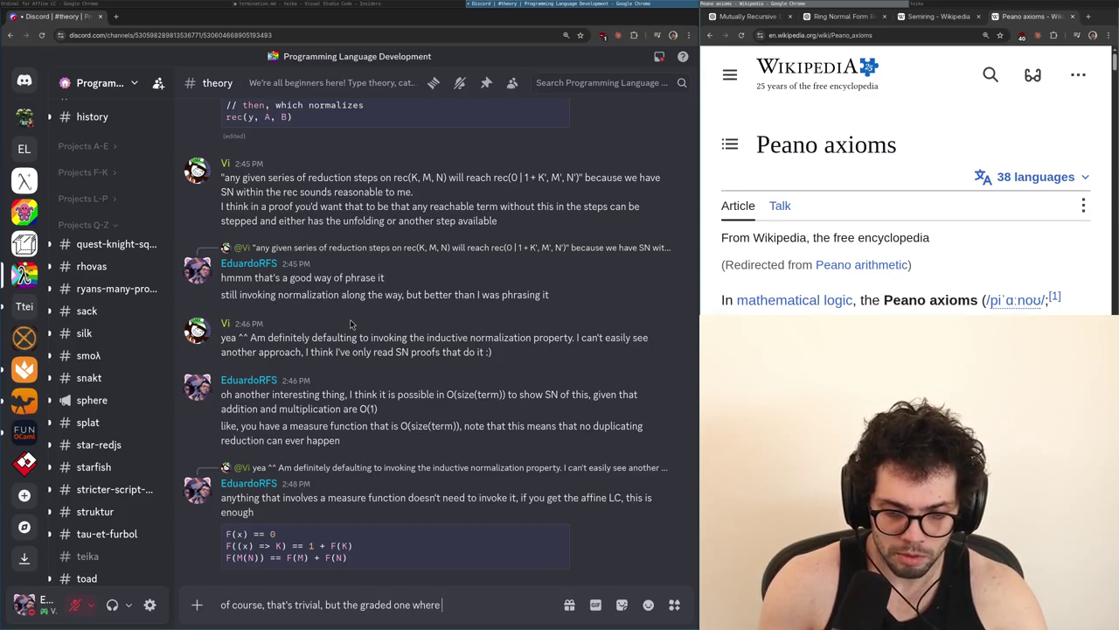
text( g is a natural)
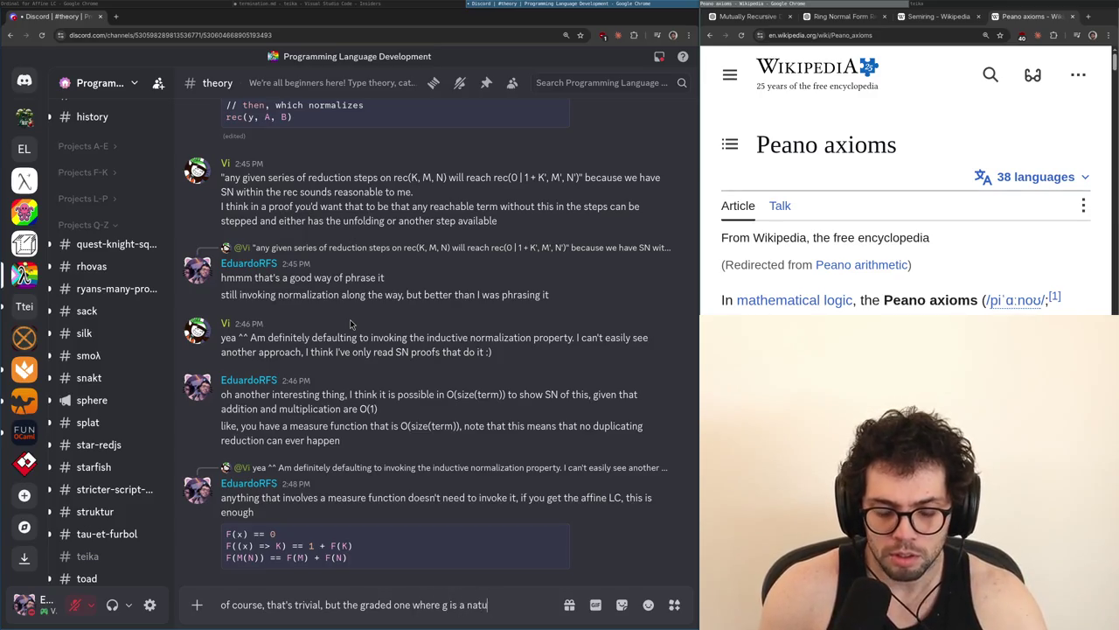
key(ctrl+BackSpace)
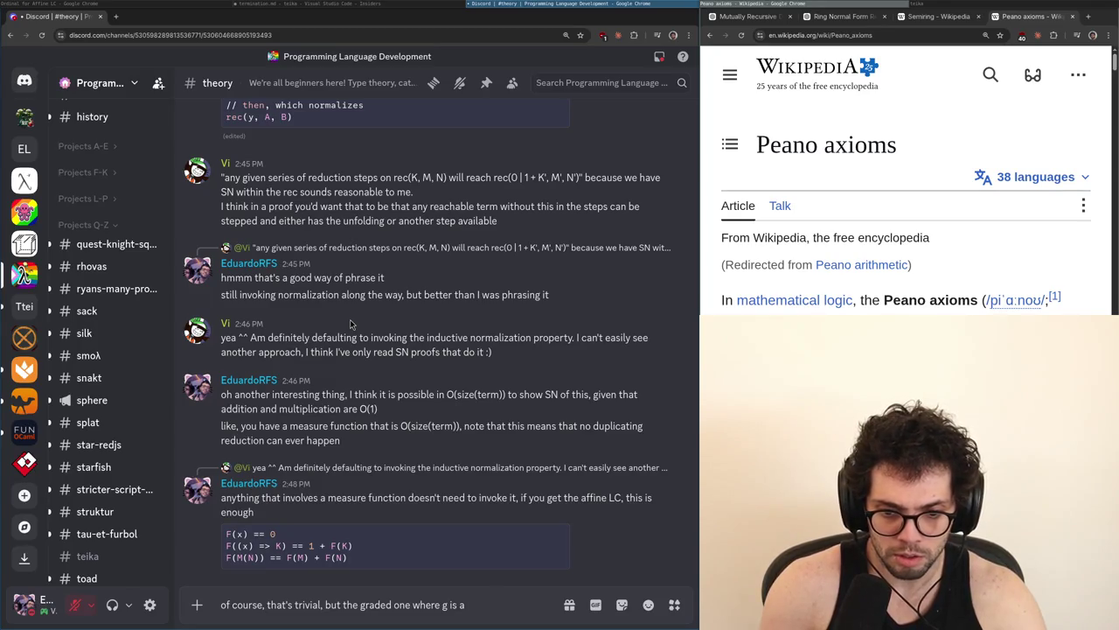
text( natural still works)
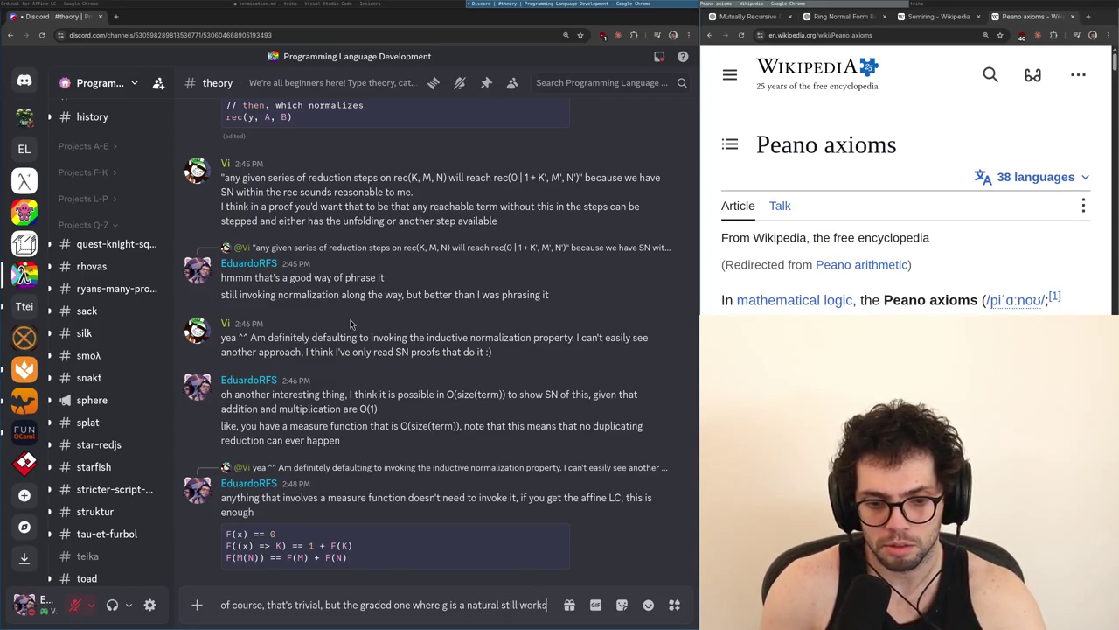
key(Return)
Post an ocaml block of the F rules with F(M(N $ g)) == F(M) + (g * F(N)), discarding the leftover draft
text(```ocaml)
key(shift+Return)
text(F(x) == 0 F((x) => K) == 1 + F(K) F(M(N)) == F(M) + F(N))
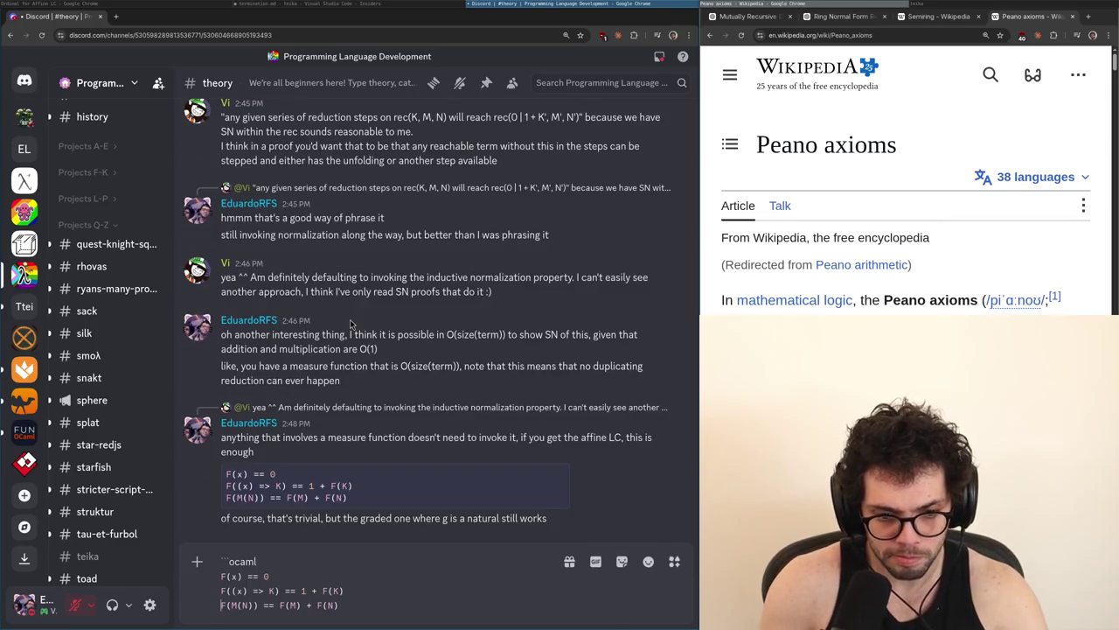
key(Right)
key(Right)
text($ g)
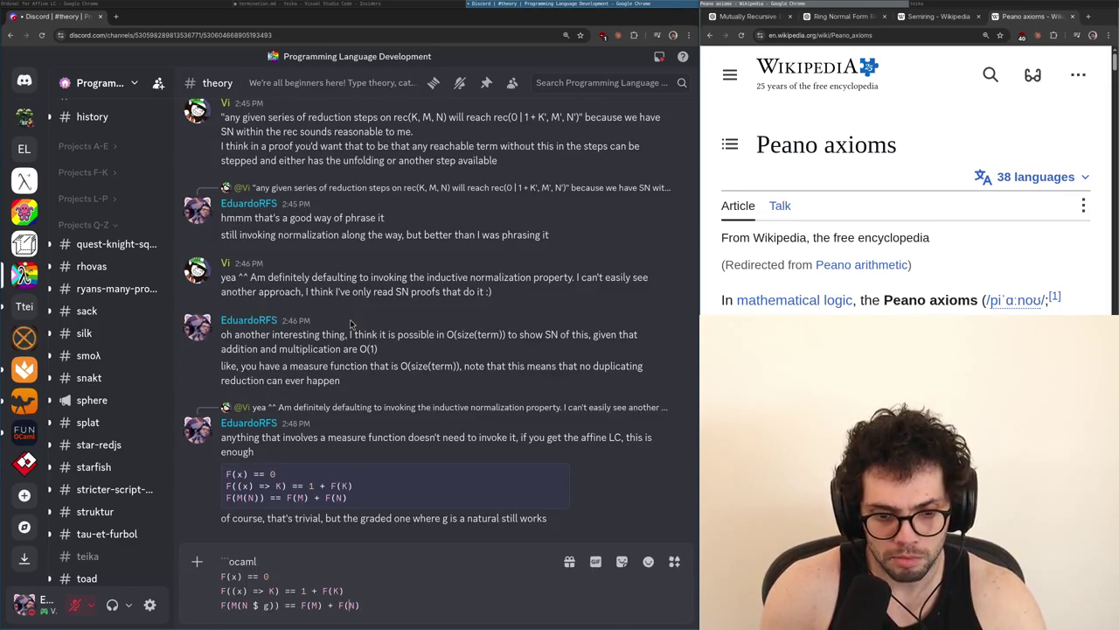
key(BackSpace)
key(BackSpace)
key(BackSpace)
text((g * F(N))
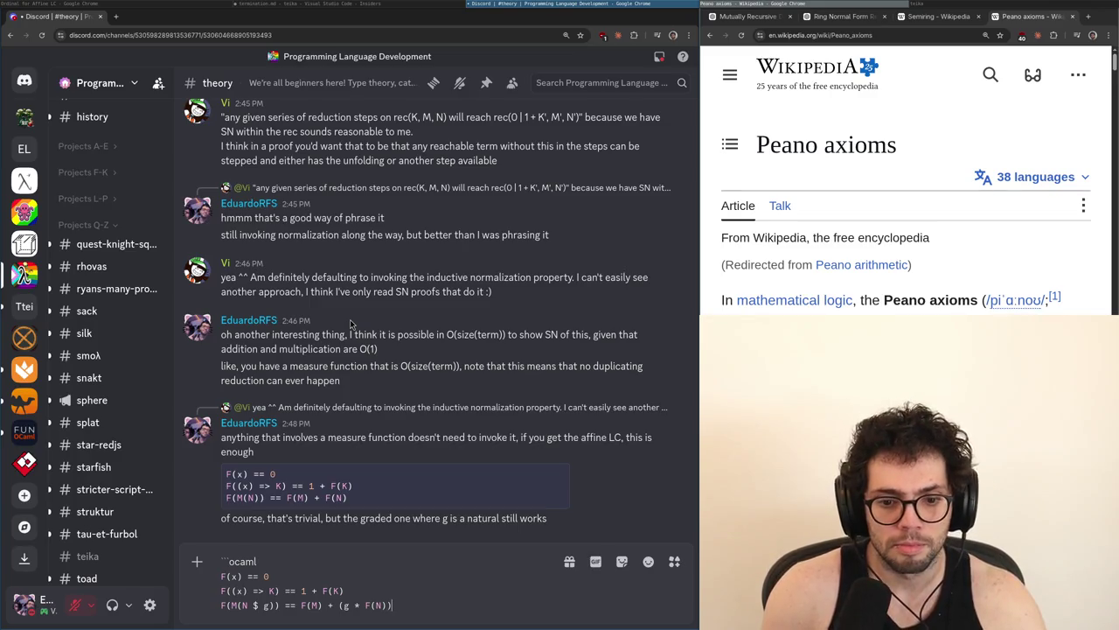
text(``)
key(Return)
text(and it's a)
key(ctrl+a)
key(BackSpace)
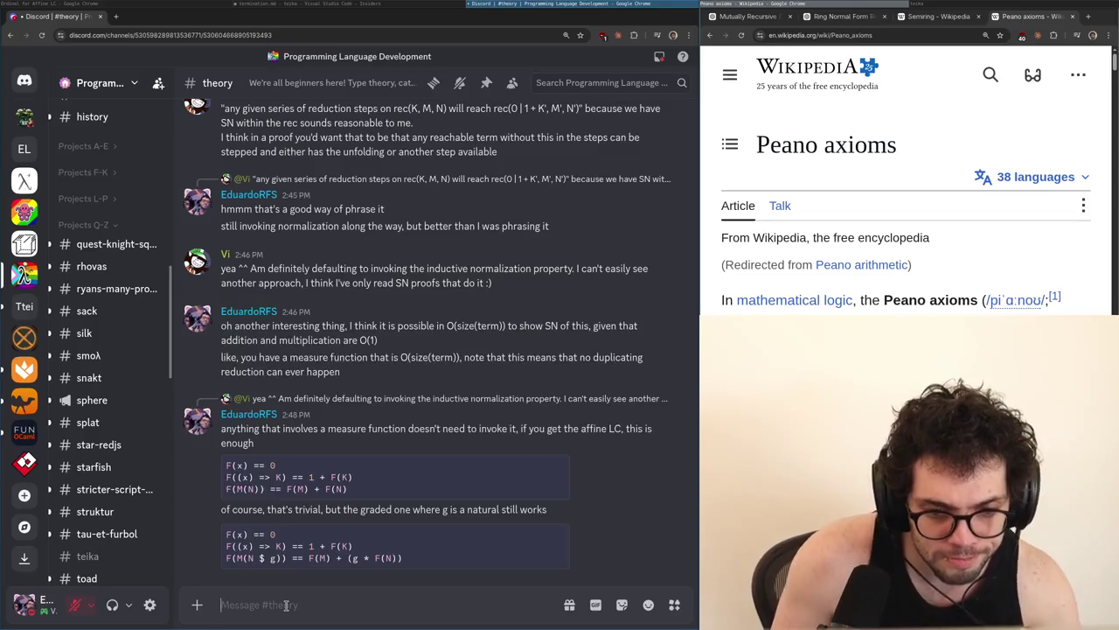
Post 'BTW both the dynamic graded and the affine + naturals are likely equivalent problems'
text(/a)
key(BackSpace)
key(BackSpace)
text(BTW both the gr)
key(BackSpace)
key(BackSpace)
text(dynamic graded and)
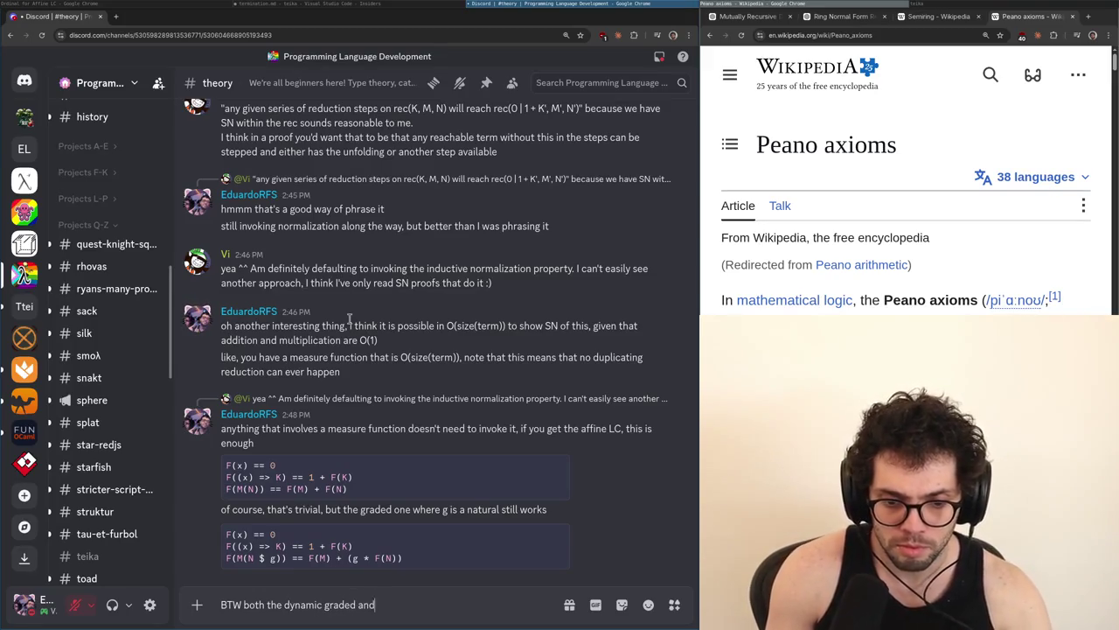
text( the affine + naturals are likely equival)
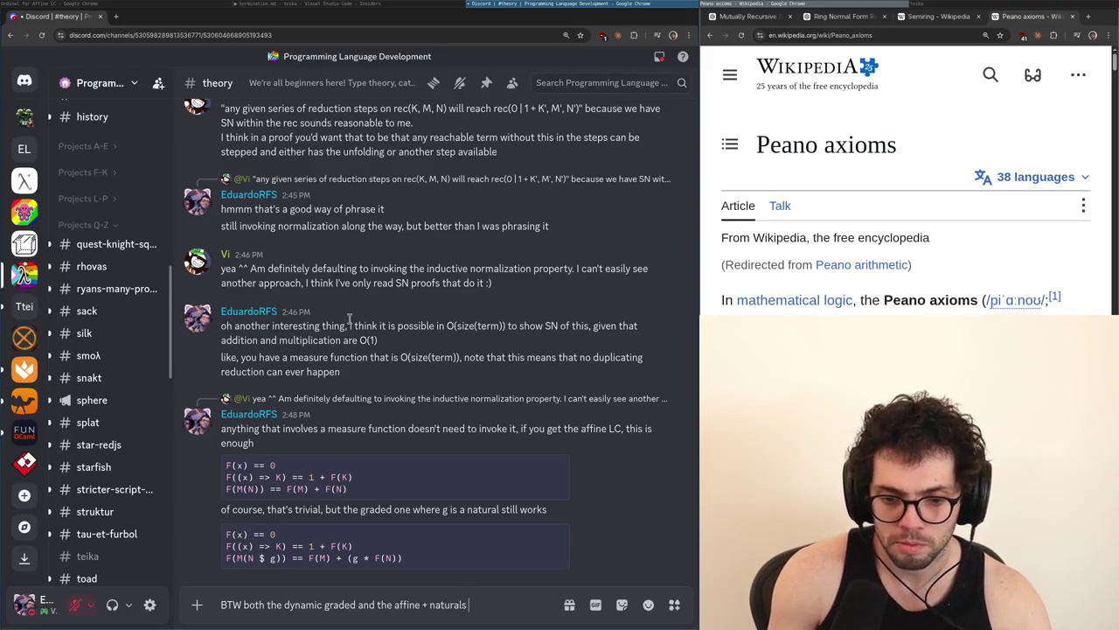
text(ent probelm)
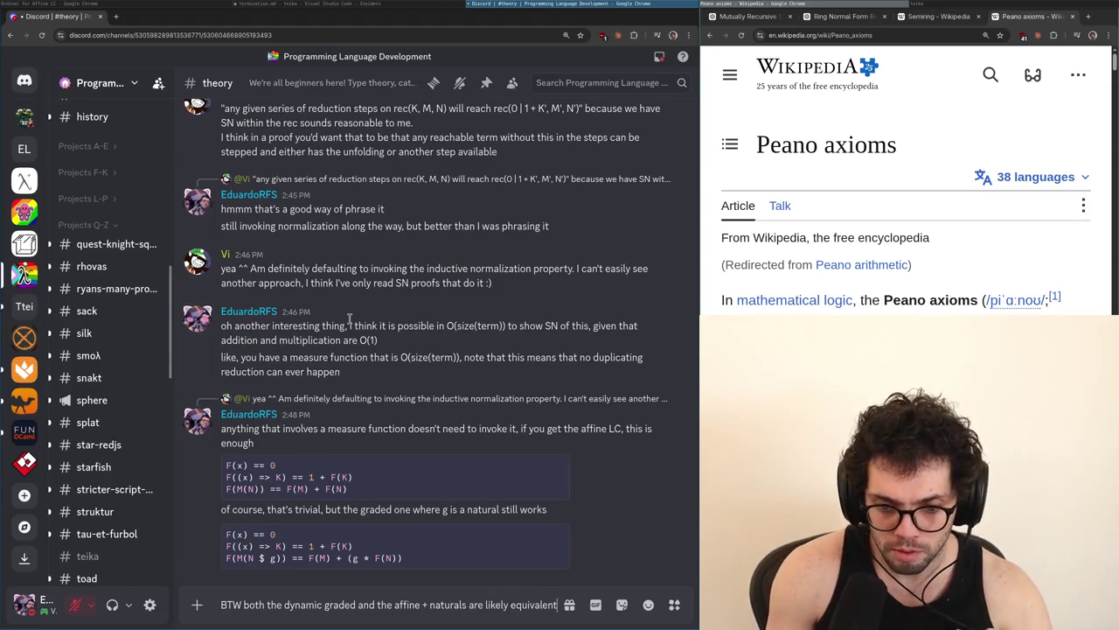
key(BackSpace)
key(BackSpace)
key(BackSpace)
text(lem)
key(alt+Tab)
key(alt+Tab)
key(alt+Tab)
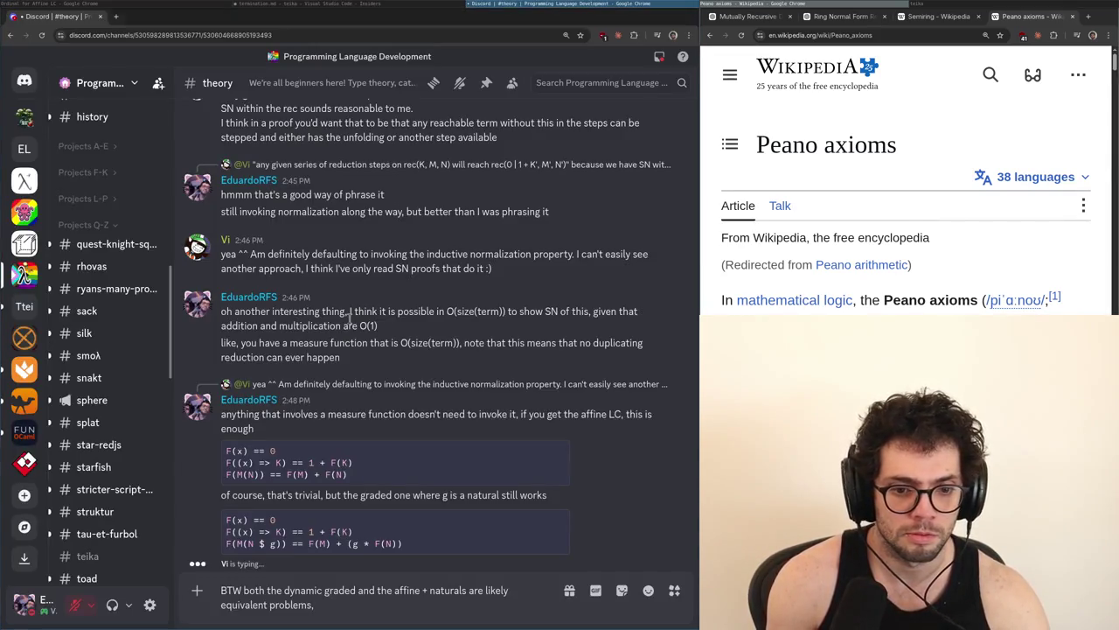
key(Return)
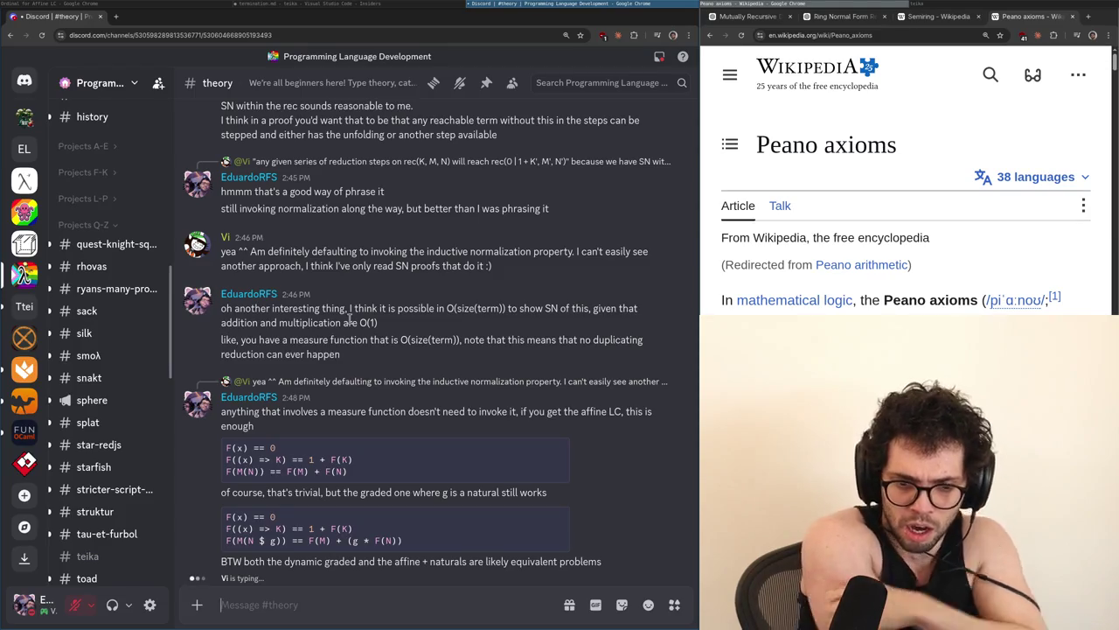
Edit that message to drop the word 'both' and save it
key(Up)
key(ctrl+BackSpace)
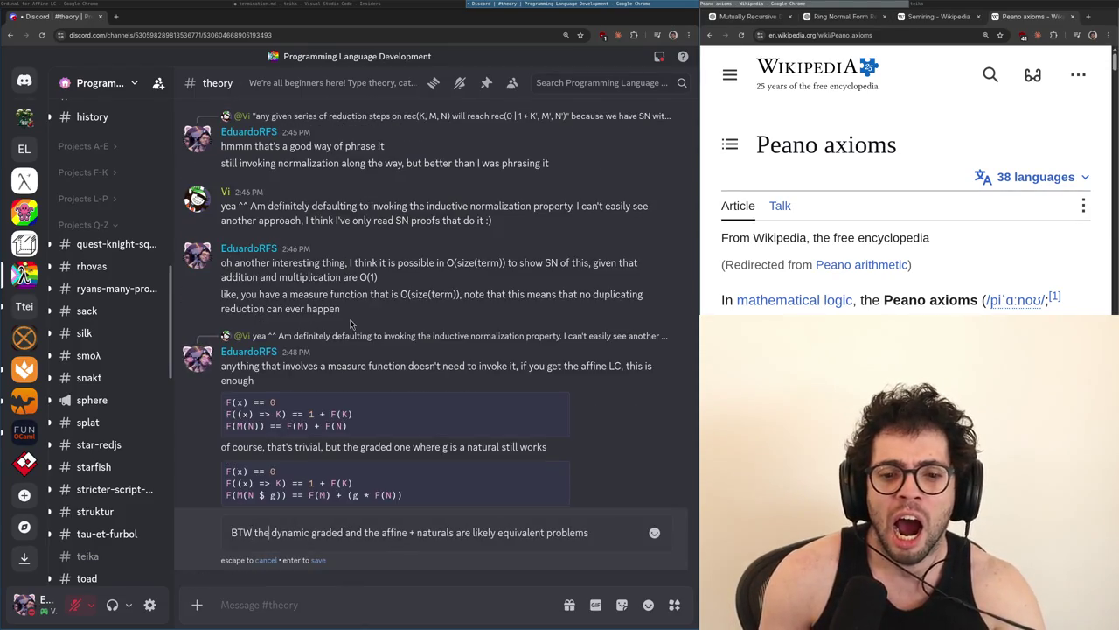
key(Return)
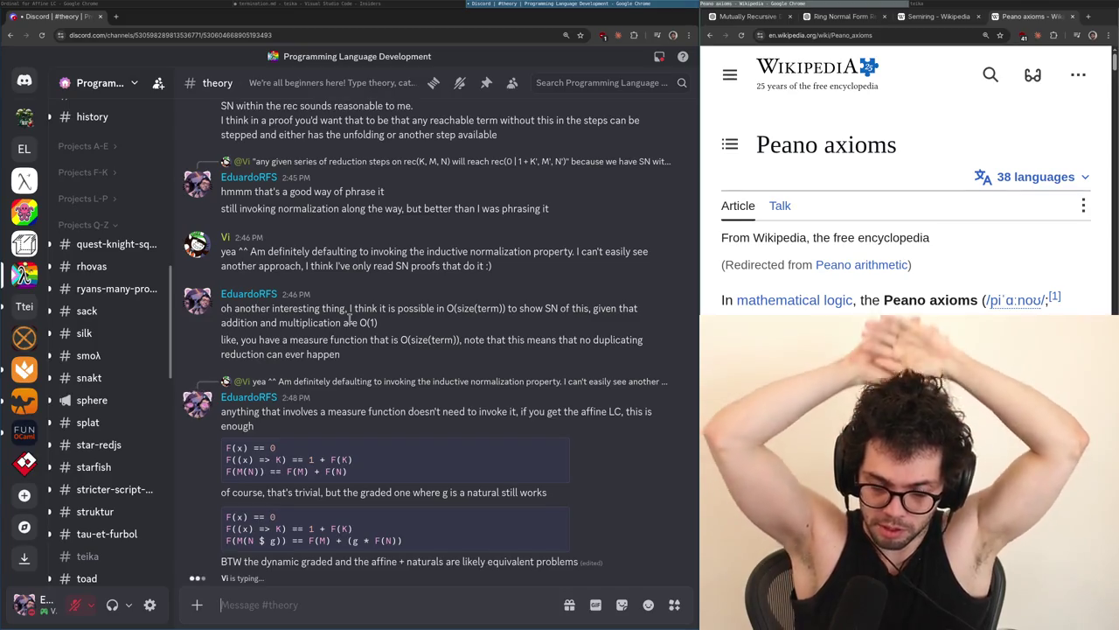
key(alt+Tab)
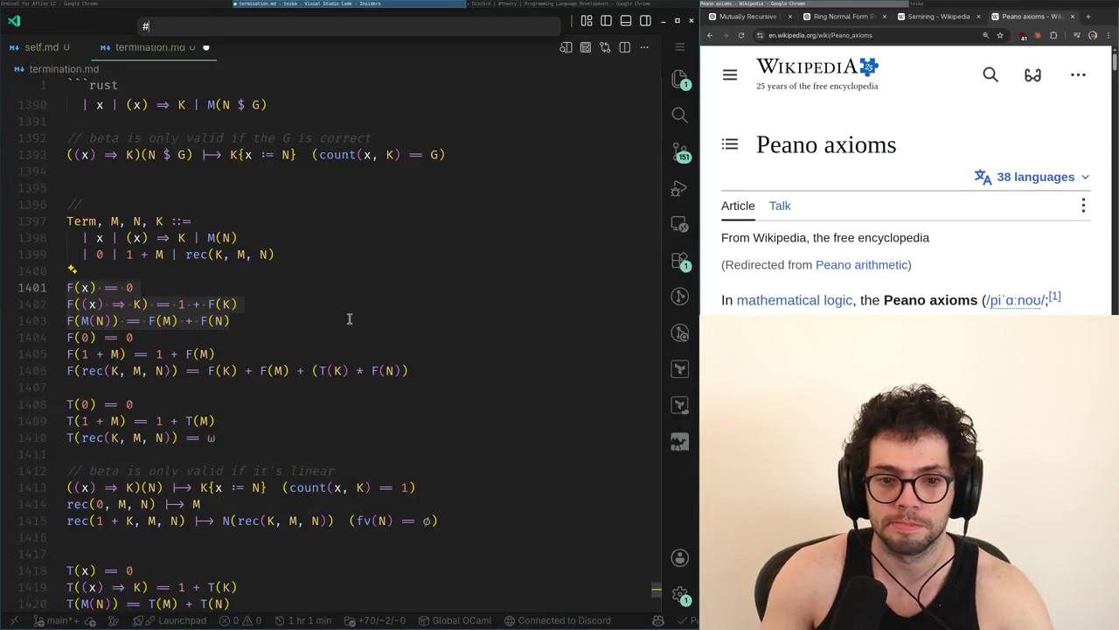
Load the arXiv paper 2304.12440 on decreasing measures in a new Chrome tab
key(alt+Tab)
key(ctrl+t)
text(two decre)
key(Up)
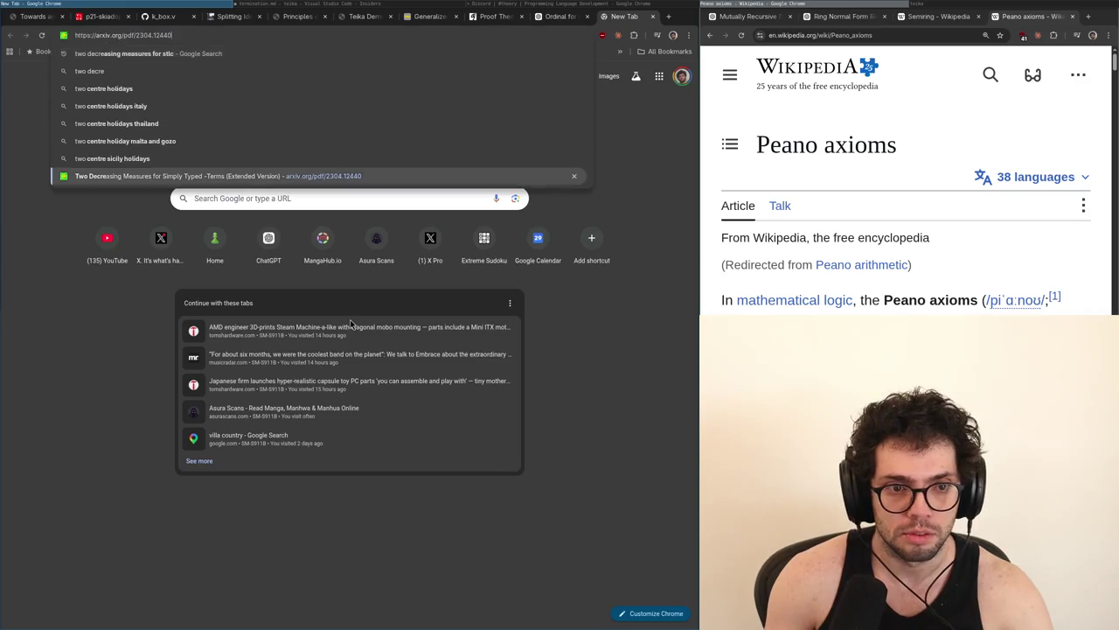
key(Return)
Post 'good paper on this' with the arxiv.org/pdf/2304.12440 link in #theory
key(alt+Tab)
text(good paper on this)
text(https://arxiv.org/pdf/2304.12440)
key(Return)
Edit the link message to add a missing space, then glance at the termination notes
key(Up)
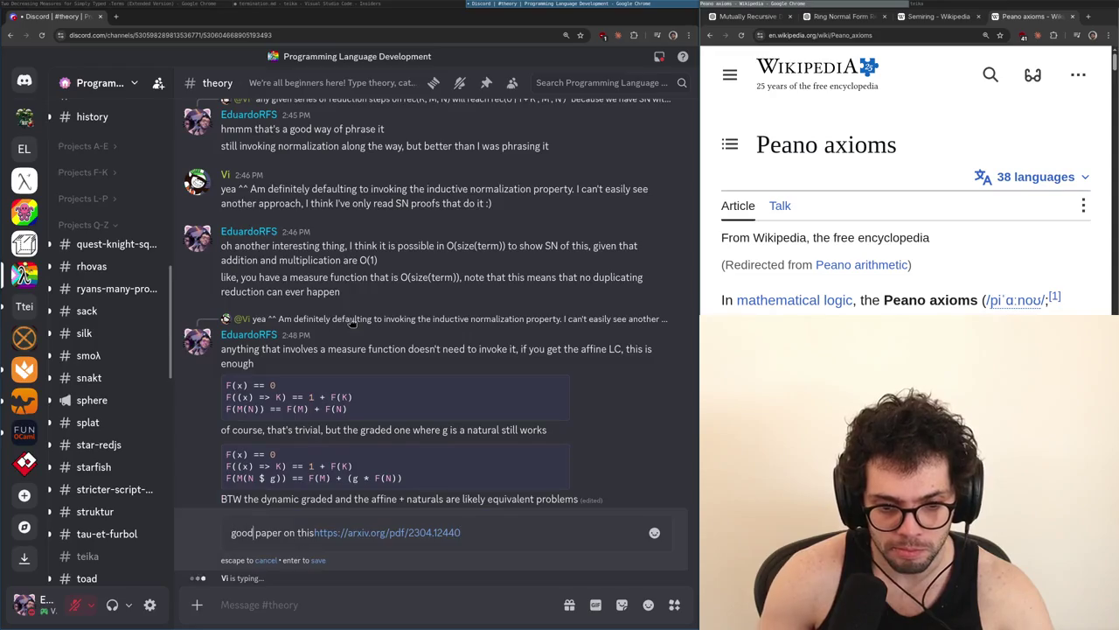
key(Return)
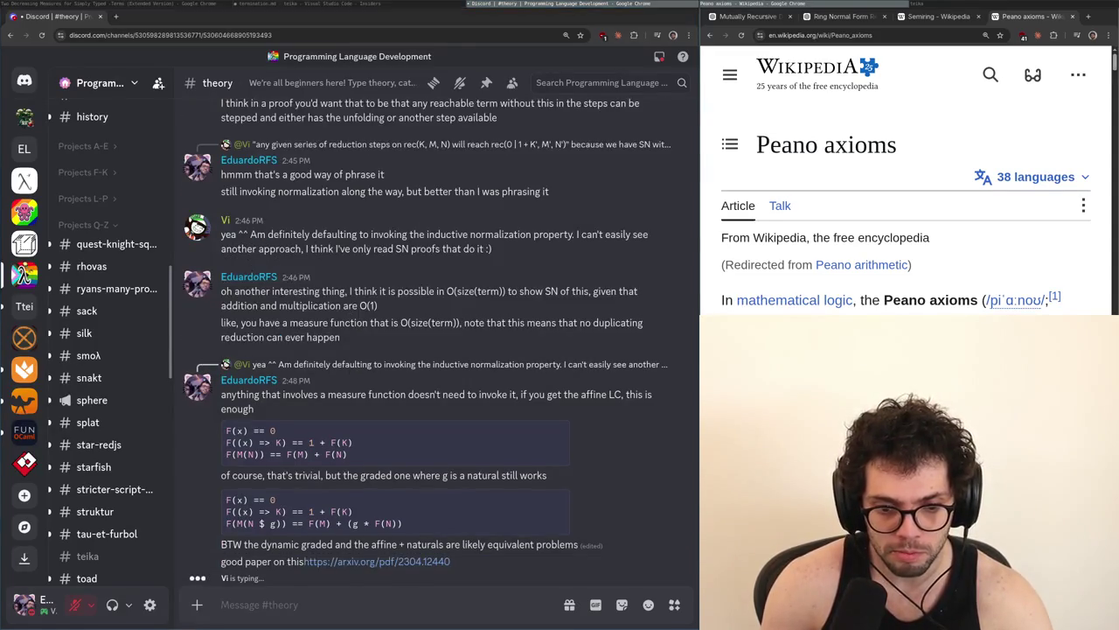
key(alt+Tab)
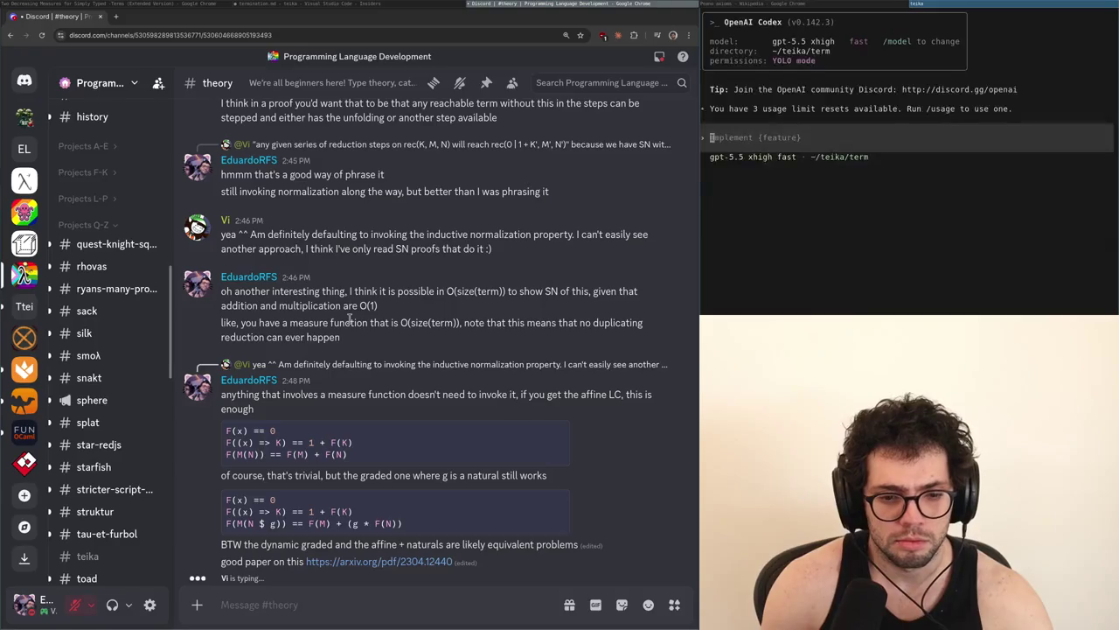
key(alt+Tab)
key(alt+Tab)
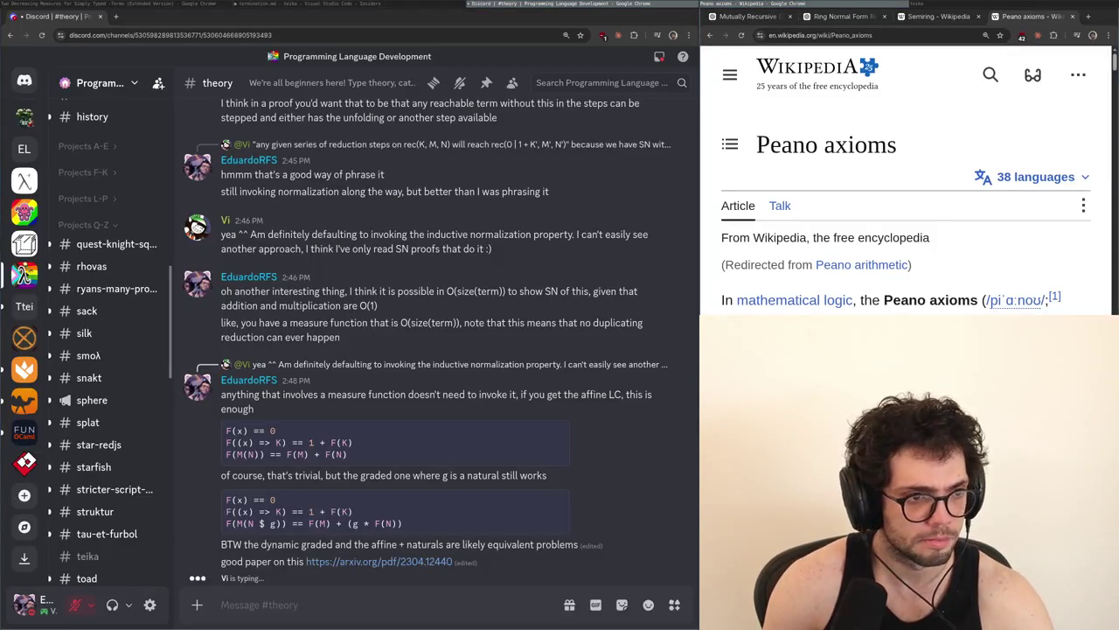
key(alt+Tab)
key(alt+Tab)
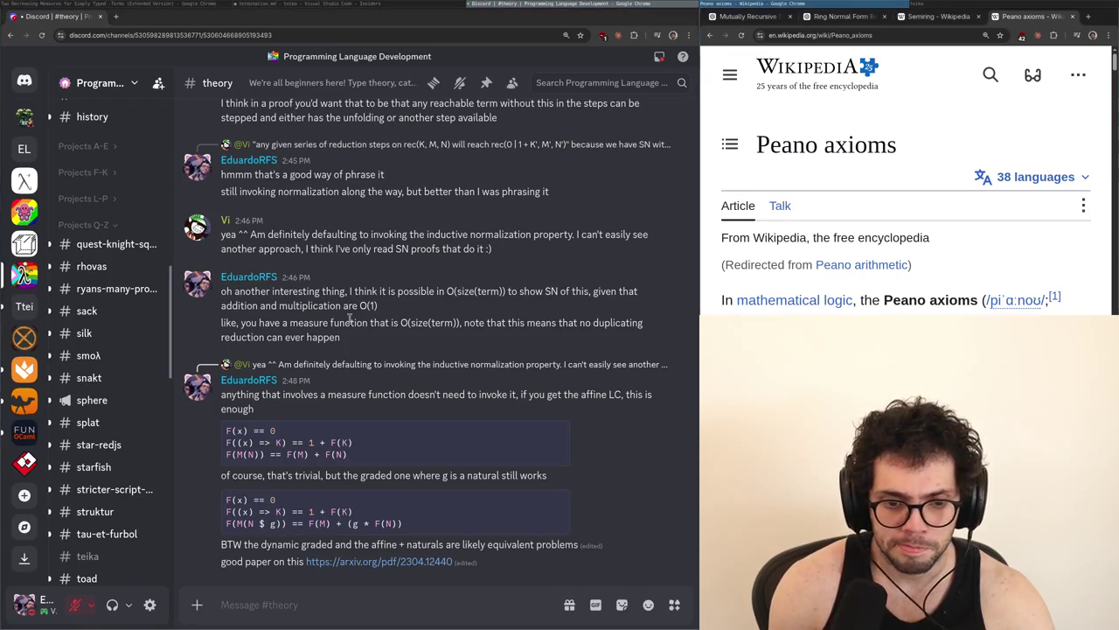
key(alt+Tab)
key(alt+Tab)
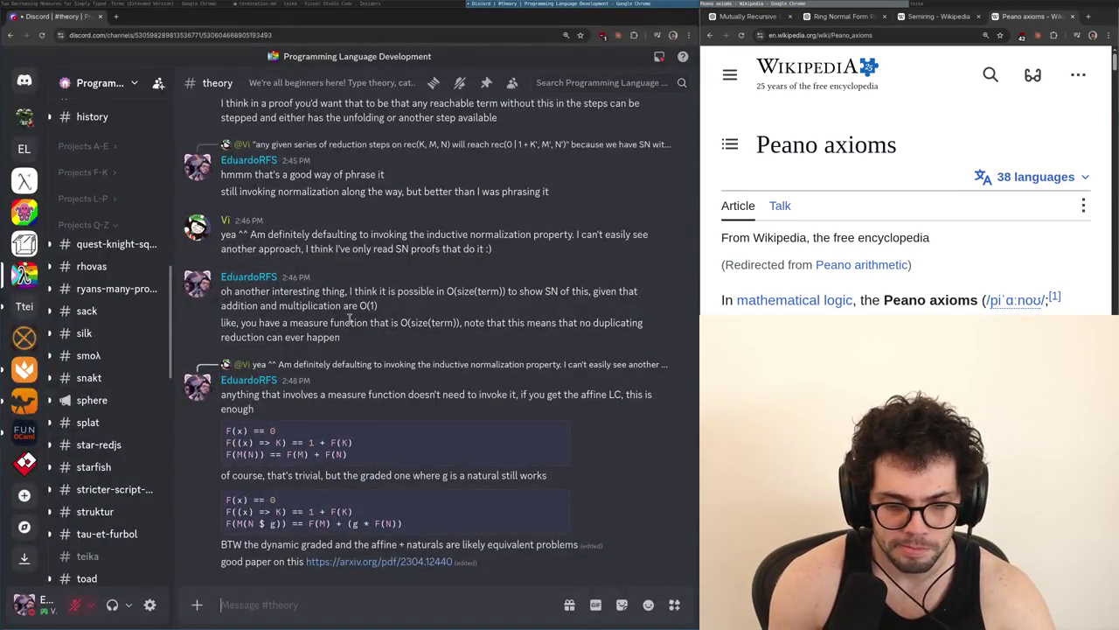
text(anyway,)
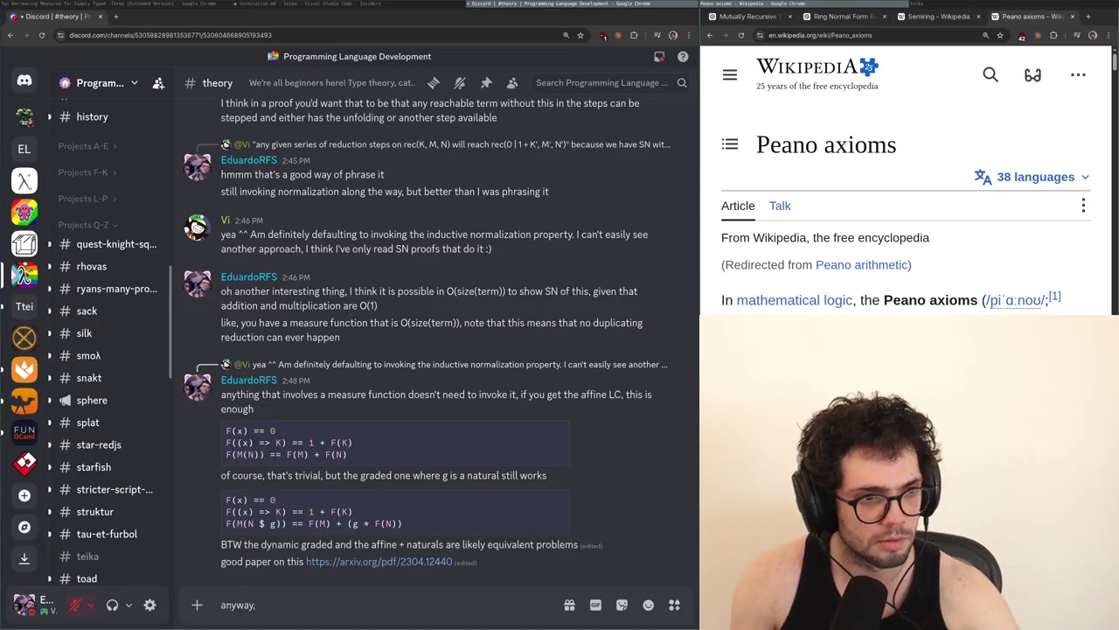
text( good)
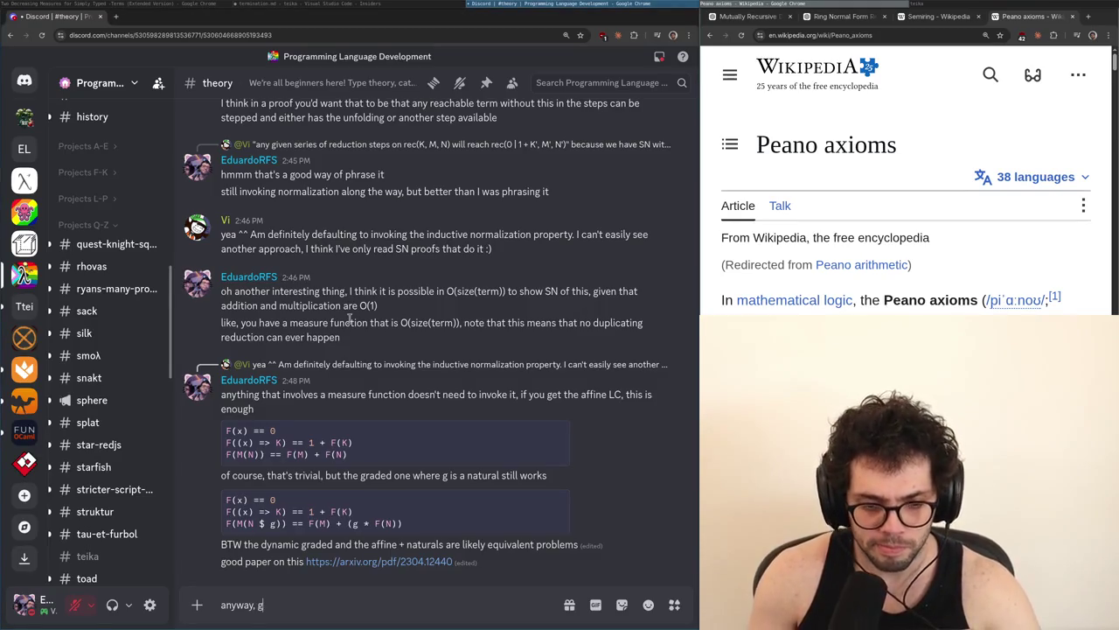
key(BackSpace)
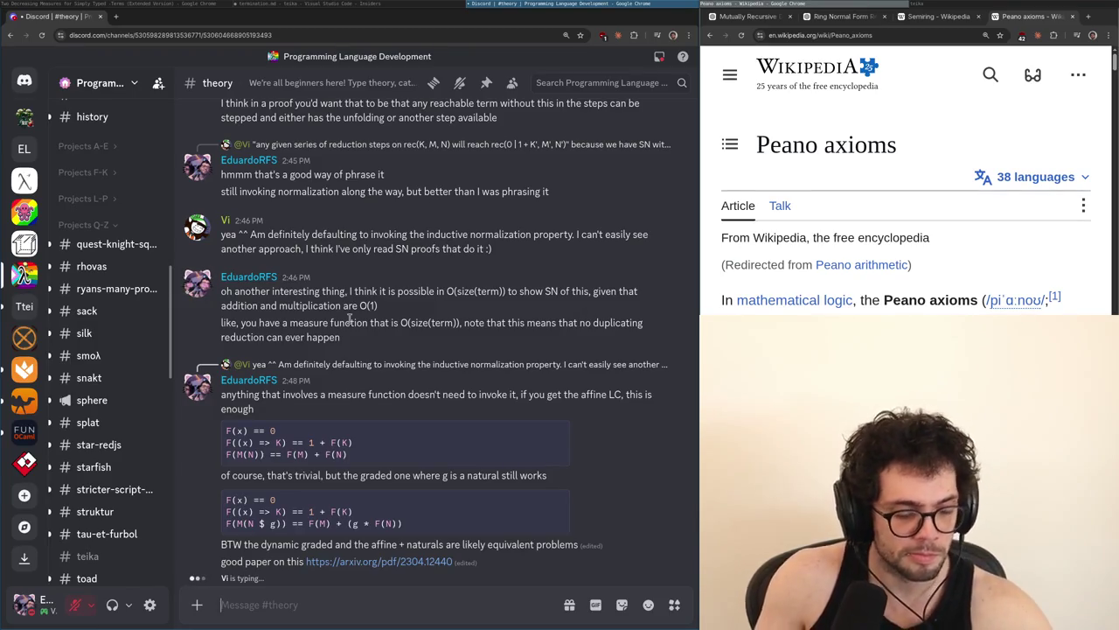
key(alt+Tab)
key(alt+Tab)
key(alt+Tab)
key(alt+Tab)
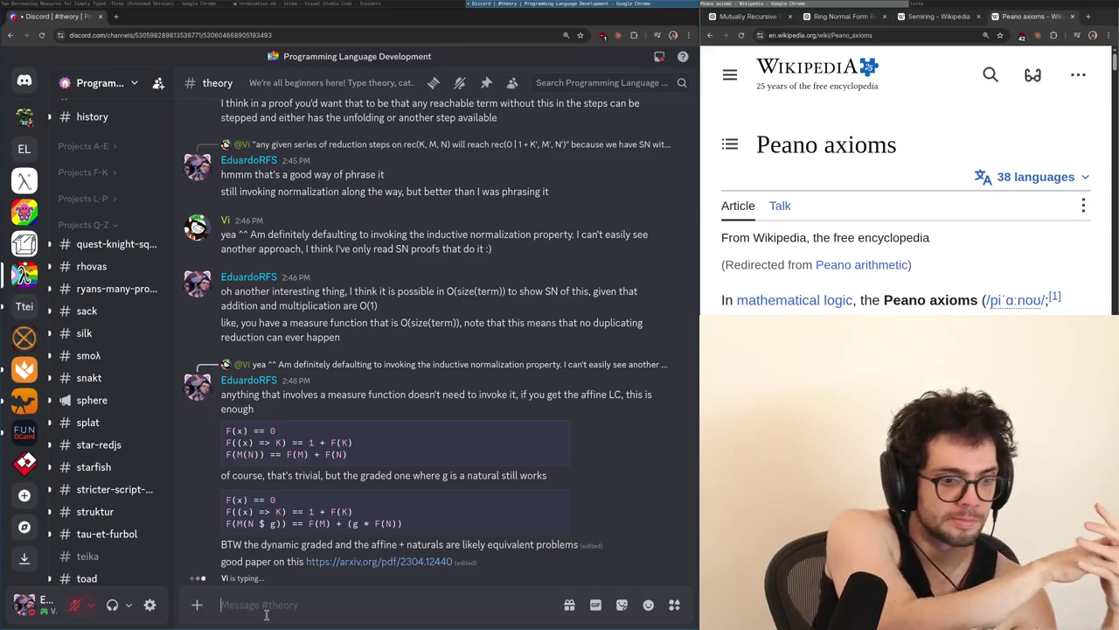
click(266, 615)
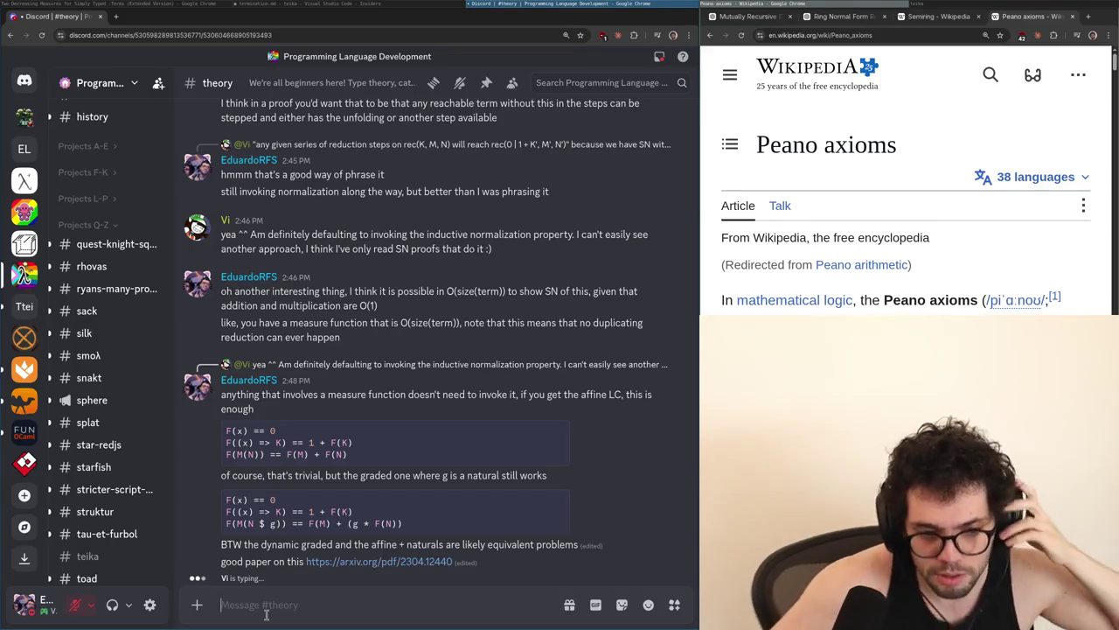